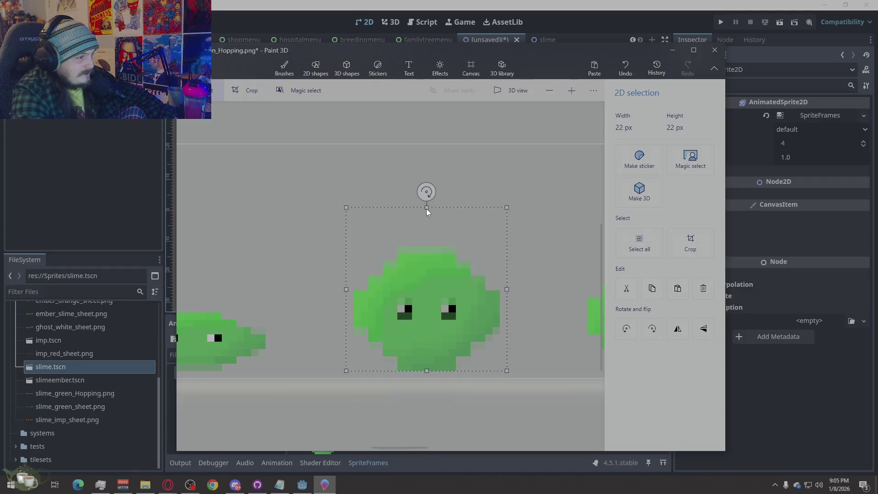
{"action": "scroll", "coordinate": [504, 233], "scroll_direction": "down", "scroll_amount": 2}
{"action": "scroll", "coordinate": [505, 231], "scroll_direction": "down", "scroll_amount": 2}
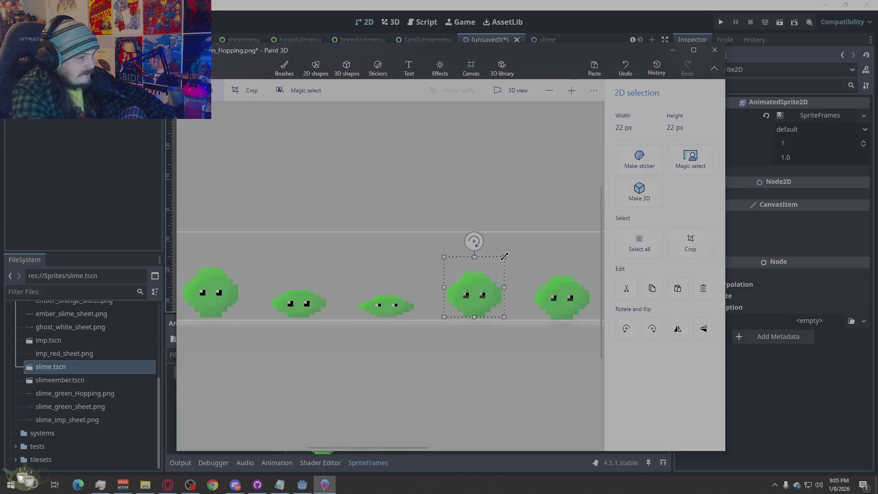
{"action": "scroll", "coordinate": [516, 250], "scroll_direction": "down", "scroll_amount": 2}
{"action": "scroll", "coordinate": [476, 274], "scroll_direction": "down", "scroll_amount": 1}
{"action": "scroll", "coordinate": [476, 275], "scroll_direction": "up", "scroll_amount": 3}
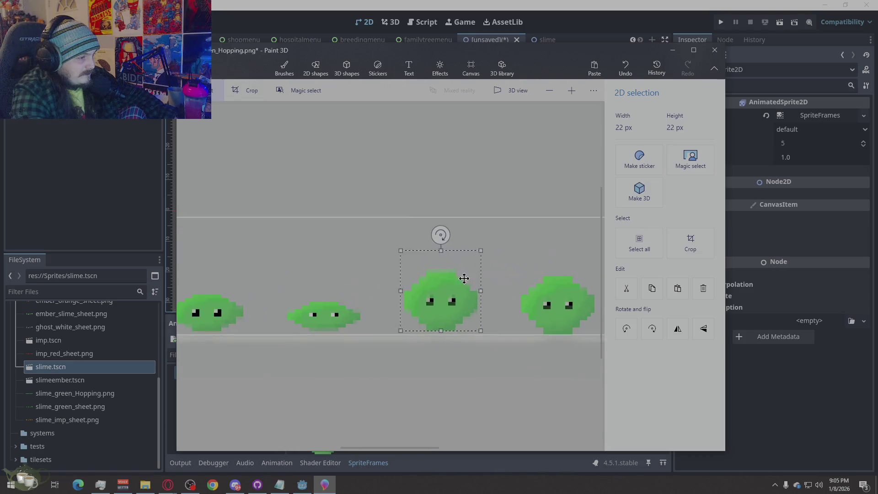
Squash the selected slime shorter and stretch the third slime taller.
{"action": "left_click_drag", "start_coordinate": [441, 250], "coordinate": [441, 263]}
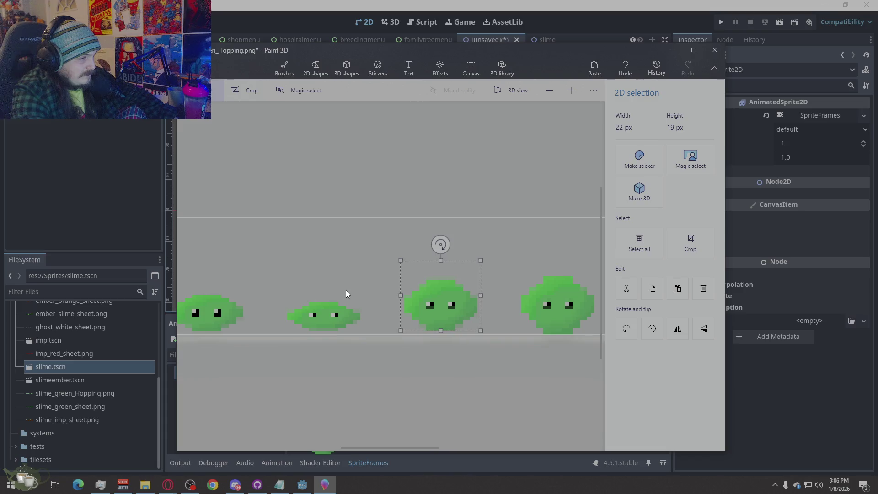
{"action": "left_click", "coordinate": [378, 285]}
{"action": "scroll", "coordinate": [340, 277], "scroll_direction": "down", "scroll_amount": 3}
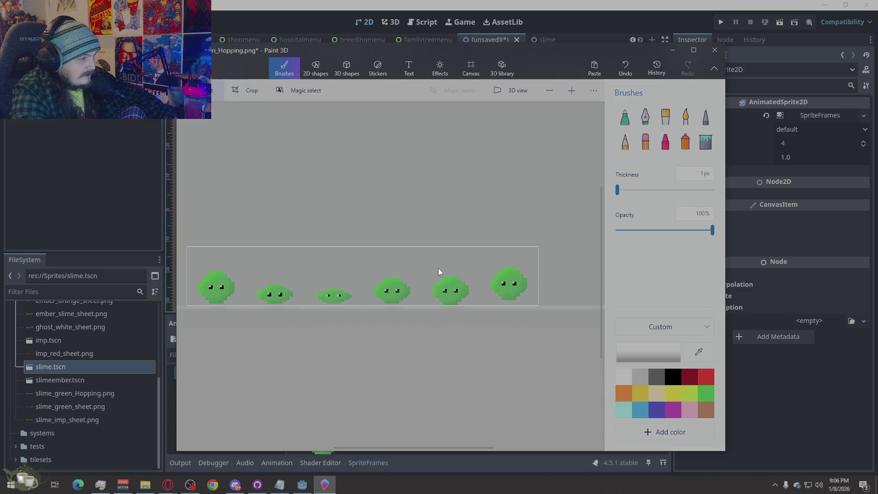
{"action": "scroll", "coordinate": [502, 290], "scroll_direction": "up", "scroll_amount": 2}
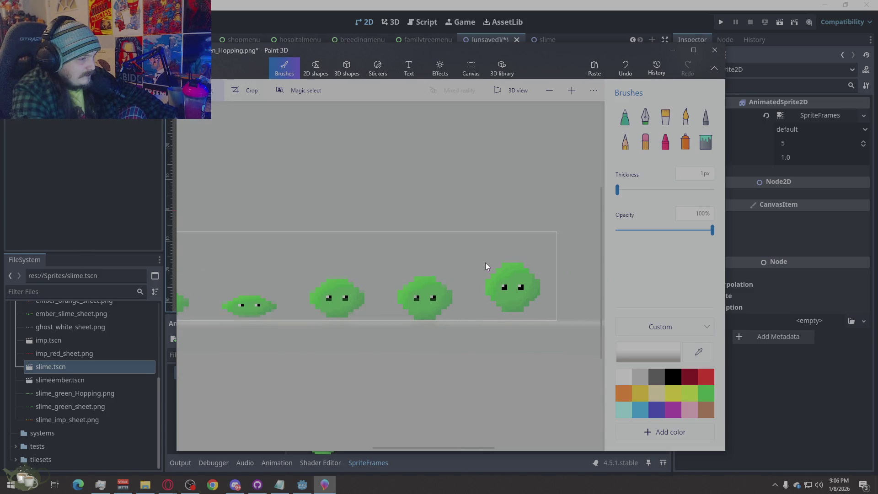
{"action": "left_click_drag", "start_coordinate": [430, 287], "coordinate": [384, 320]}
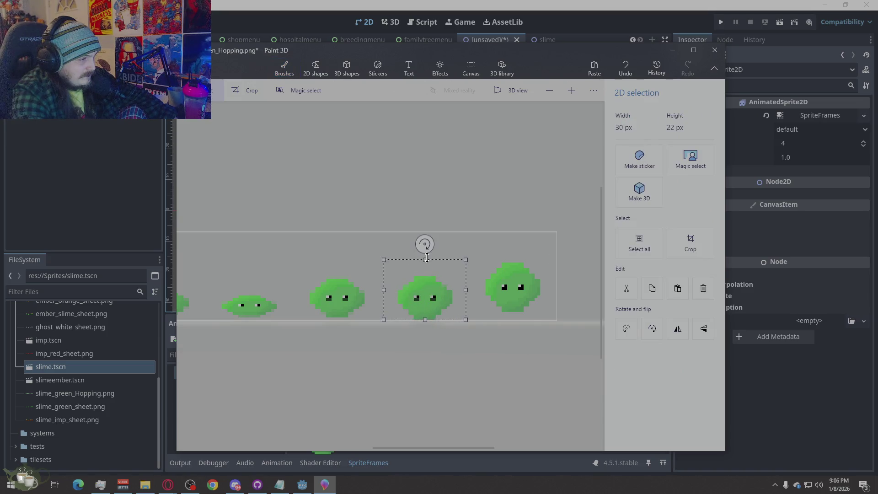
{"action": "left_click_drag", "start_coordinate": [428, 257], "coordinate": [425, 252]}
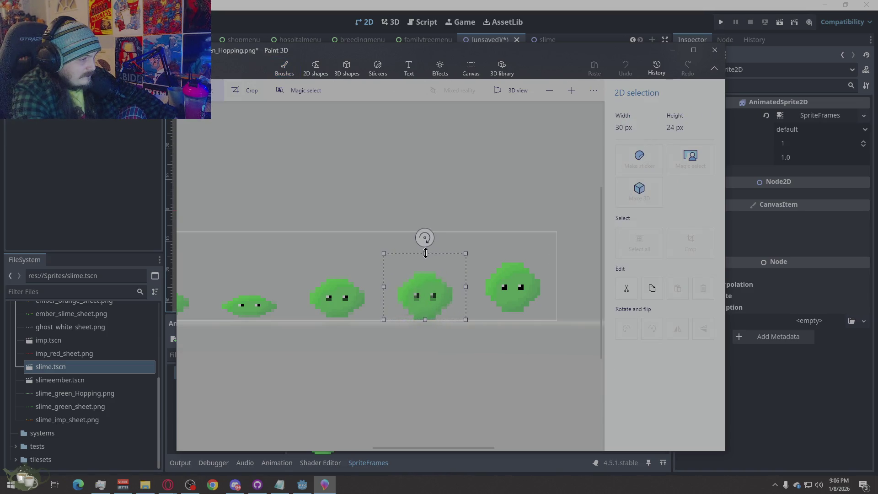
{"action": "left_click", "coordinate": [490, 258]}
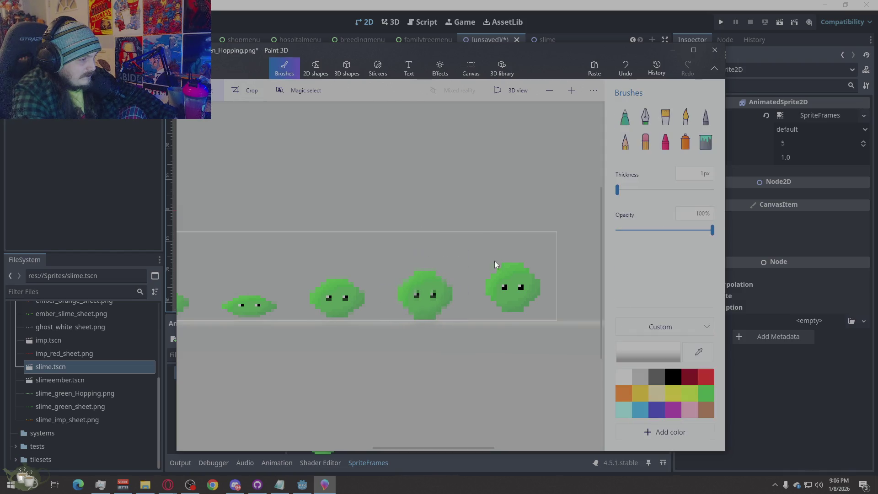
{"action": "scroll", "coordinate": [540, 302], "scroll_direction": "down", "scroll_amount": 2}
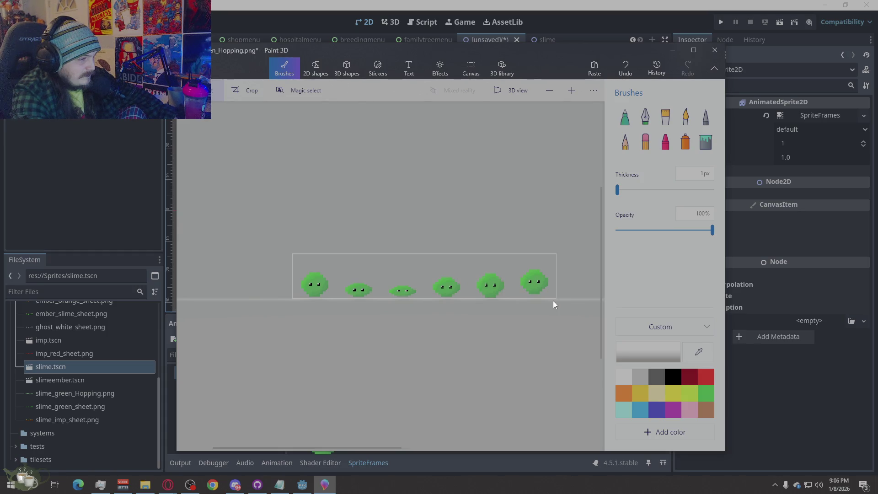
Adjust the rightmost slime's height and lift the fifth slime higher in its frame.
{"action": "mouse_move", "coordinate": [557, 255]}
{"action": "left_mouse_down"}
{"action": "mouse_move", "coordinate": [508, 297]}
{"action": "mouse_move", "coordinate": [533, 277]}
{"action": "mouse_move", "coordinate": [534, 250]}
{"action": "left_mouse_up"}
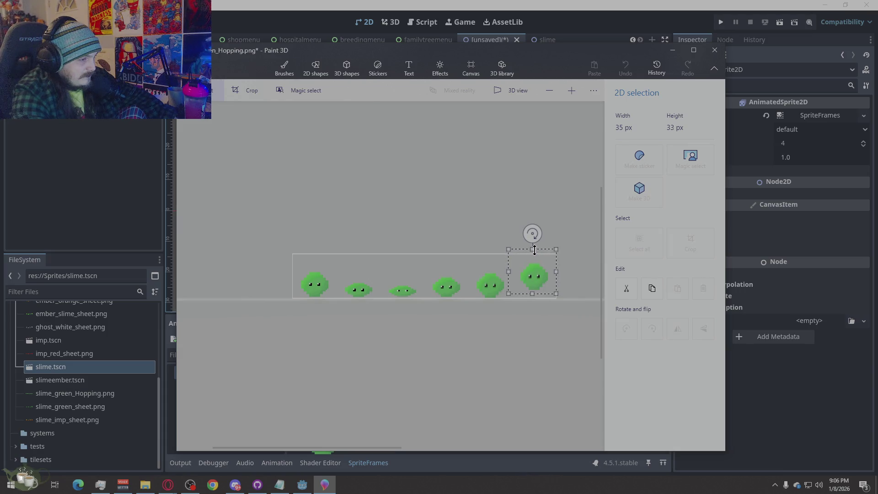
{"action": "left_click", "coordinate": [525, 321]}
{"action": "mouse_move", "coordinate": [557, 257]}
{"action": "left_mouse_down"}
{"action": "mouse_move", "coordinate": [514, 297]}
{"action": "mouse_move", "coordinate": [534, 277]}
{"action": "left_mouse_up"}
{"action": "left_click", "coordinate": [490, 345]}
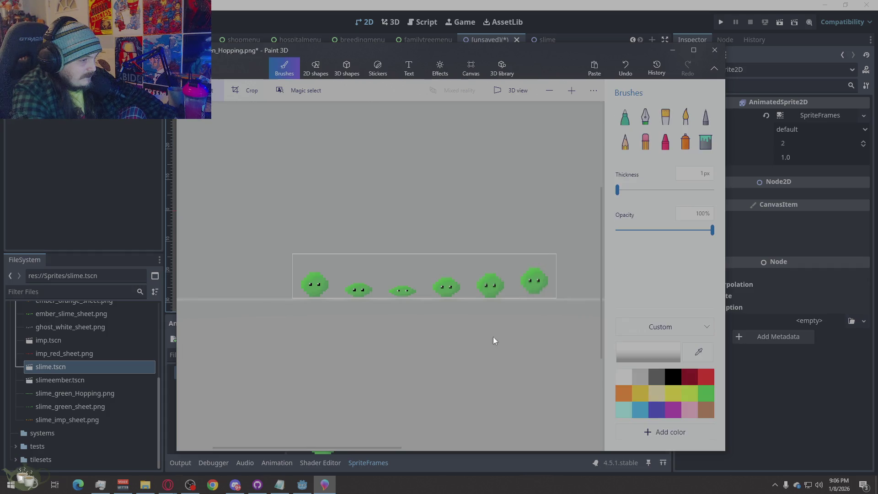
{"action": "left_click_drag", "start_coordinate": [489, 283], "coordinate": [471, 302]}
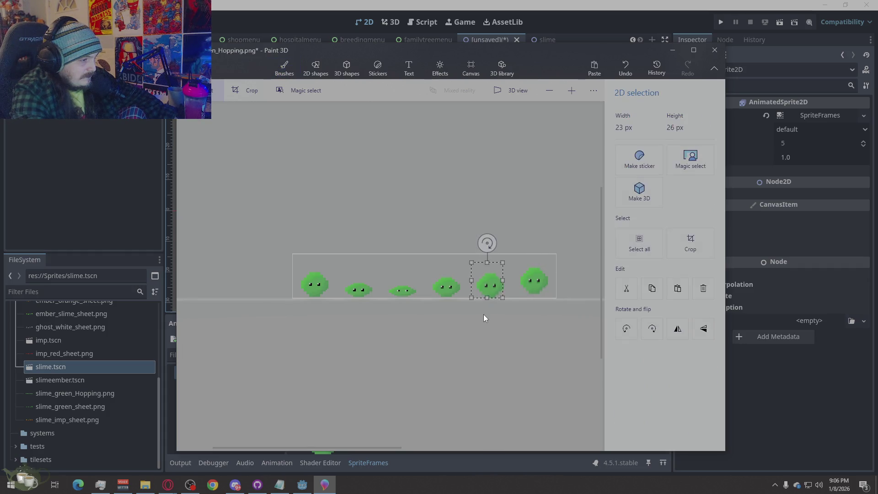
{"action": "scroll", "coordinate": [483, 314], "scroll_direction": "up", "scroll_amount": 1}
{"action": "scroll", "coordinate": [483, 314], "scroll_direction": "up", "scroll_amount": 1}
{"action": "left_click", "coordinate": [487, 347]}
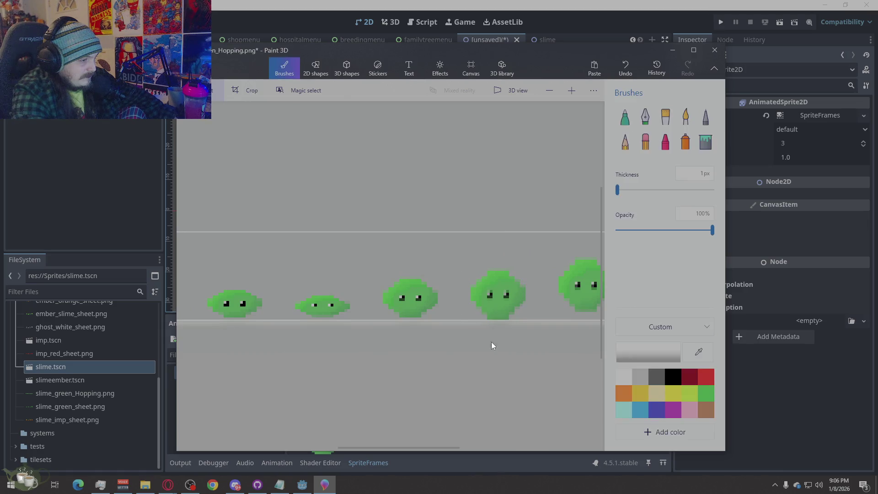
{"action": "mouse_move", "coordinate": [532, 253]}
{"action": "left_mouse_down"}
{"action": "mouse_move", "coordinate": [462, 320]}
{"action": "mouse_move", "coordinate": [499, 278]}
{"action": "left_mouse_up"}
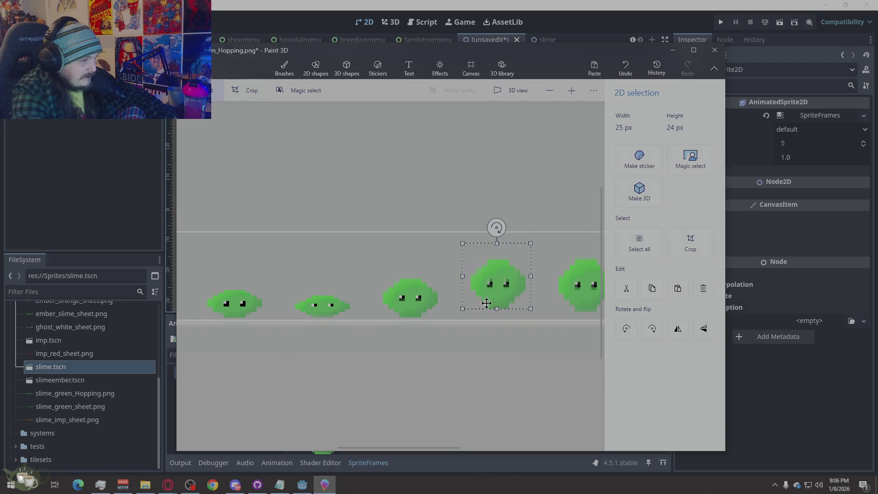
{"action": "left_click", "coordinate": [469, 382]}
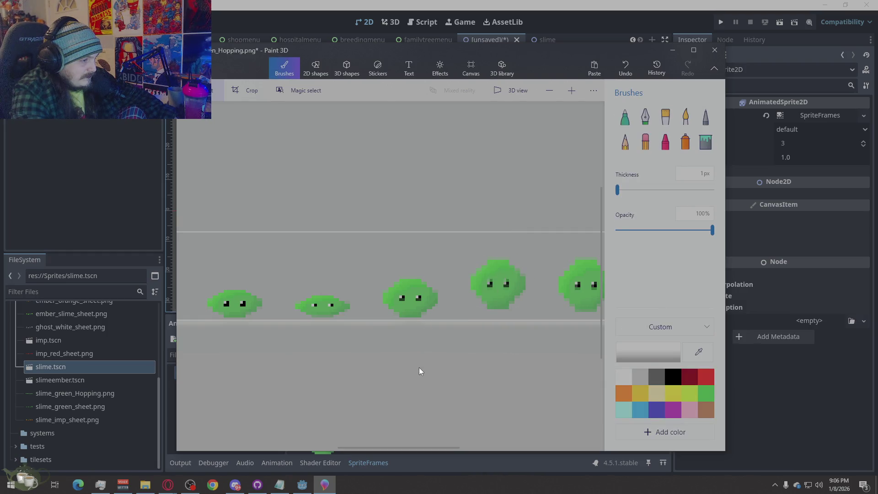
{"action": "scroll", "coordinate": [312, 356], "scroll_direction": "down", "scroll_amount": 1}
{"action": "scroll", "coordinate": [312, 357], "scroll_direction": "down", "scroll_amount": 1}
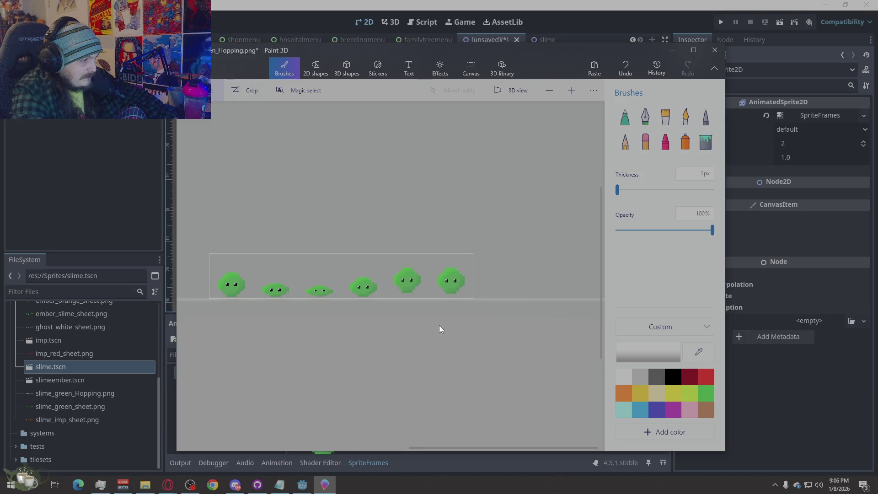
{"action": "scroll", "coordinate": [451, 292], "scroll_direction": "up", "scroll_amount": 2}
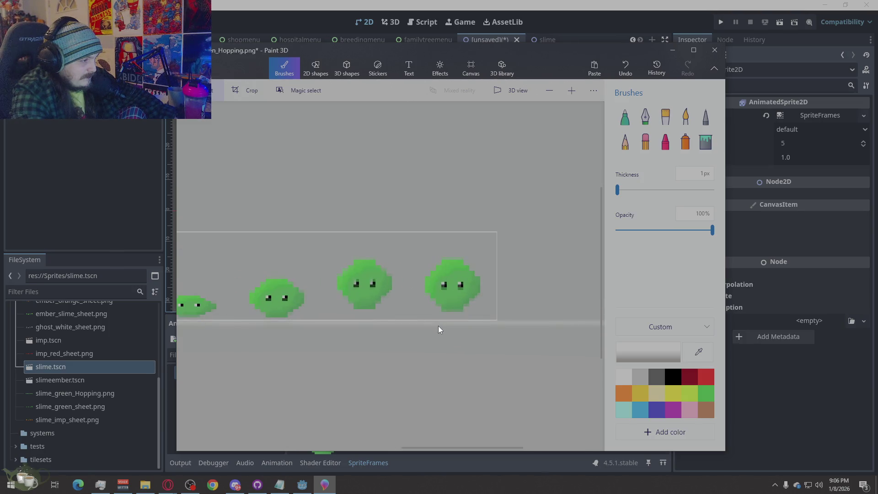
Reposition the third, fourth and second slimes at their new vertical spots.
{"action": "left_click_drag", "start_coordinate": [371, 287], "coordinate": [337, 319]}
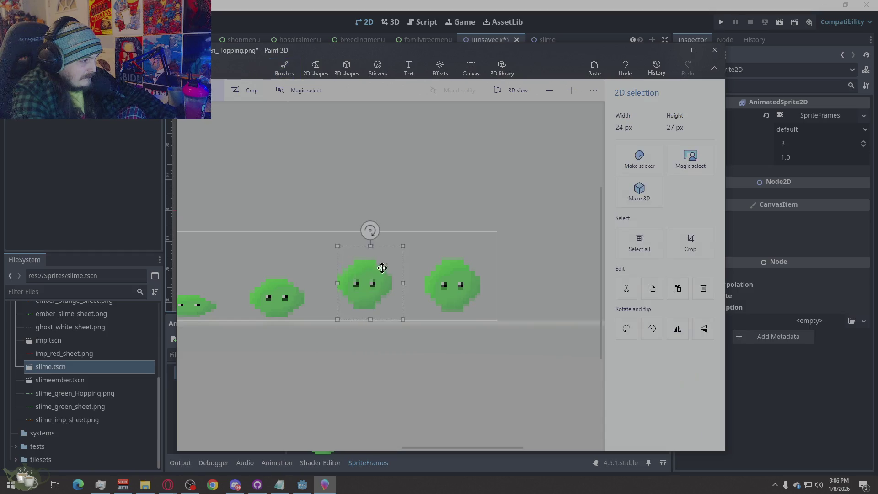
{"action": "left_click", "coordinate": [460, 308]}
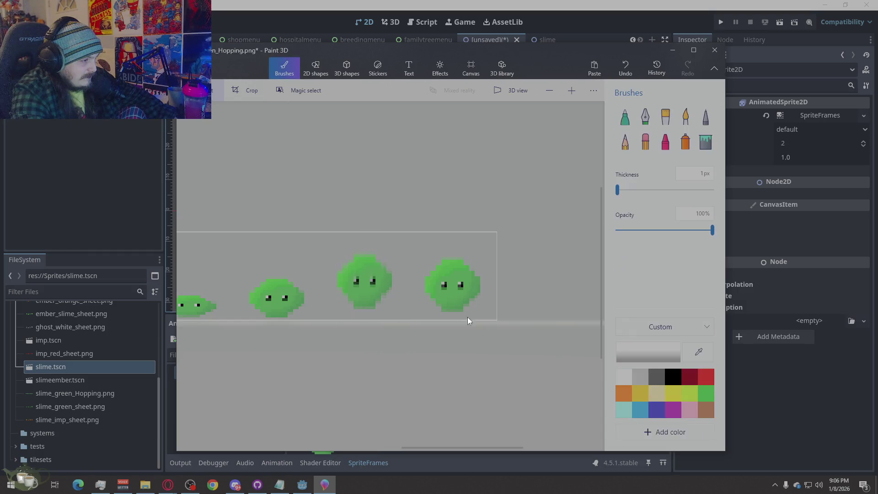
{"action": "left_click_drag", "start_coordinate": [496, 243], "coordinate": [418, 319]}
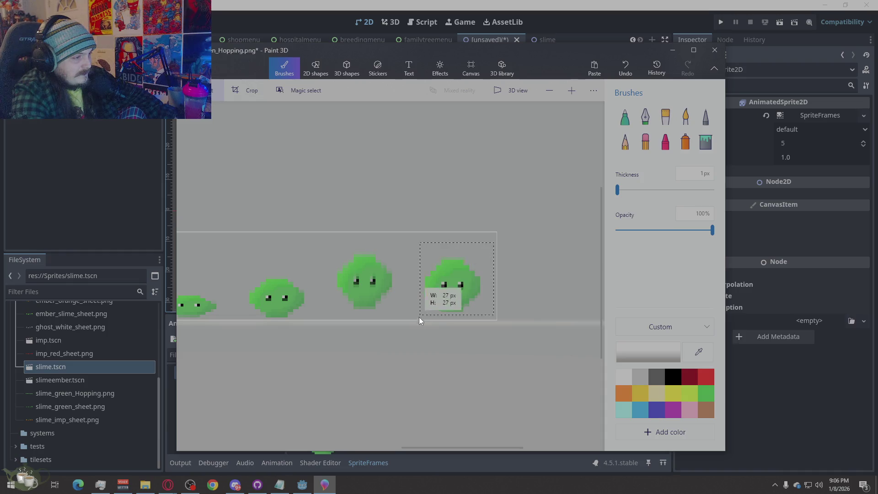
{"action": "key", "text": "Escape"}
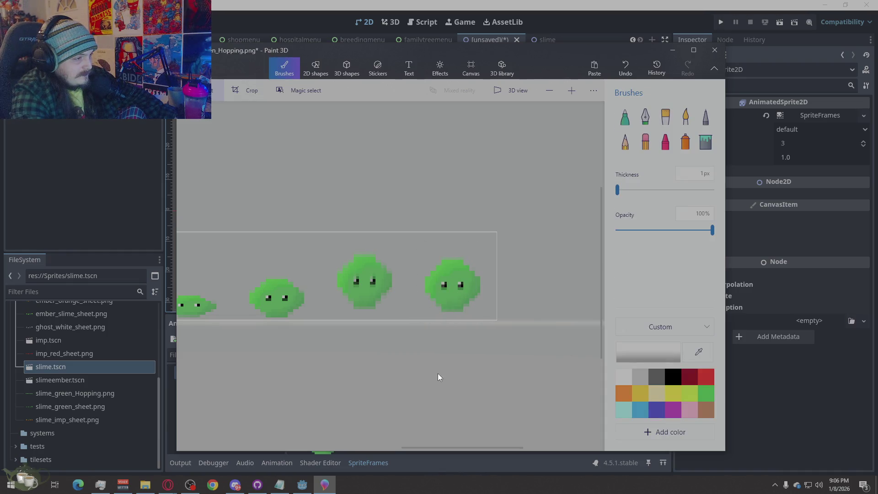
{"action": "scroll", "coordinate": [333, 325], "scroll_direction": "up", "scroll_amount": 1}
{"action": "scroll", "coordinate": [348, 318], "scroll_direction": "up", "scroll_amount": 3}
{"action": "scroll", "coordinate": [377, 320], "scroll_direction": "down", "scroll_amount": 2}
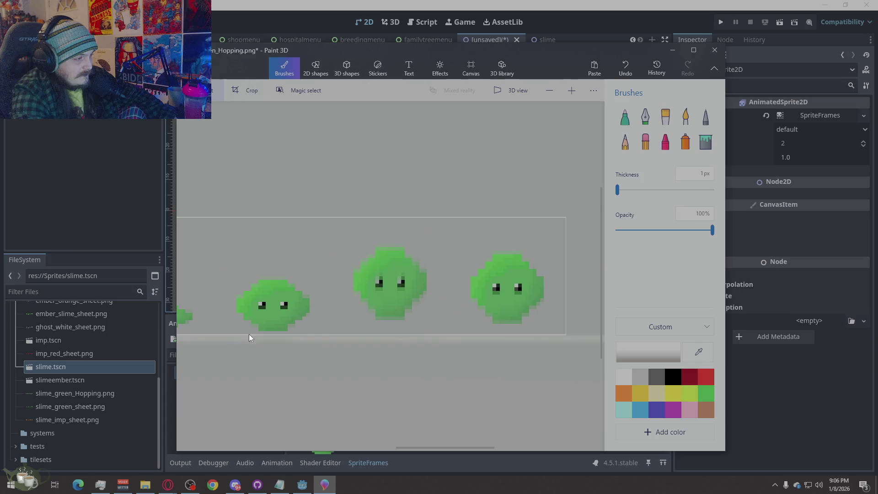
{"action": "scroll", "coordinate": [388, 340], "scroll_direction": "down", "scroll_amount": 1}
{"action": "left_click_drag", "start_coordinate": [353, 258], "coordinate": [292, 314]}
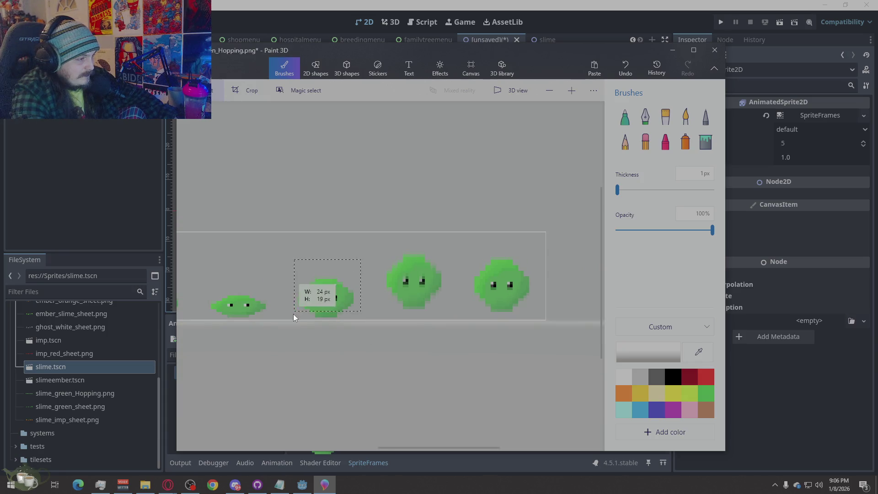
{"action": "left_click", "coordinate": [324, 341]}
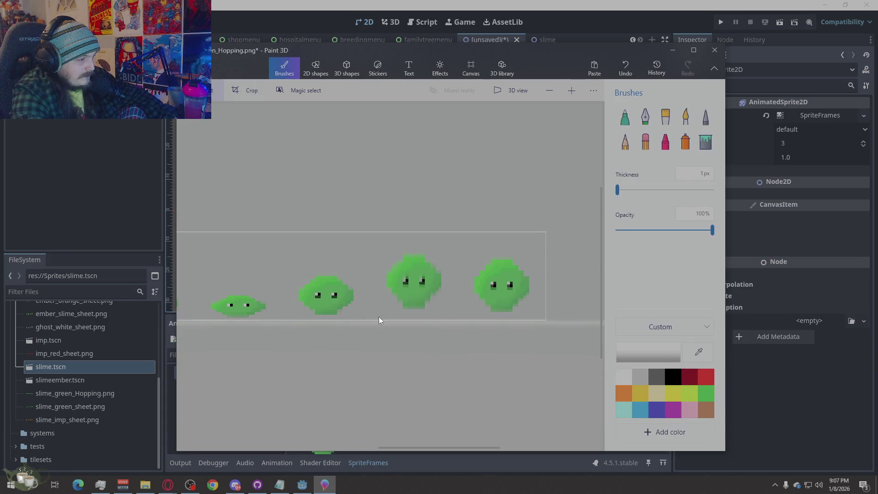
{"action": "left_click_drag", "start_coordinate": [445, 237], "coordinate": [446, 260]}
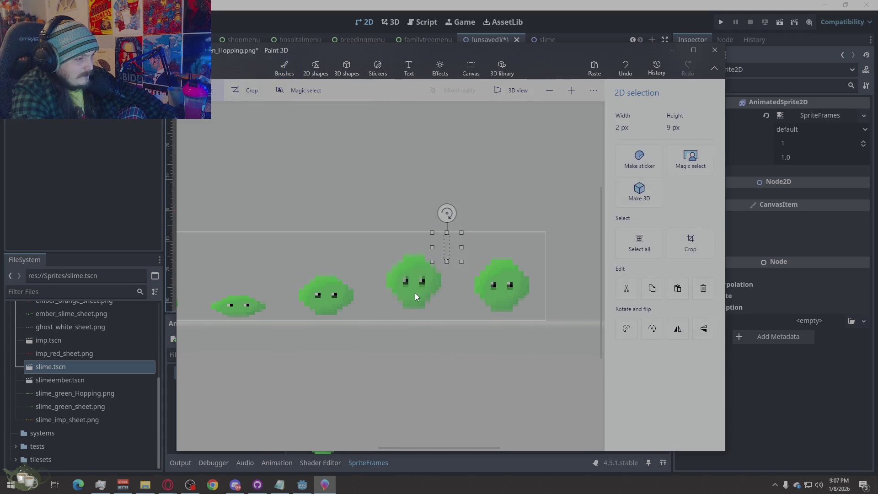
{"action": "scroll", "coordinate": [415, 293], "scroll_direction": "up", "scroll_amount": 2}
{"action": "scroll", "coordinate": [415, 293], "scroll_direction": "up", "scroll_amount": 1}
{"action": "left_click", "coordinate": [510, 345]}
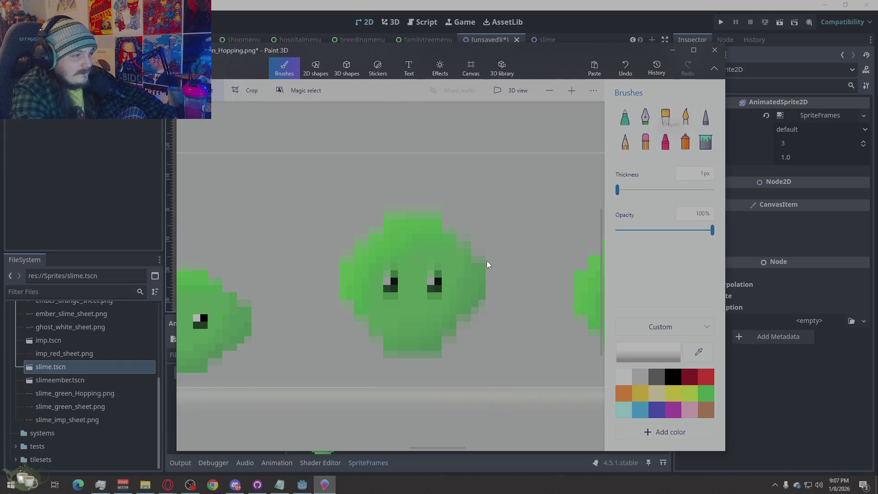
{"action": "key", "text": "alt"}
{"action": "left_click", "coordinate": [413, 300]}
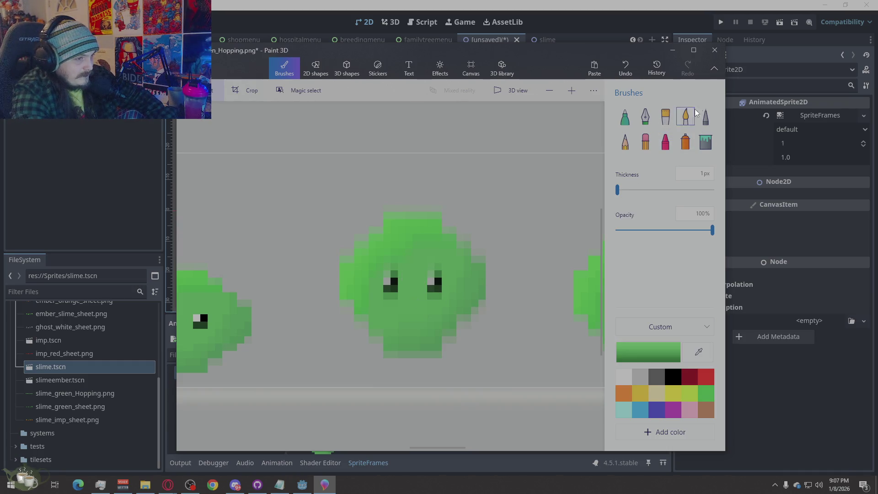
{"action": "left_click", "coordinate": [430, 297]}
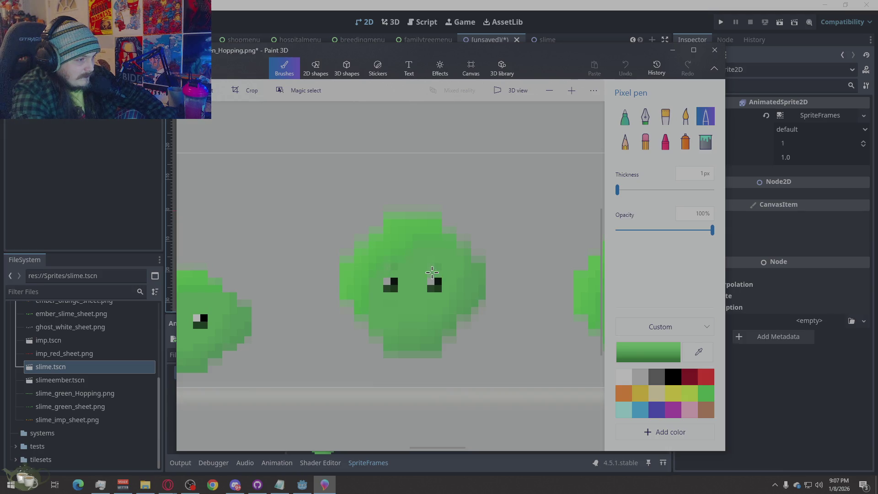
{"action": "left_click", "coordinate": [438, 247]}
{"action": "left_click", "coordinate": [394, 268]}
{"action": "left_click", "coordinate": [672, 377]}
{"action": "left_click_drag", "start_coordinate": [439, 281], "coordinate": [388, 288]}
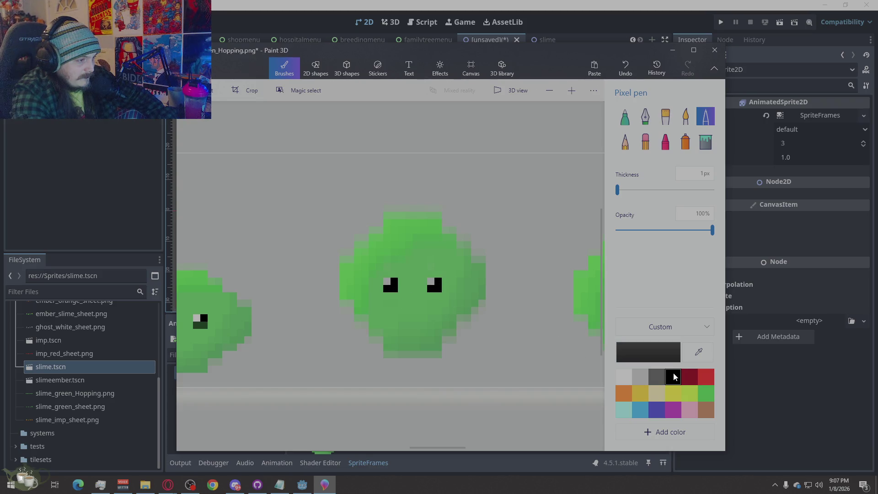
{"action": "left_click", "coordinate": [622, 375]}
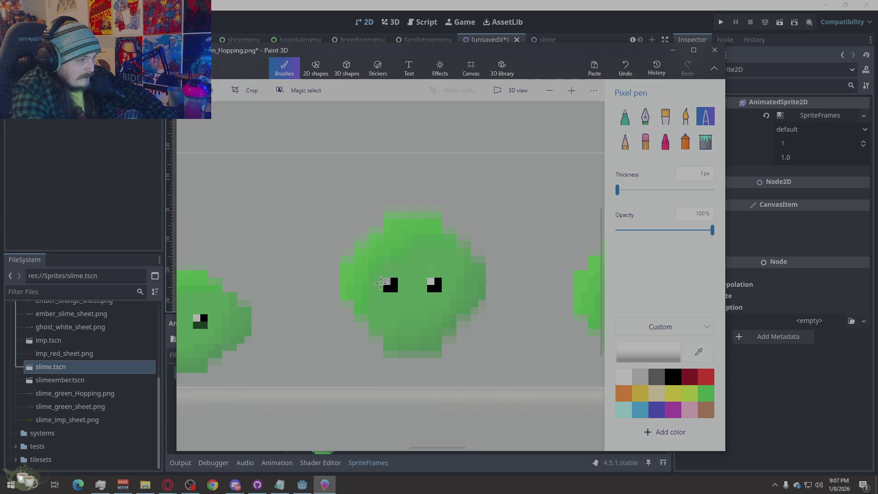
{"action": "scroll", "coordinate": [492, 264], "scroll_direction": "down", "scroll_amount": 3}
{"action": "scroll", "coordinate": [372, 302], "scroll_direction": "down", "scroll_amount": 3}
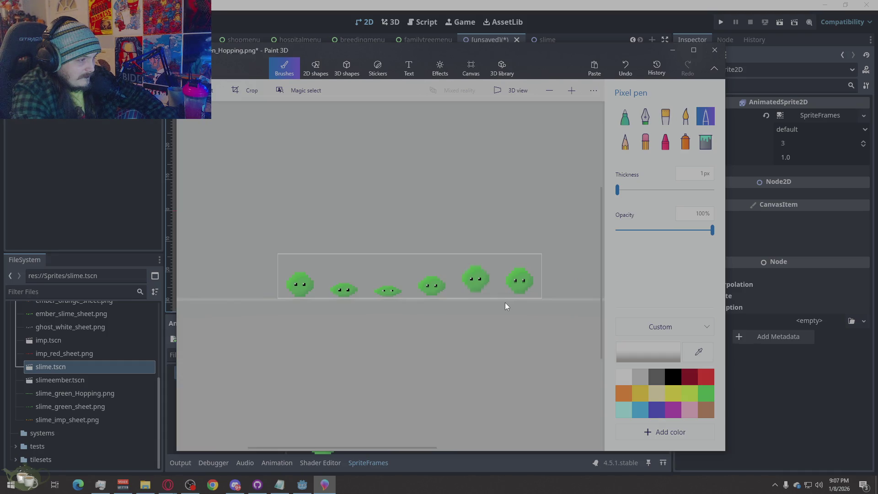
{"action": "scroll", "coordinate": [505, 303], "scroll_direction": "up", "scroll_amount": 3}
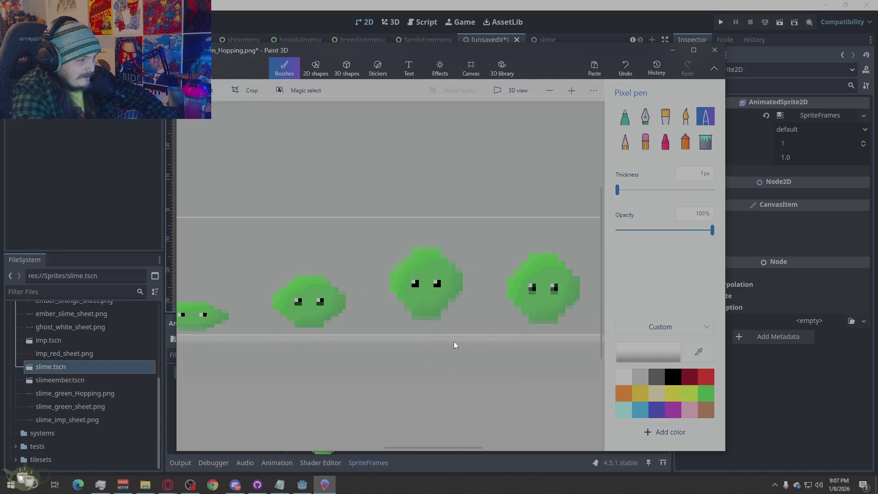
{"action": "scroll", "coordinate": [431, 343], "scroll_direction": "up", "scroll_amount": 3}
{"action": "scroll", "coordinate": [439, 349], "scroll_direction": "up", "scroll_amount": 5}
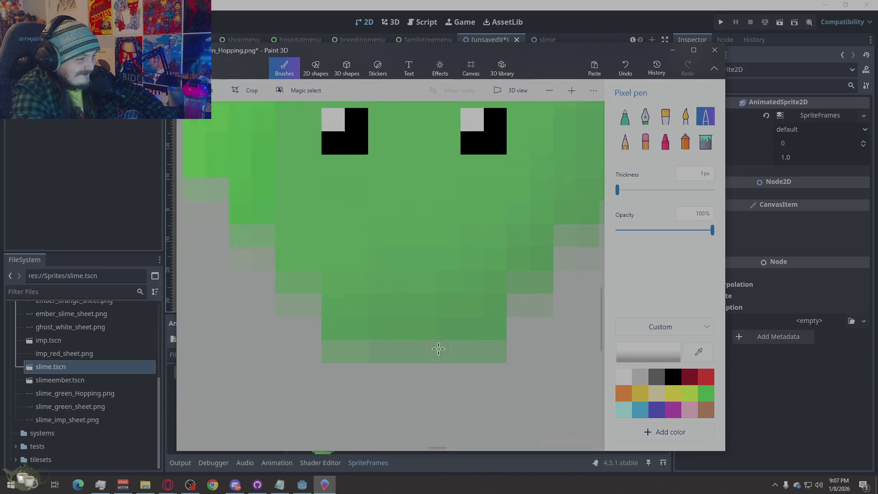
{"action": "scroll", "coordinate": [438, 349], "scroll_direction": "down", "scroll_amount": 4}
{"action": "scroll", "coordinate": [432, 349], "scroll_direction": "down", "scroll_amount": 2}
{"action": "scroll", "coordinate": [420, 349], "scroll_direction": "down", "scroll_amount": 2}
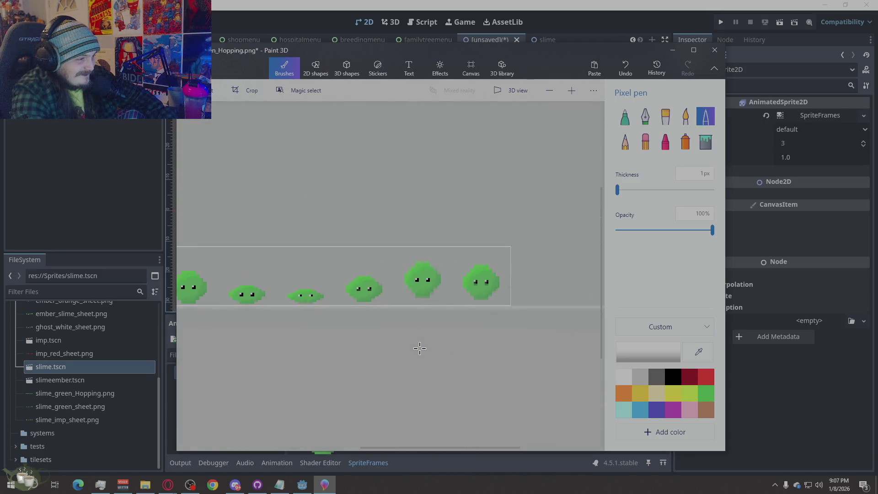
Erase stray pixels along the slime's top row and upper-left edge.
{"action": "left_click", "coordinate": [645, 142]}
{"action": "scroll", "coordinate": [446, 307], "scroll_direction": "up", "scroll_amount": 1}
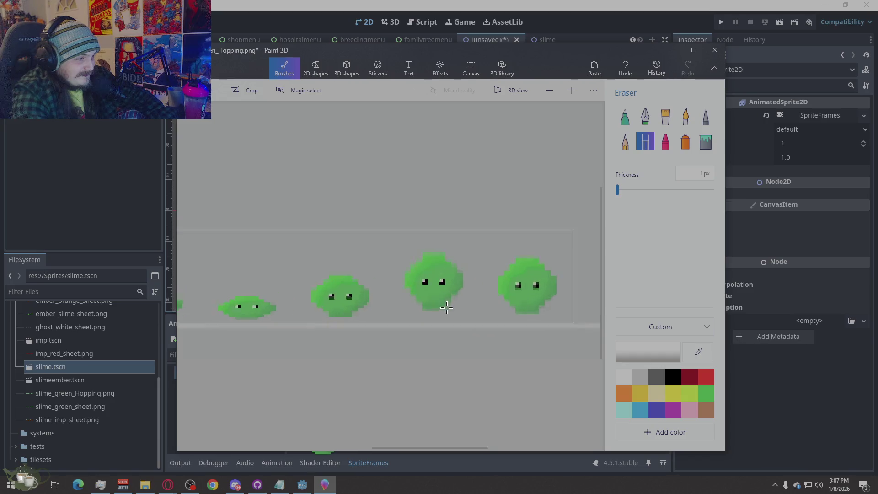
{"action": "scroll", "coordinate": [446, 307], "scroll_direction": "up", "scroll_amount": 3}
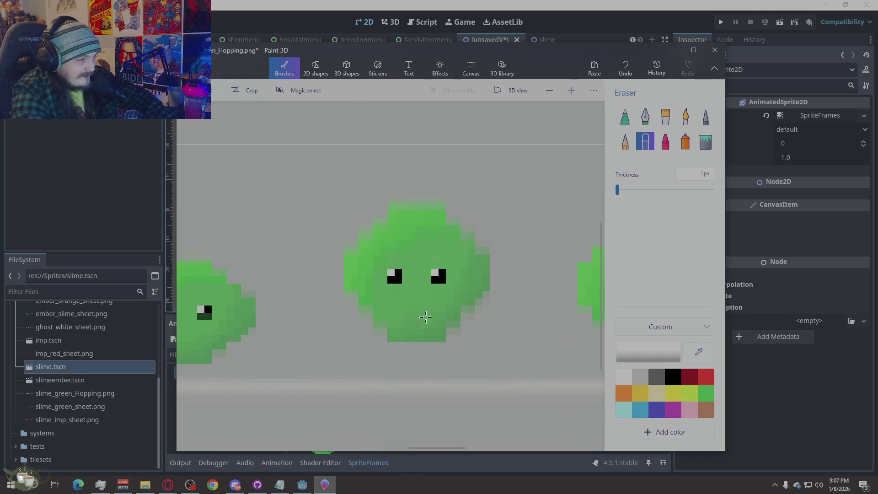
{"action": "mouse_move", "coordinate": [452, 197]}
{"action": "left_mouse_down"}
{"action": "mouse_move", "coordinate": [403, 195]}
{"action": "mouse_move", "coordinate": [522, 198]}
{"action": "left_mouse_up"}
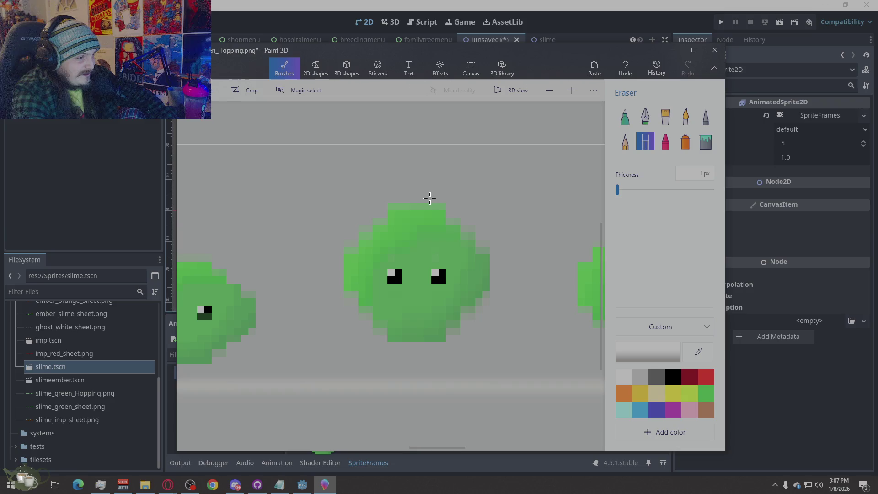
{"action": "mouse_move", "coordinate": [442, 202]}
{"action": "left_mouse_down"}
{"action": "mouse_move", "coordinate": [450, 204]}
{"action": "mouse_move", "coordinate": [383, 202]}
{"action": "mouse_move", "coordinate": [340, 185]}
{"action": "left_mouse_up"}
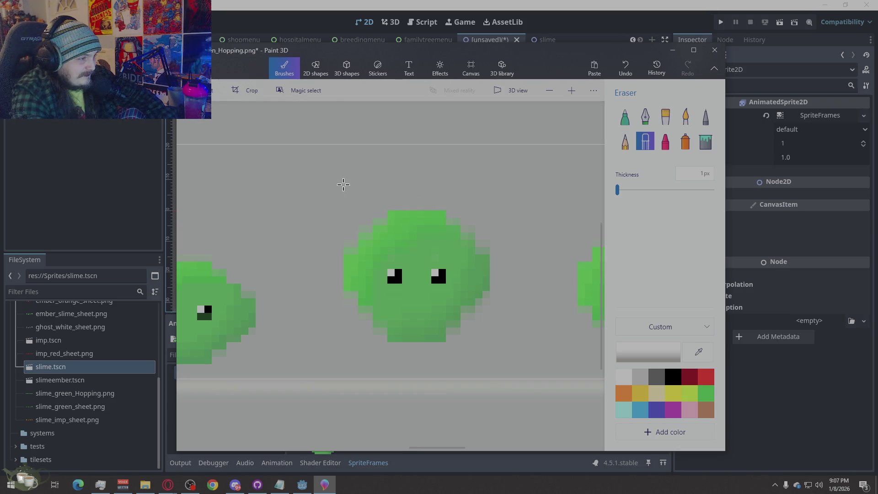
{"action": "scroll", "coordinate": [341, 186], "scroll_direction": "down", "scroll_amount": 5}
{"action": "scroll", "coordinate": [548, 341], "scroll_direction": "down", "scroll_amount": 3}
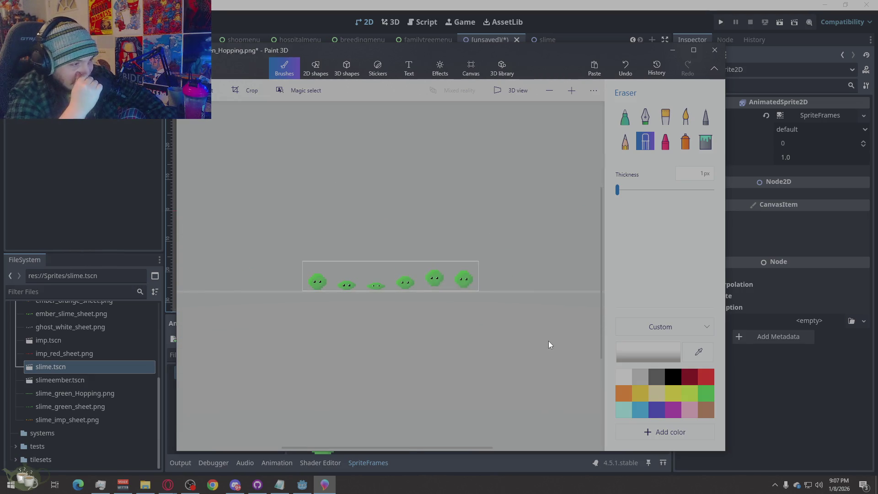
{"action": "scroll", "coordinate": [430, 320], "scroll_direction": "up", "scroll_amount": 5}
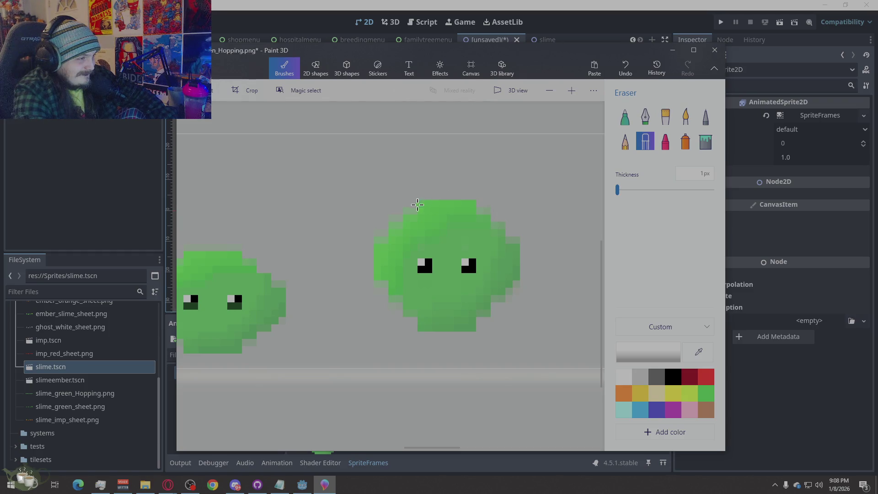
{"action": "left_click", "coordinate": [382, 233]}
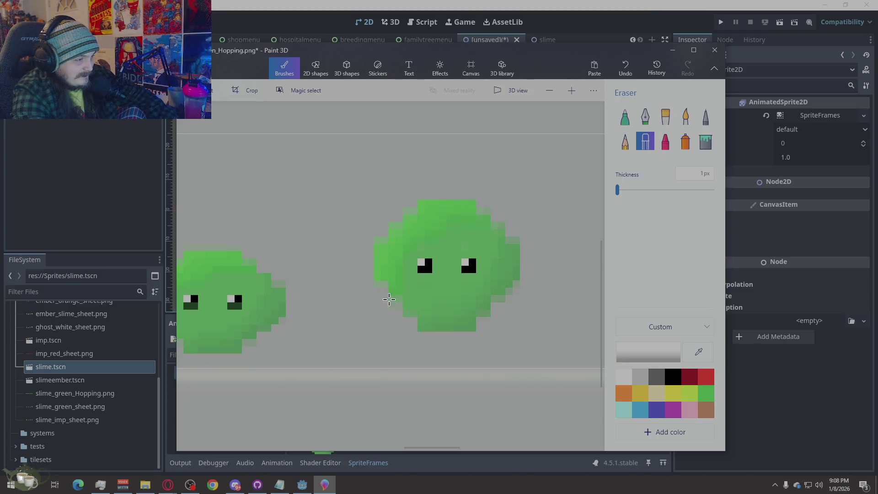
{"action": "scroll", "coordinate": [396, 339], "scroll_direction": "down", "scroll_amount": 3}
{"action": "scroll", "coordinate": [411, 335], "scroll_direction": "down", "scroll_amount": 3}
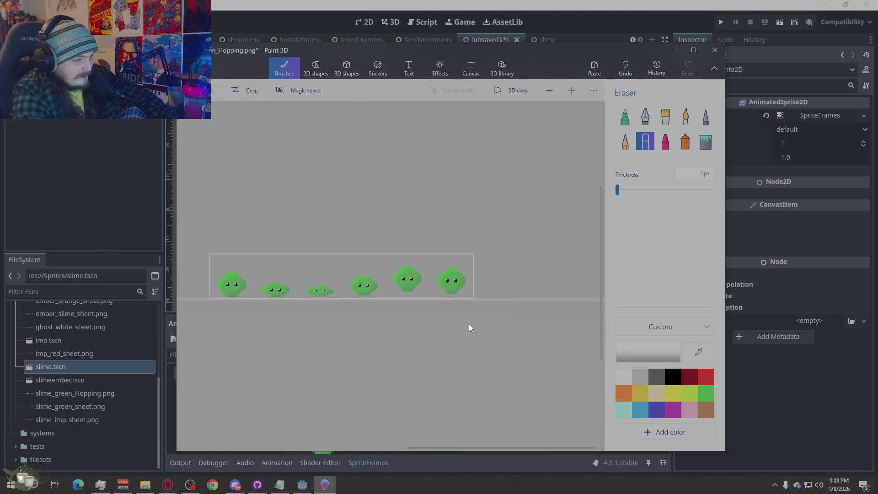
{"action": "scroll", "coordinate": [468, 327], "scroll_direction": "up", "scroll_amount": 2}
{"action": "scroll", "coordinate": [416, 346], "scroll_direction": "up", "scroll_amount": 2}
{"action": "scroll", "coordinate": [419, 343], "scroll_direction": "up", "scroll_amount": 2}
{"action": "scroll", "coordinate": [419, 343], "scroll_direction": "down", "scroll_amount": 2}
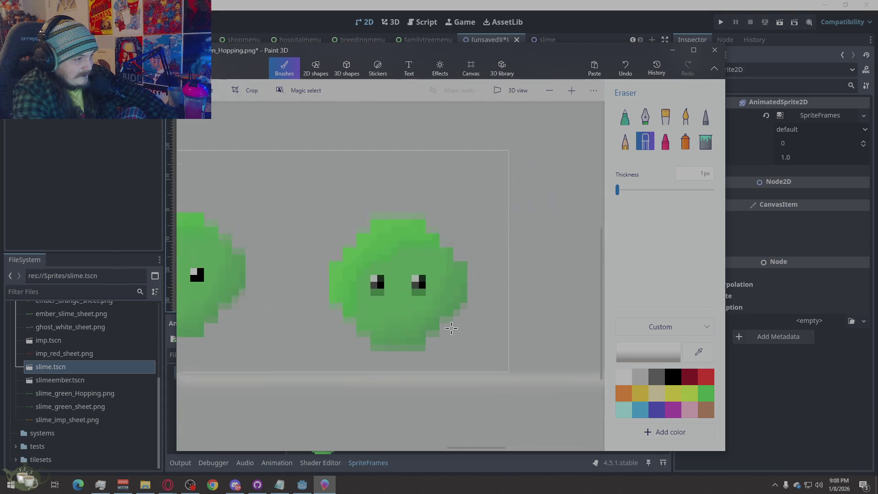
{"action": "scroll", "coordinate": [419, 343], "scroll_direction": "up", "scroll_amount": 2}
Paint the corner pixels of both slime eyes solid black with the Pixel pen.
{"action": "left_click", "coordinate": [673, 376]}
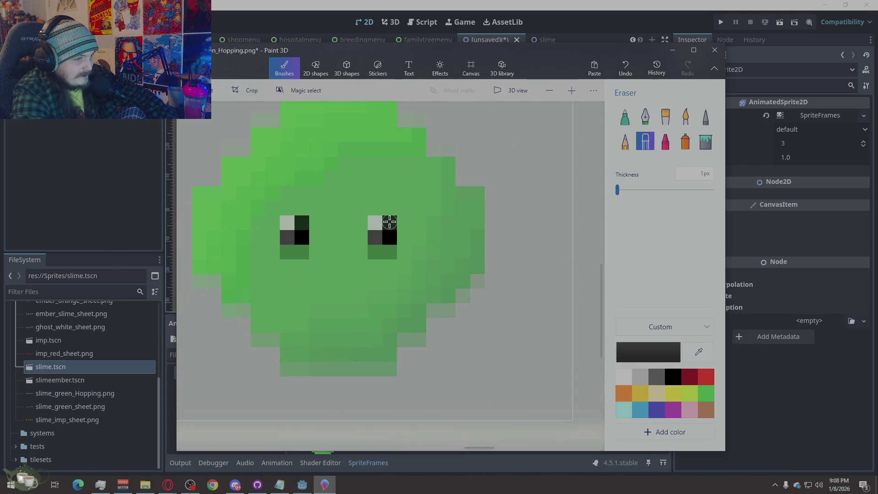
{"action": "left_click", "coordinate": [706, 119]}
{"action": "left_click_drag", "start_coordinate": [390, 223], "coordinate": [374, 238]}
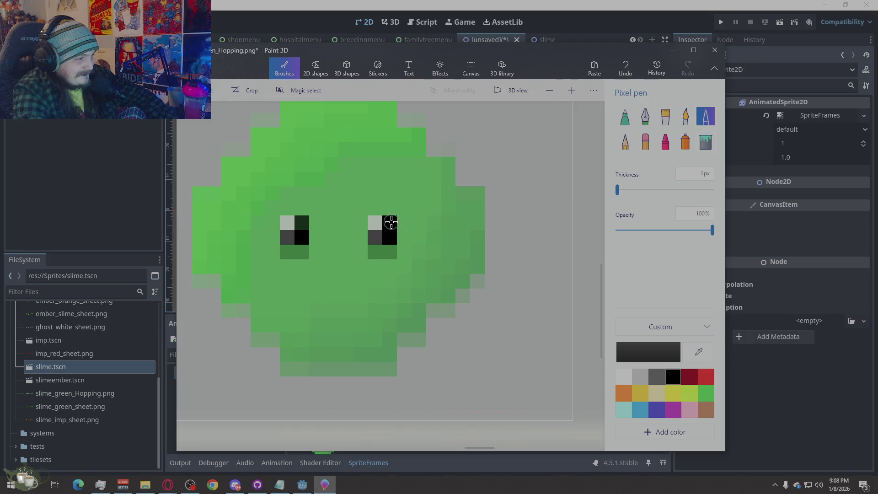
{"action": "left_click", "coordinate": [301, 223]}
{"action": "left_click", "coordinate": [287, 238]}
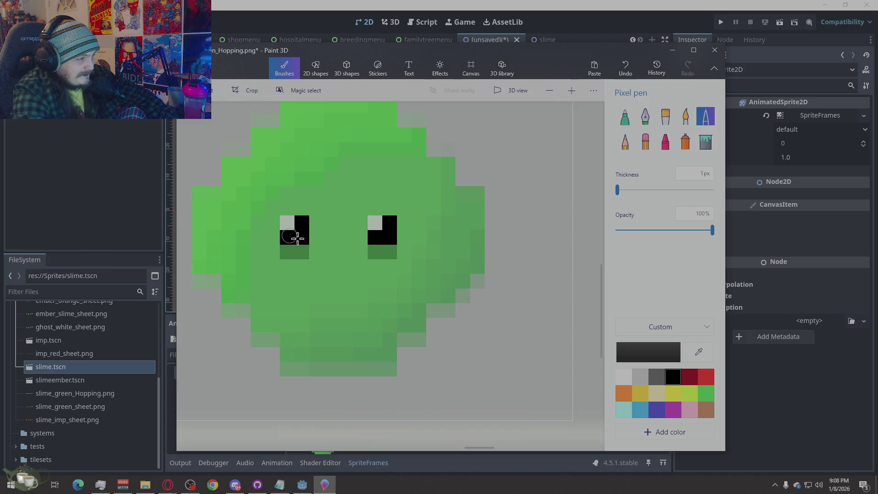
Eyedrop the slime's green and paint over the dark shading under both eyes.
{"action": "left_click", "coordinate": [623, 376]}
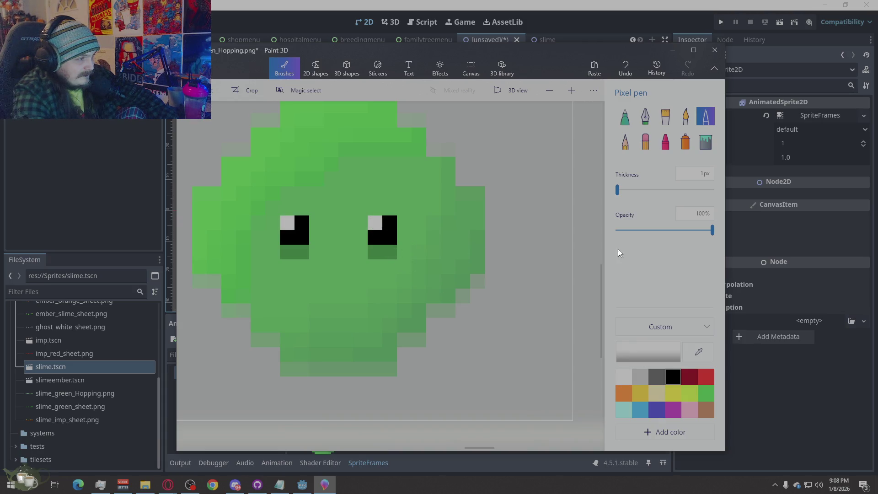
{"action": "key", "text": "i"}
{"action": "left_click", "coordinate": [360, 275]}
{"action": "left_click_drag", "start_coordinate": [375, 253], "coordinate": [387, 252]}
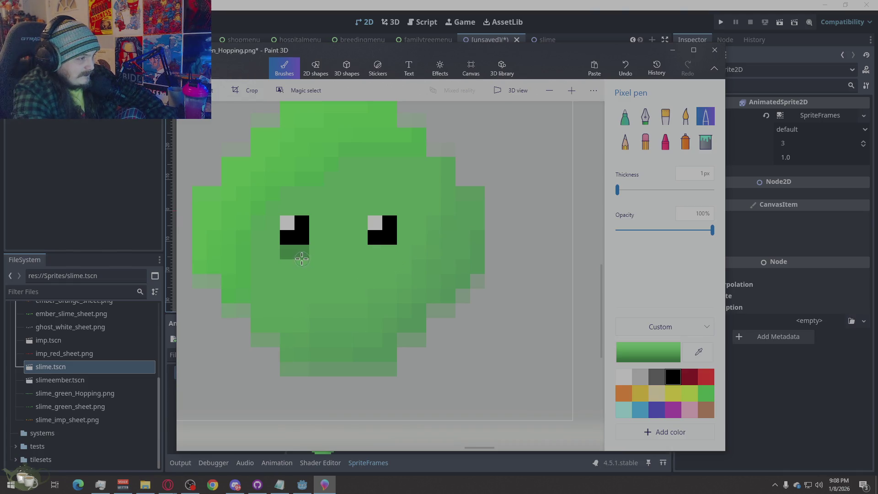
{"action": "left_click_drag", "start_coordinate": [302, 252], "coordinate": [287, 252]}
{"action": "scroll", "coordinate": [555, 209], "scroll_direction": "down", "scroll_amount": 3}
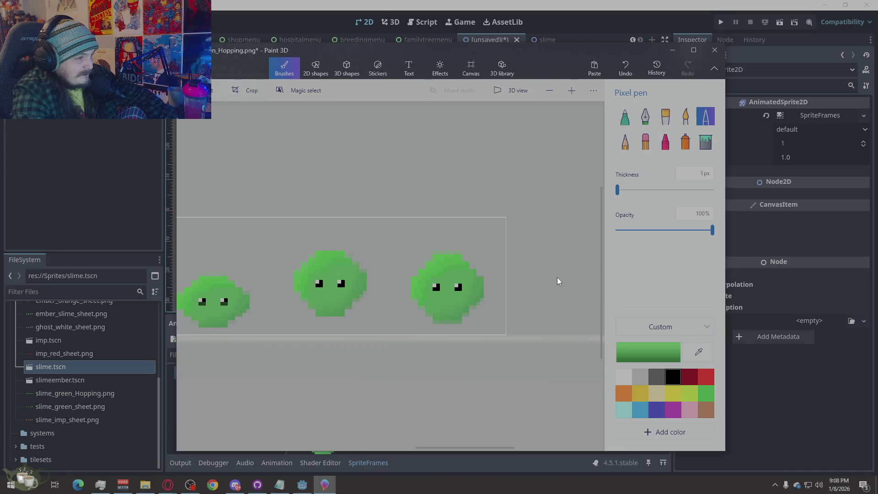
{"action": "scroll", "coordinate": [557, 281], "scroll_direction": "up", "scroll_amount": 2}
{"action": "scroll", "coordinate": [557, 281], "scroll_direction": "up", "scroll_amount": 3}
Erase the light-grey top row of the sprite and trim the slime's top edge.
{"action": "left_click", "coordinate": [645, 142]}
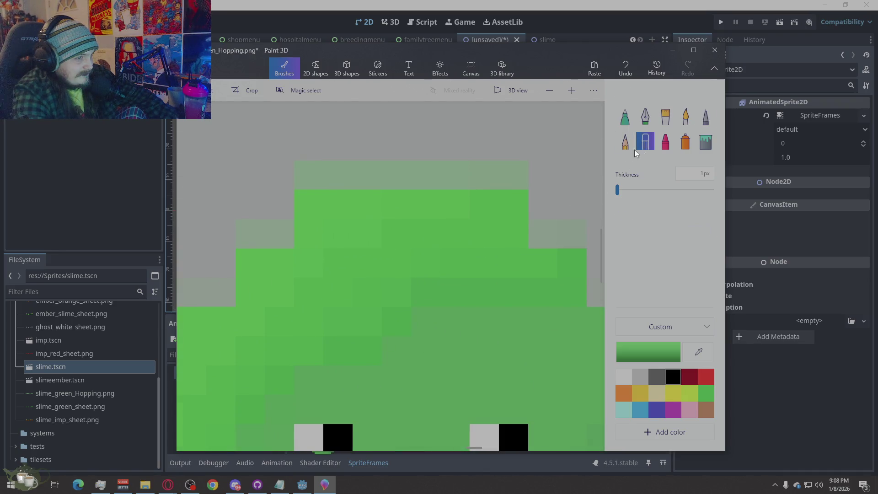
{"action": "left_click_drag", "start_coordinate": [524, 172], "coordinate": [282, 171]}
{"action": "scroll", "coordinate": [282, 171], "scroll_direction": "down", "scroll_amount": 3}
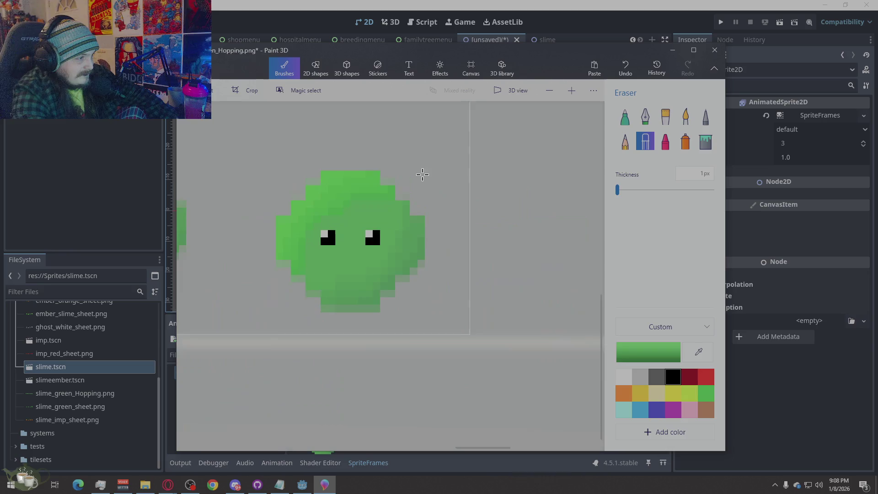
{"action": "scroll", "coordinate": [420, 216], "scroll_direction": "down", "scroll_amount": 2}
{"action": "scroll", "coordinate": [397, 349], "scroll_direction": "up", "scroll_amount": 2}
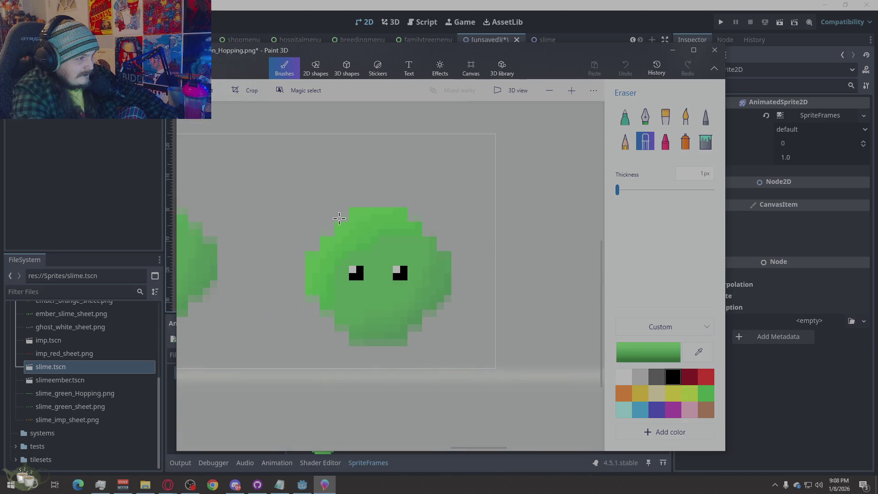
{"action": "left_click_drag", "start_coordinate": [410, 217], "coordinate": [419, 215]}
{"action": "scroll", "coordinate": [480, 190], "scroll_direction": "down", "scroll_amount": 2}
{"action": "scroll", "coordinate": [537, 198], "scroll_direction": "down", "scroll_amount": 3}
{"action": "scroll", "coordinate": [550, 204], "scroll_direction": "down", "scroll_amount": 1}
{"action": "scroll", "coordinate": [402, 275], "scroll_direction": "up", "scroll_amount": 1}
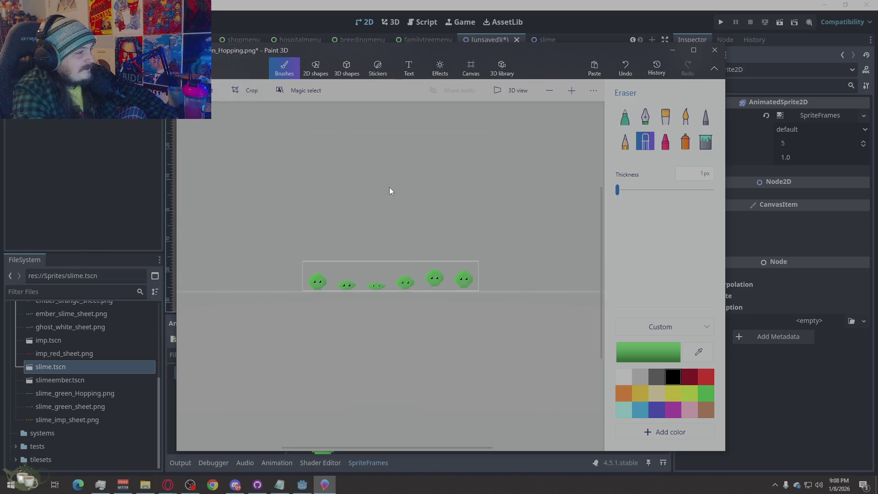
{"action": "left_click", "coordinate": [194, 72]}
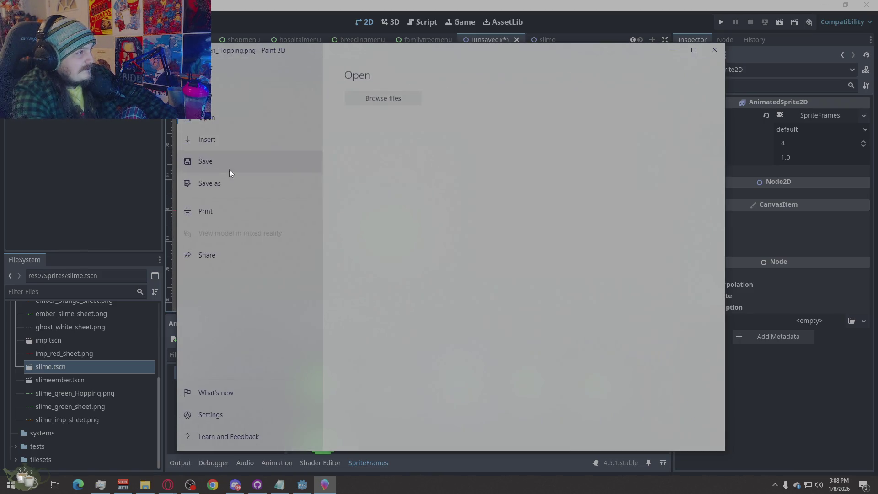
Save the sheet over the existing file, review it in Godot, and return to Paint 3D.
{"action": "left_click", "coordinate": [232, 160]}
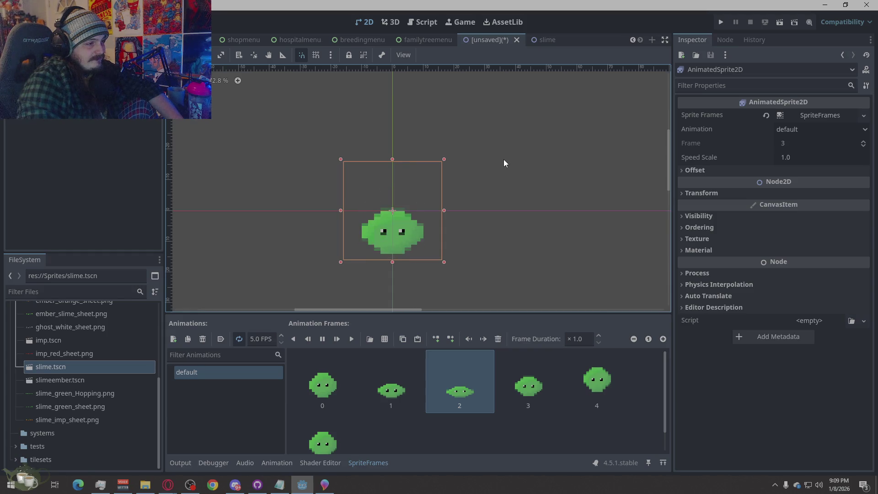
{"action": "left_click", "coordinate": [325, 485]}
{"action": "scroll", "coordinate": [390, 334], "scroll_direction": "up", "scroll_amount": 1}
{"action": "scroll", "coordinate": [412, 346], "scroll_direction": "up", "scroll_amount": 2}
{"action": "scroll", "coordinate": [425, 359], "scroll_direction": "up", "scroll_amount": 2}
{"action": "scroll", "coordinate": [424, 358], "scroll_direction": "down", "scroll_amount": 2}
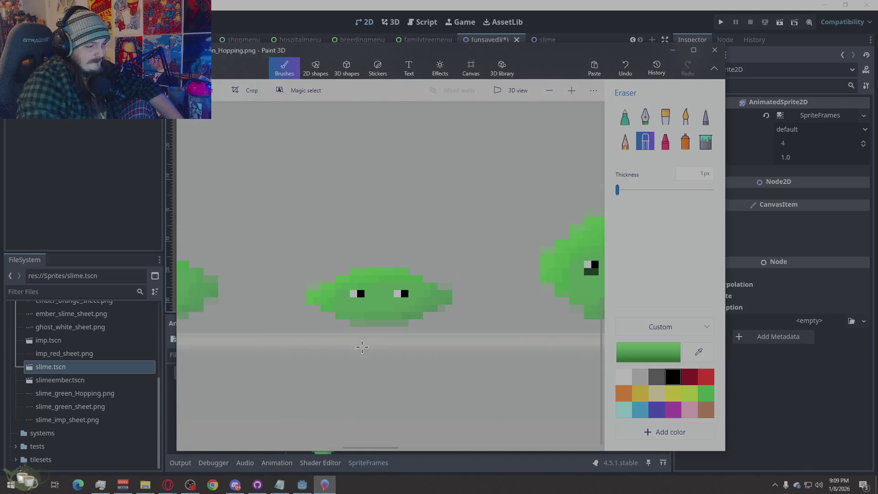
{"action": "scroll", "coordinate": [378, 333], "scroll_direction": "up", "scroll_amount": 2}
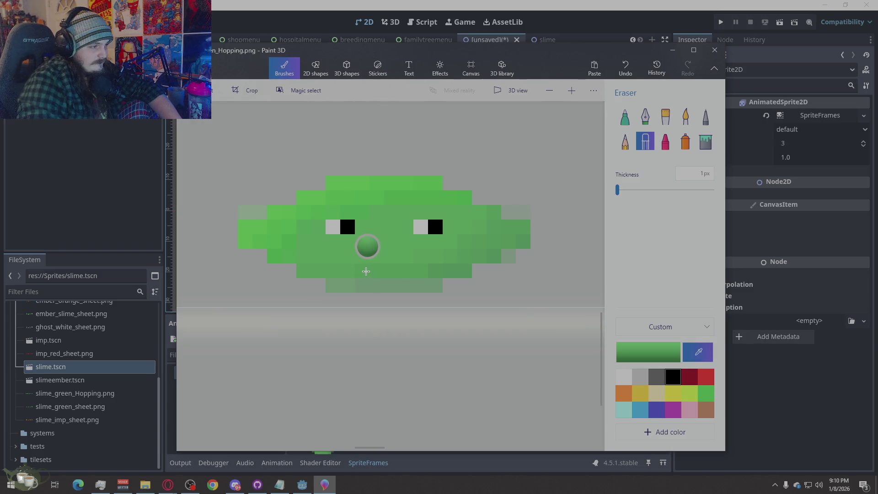
Erase a bottom-row pixel of the flat slime and sample its brighter green.
{"action": "left_click", "coordinate": [362, 284]}
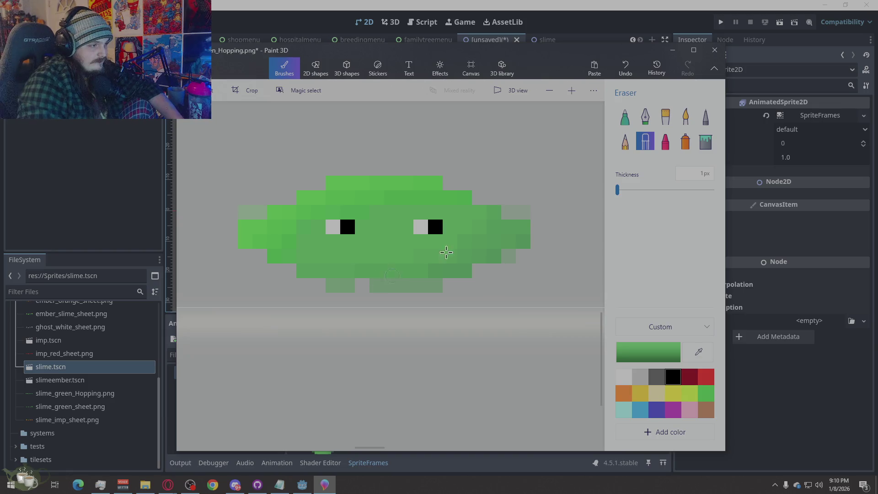
{"action": "left_click", "coordinate": [705, 117]}
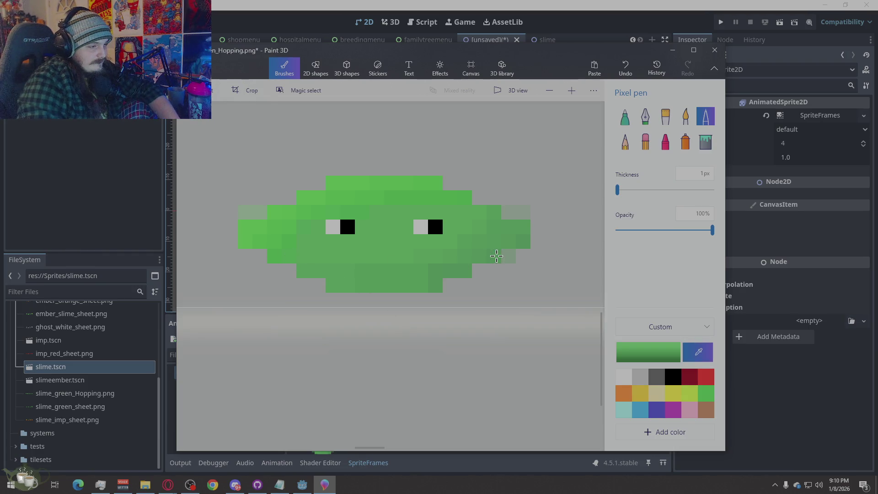
{"action": "key", "text": "alt"}
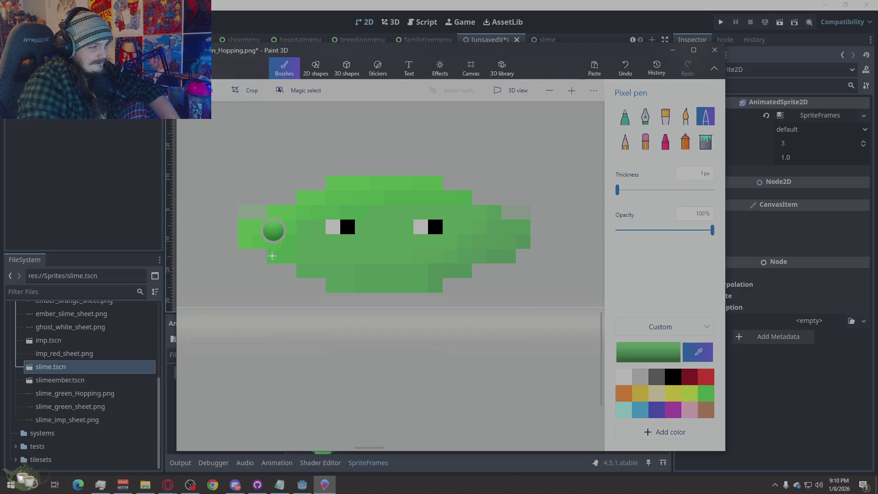
{"action": "left_click", "coordinate": [274, 255]}
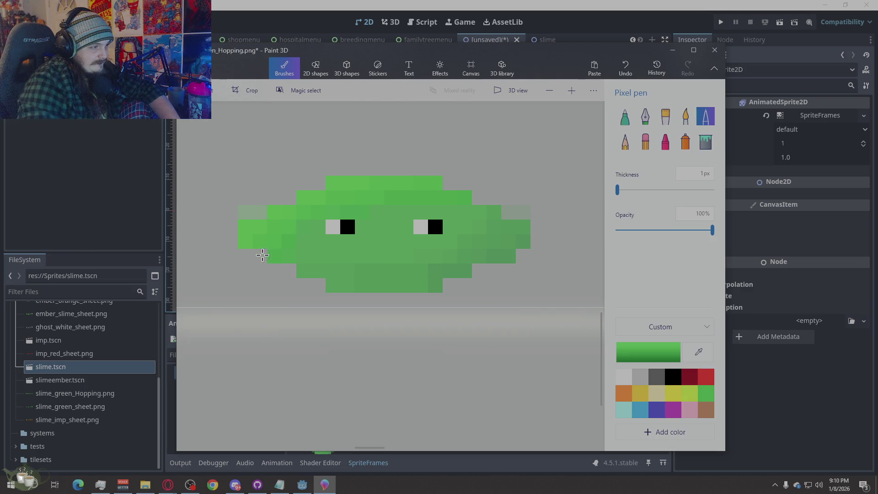
{"action": "key", "text": "alt"}
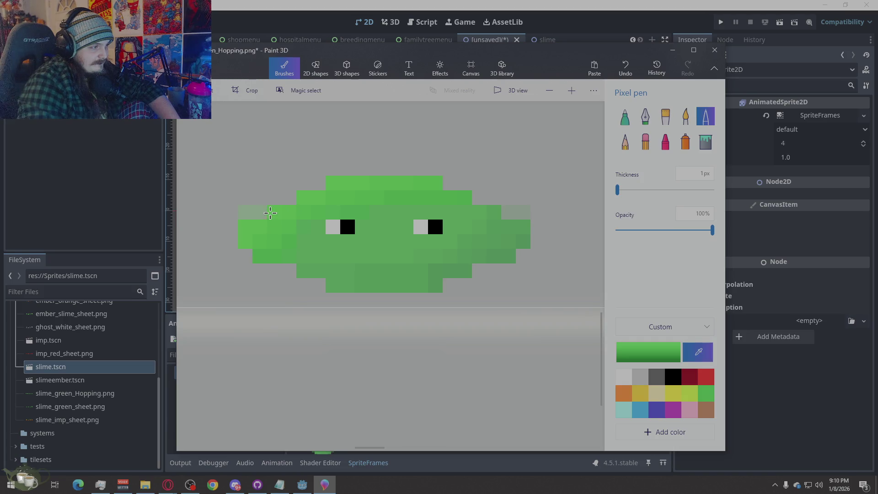
Undo the last change and erase the faint light pixels on the slime's edge.
{"action": "left_click", "coordinate": [645, 142]}
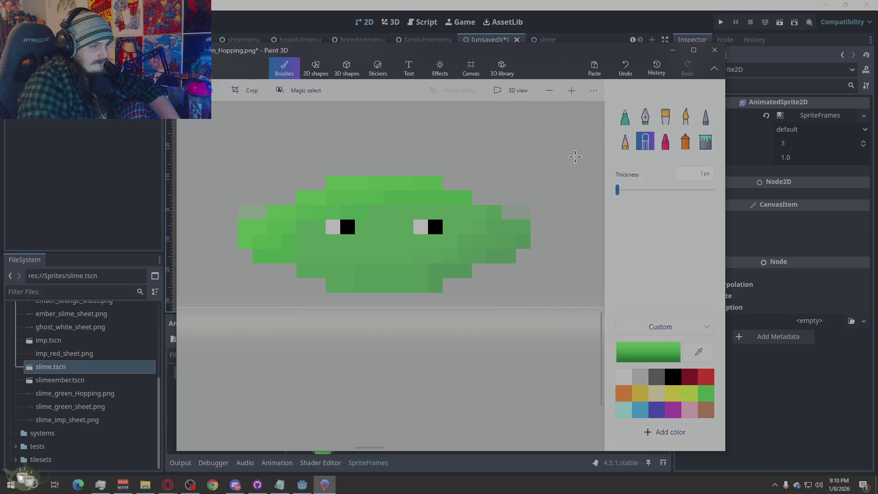
{"action": "key", "text": "ctrl+z"}
{"action": "left_click_drag", "start_coordinate": [264, 211], "coordinate": [244, 210]}
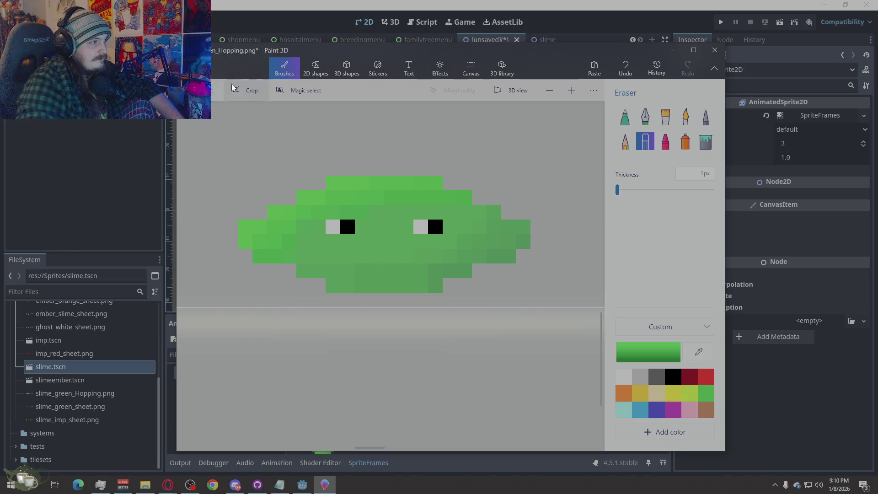
{"action": "left_click", "coordinate": [198, 69]}
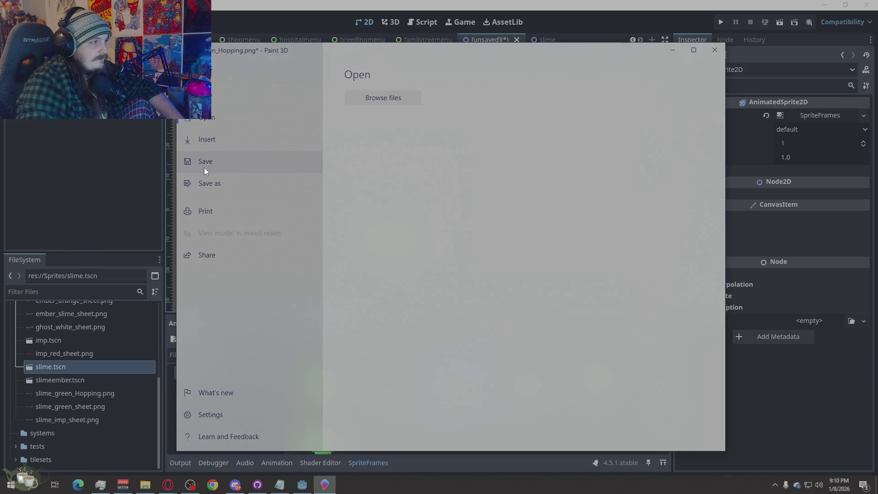
Save the edited sprite sheet, return to Godot and begin saving the slime scene.
{"action": "left_click", "coordinate": [204, 168]}
{"action": "scroll", "coordinate": [534, 241], "scroll_direction": "down", "scroll_amount": 2}
{"action": "scroll", "coordinate": [534, 240], "scroll_direction": "down", "scroll_amount": 1}
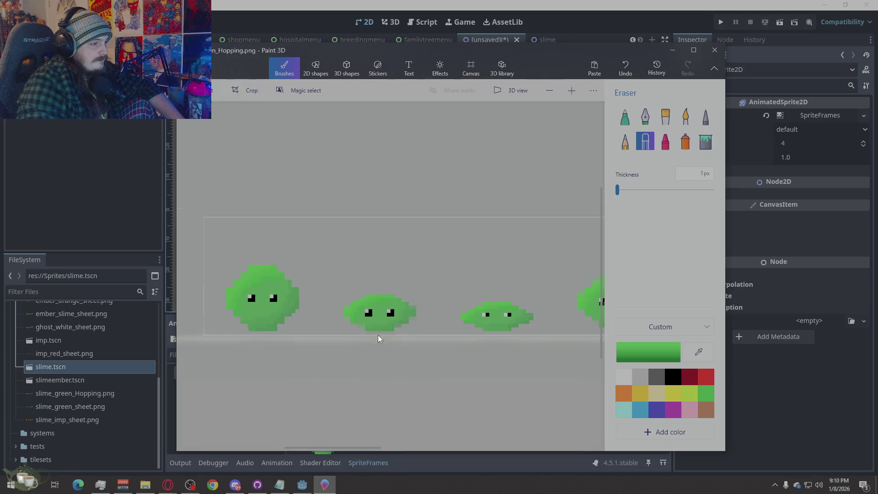
{"action": "scroll", "coordinate": [382, 332], "scroll_direction": "up", "scroll_amount": 3}
{"action": "scroll", "coordinate": [321, 286], "scroll_direction": "down", "scroll_amount": 2}
{"action": "scroll", "coordinate": [380, 302], "scroll_direction": "down", "scroll_amount": 1}
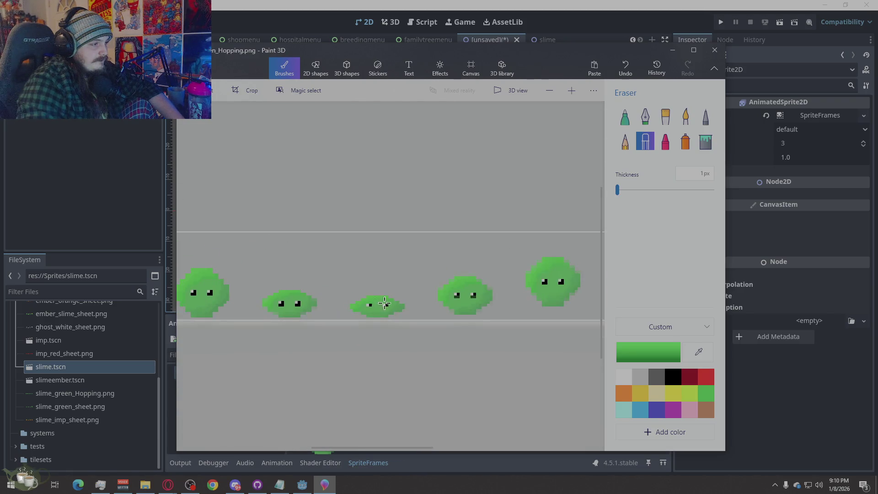
{"action": "left_click", "coordinate": [762, 394]}
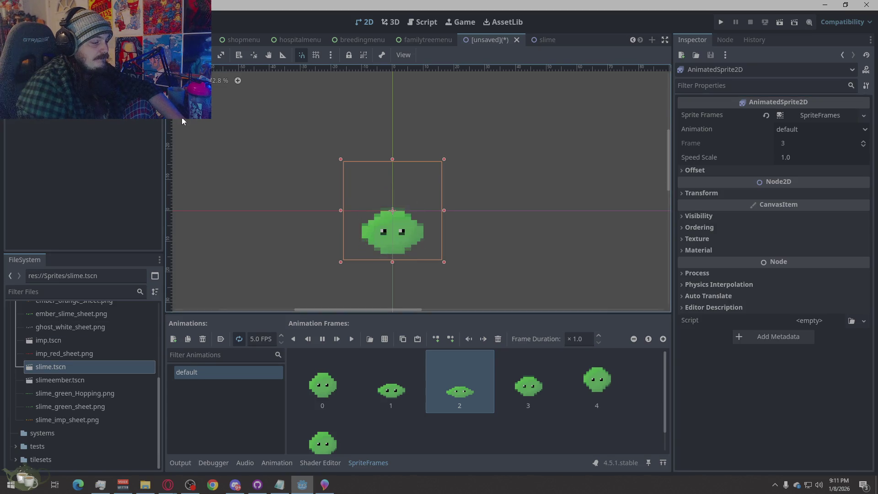
{"action": "key", "text": "ctrl+s"}
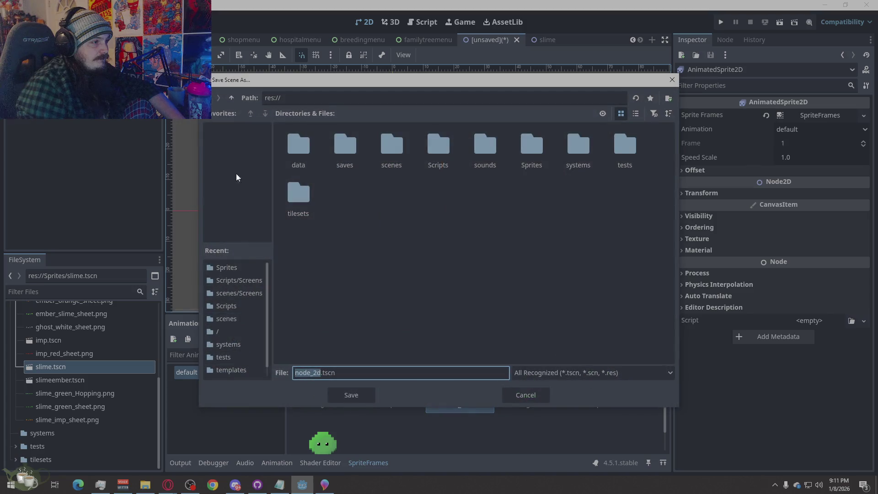
Save the scene as slimehopping.tscn inside the Sprites folder.
{"action": "double_click", "coordinate": [537, 165]}
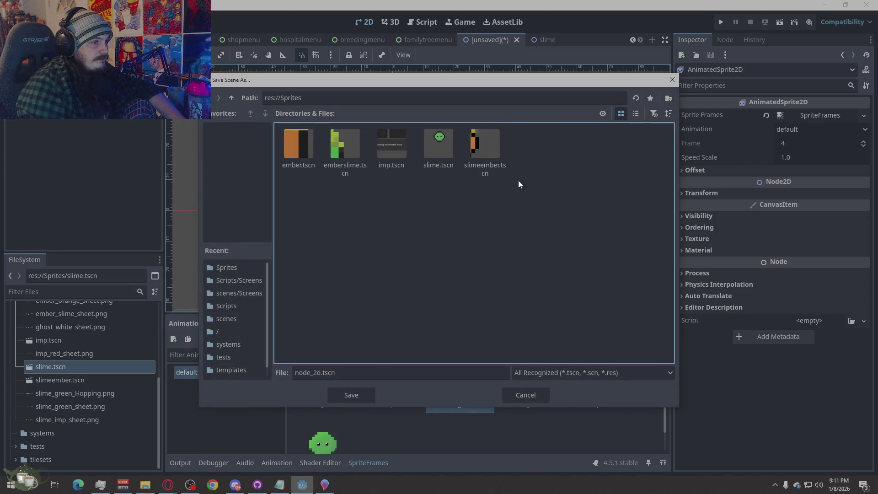
{"action": "right_click", "coordinate": [431, 199]}
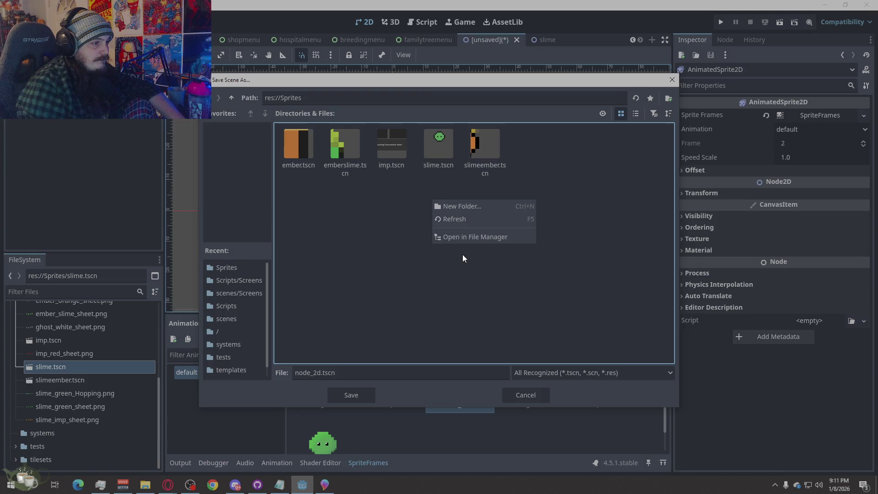
{"action": "left_click", "coordinate": [420, 284]}
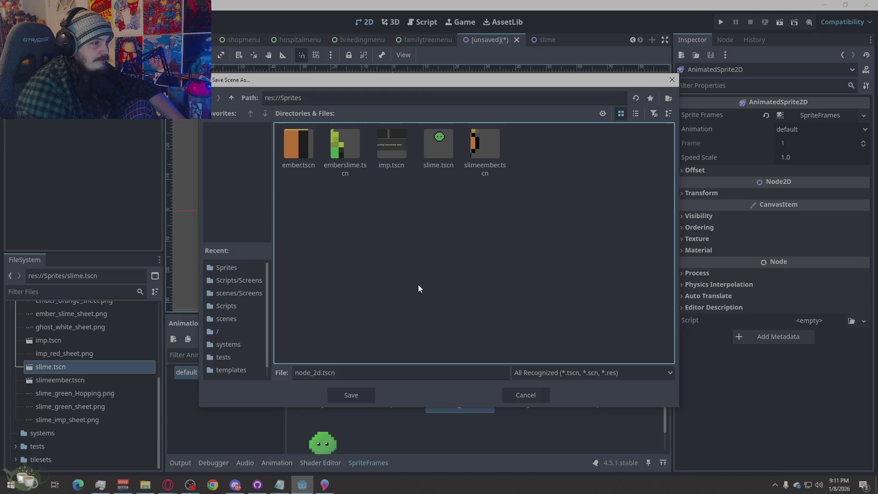
{"action": "triple_click", "coordinate": [349, 371]}
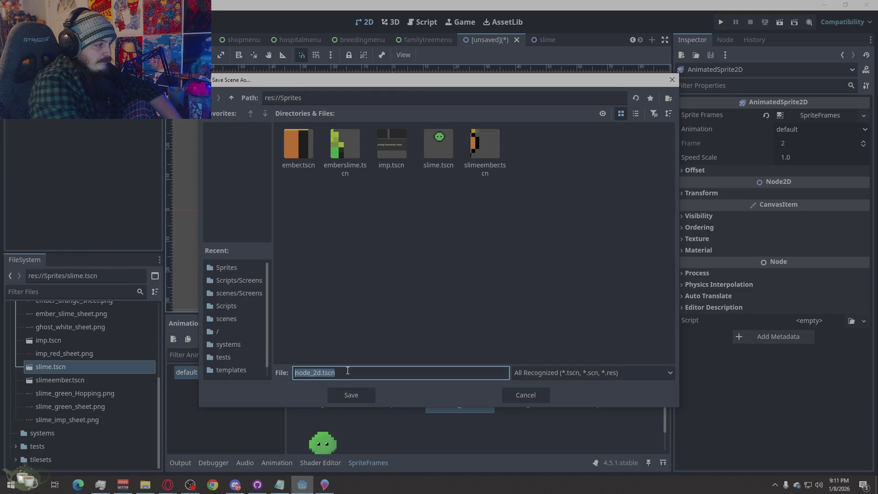
{"action": "type", "text": "S"}
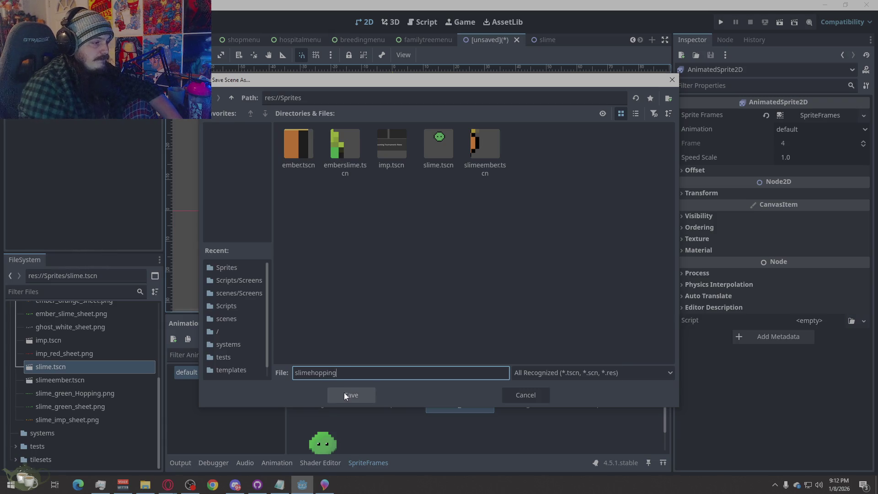
{"action": "left_click", "coordinate": [344, 392]}
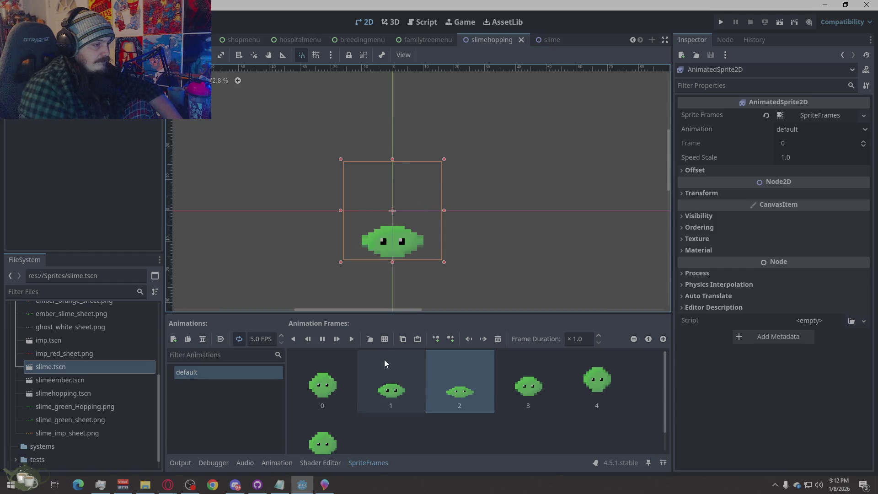
Move the slime sprite a few pixels, glance at the original slime scene, and return to slimehopping.
{"action": "left_click", "coordinate": [558, 262]}
{"action": "mouse_move", "coordinate": [394, 235]}
{"action": "left_mouse_down"}
{"action": "mouse_move", "coordinate": [432, 226]}
{"action": "mouse_move", "coordinate": [583, 227]}
{"action": "mouse_move", "coordinate": [306, 244]}
{"action": "mouse_move", "coordinate": [278, 234]}
{"action": "mouse_move", "coordinate": [257, 248]}
{"action": "mouse_move", "coordinate": [365, 209]}
{"action": "mouse_move", "coordinate": [389, 212]}
{"action": "left_mouse_up"}
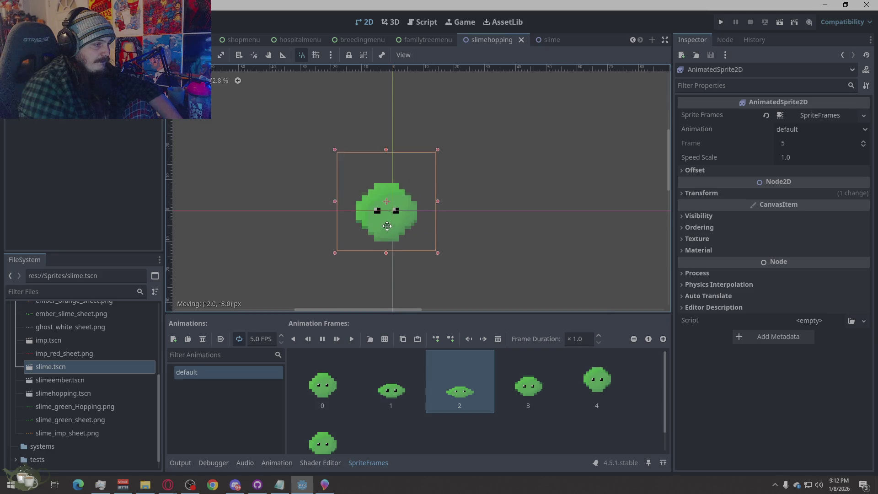
{"action": "left_click", "coordinate": [446, 299]}
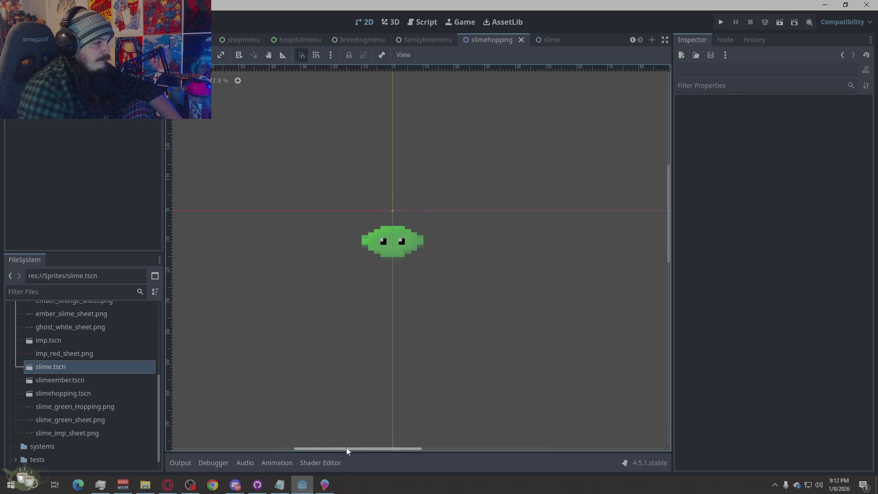
{"action": "left_click", "coordinate": [548, 40]}
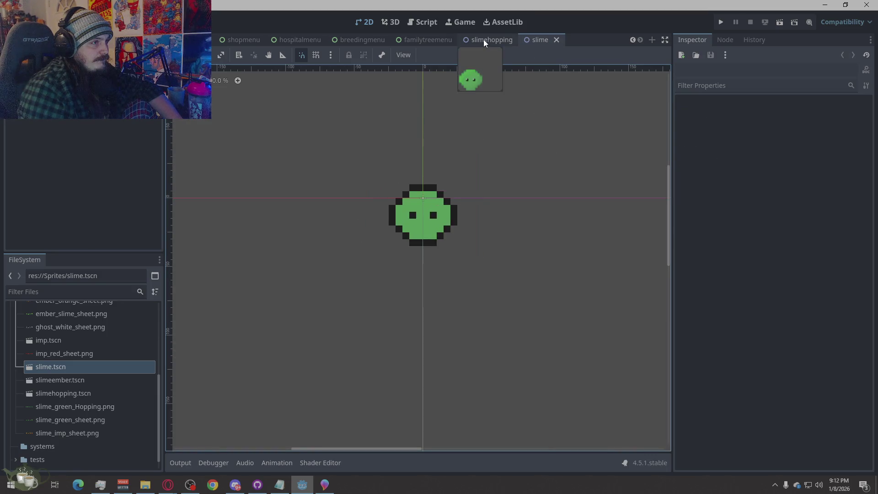
{"action": "left_click", "coordinate": [483, 39]}
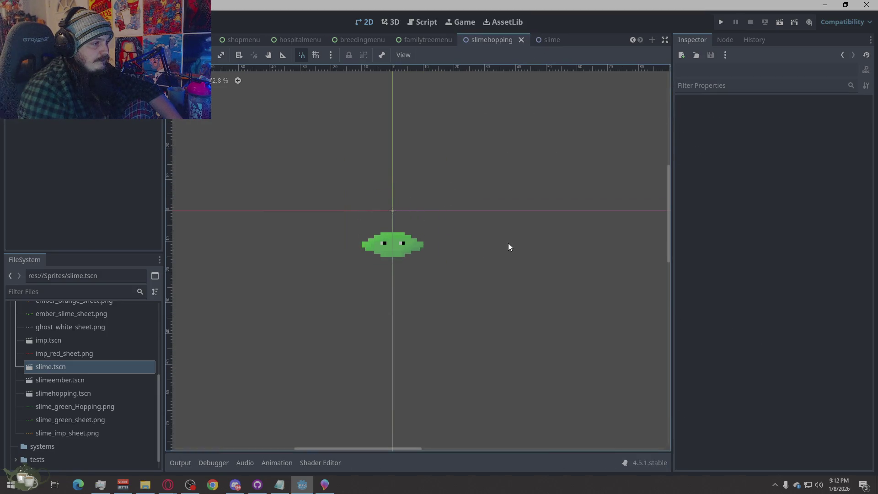
Undo the last edit and move the second slime up above the fourth frame.
{"action": "left_click", "coordinate": [324, 484]}
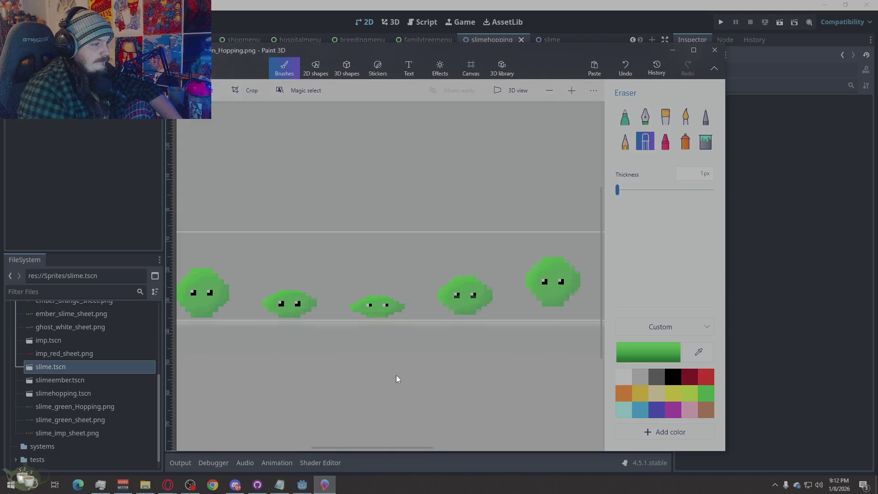
{"action": "scroll", "coordinate": [415, 233], "scroll_direction": "down", "scroll_amount": 2}
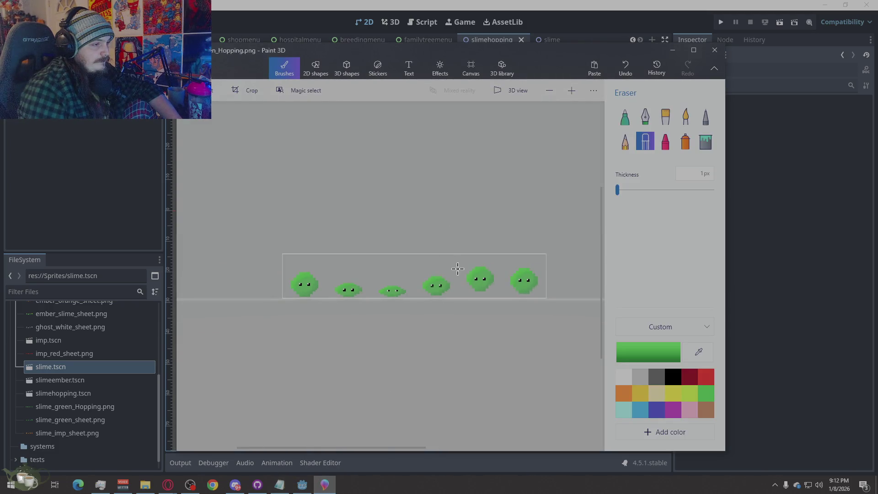
{"action": "scroll", "coordinate": [449, 266], "scroll_direction": "up", "scroll_amount": 2}
{"action": "scroll", "coordinate": [485, 333], "scroll_direction": "down", "scroll_amount": 1}
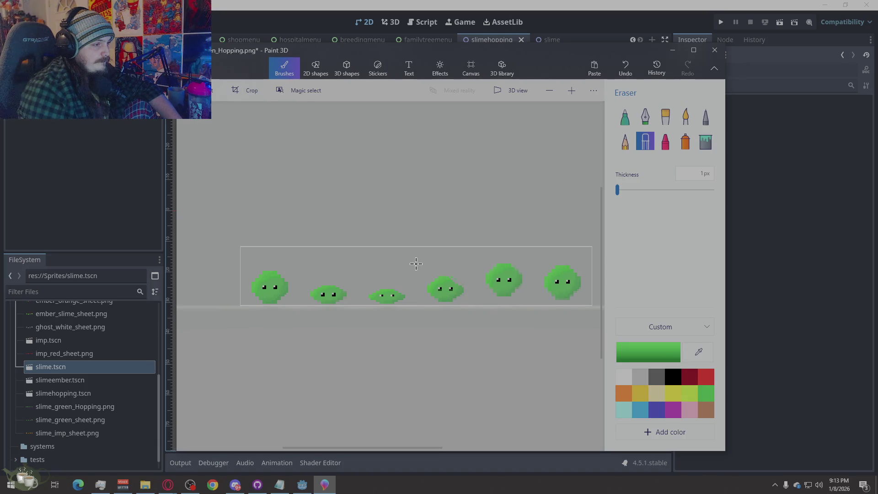
{"action": "scroll", "coordinate": [481, 293], "scroll_direction": "up", "scroll_amount": 2}
{"action": "key", "text": "ctrl+z"}
{"action": "scroll", "coordinate": [334, 251], "scroll_direction": "down", "scroll_amount": 1}
{"action": "scroll", "coordinate": [324, 250], "scroll_direction": "down", "scroll_amount": 2}
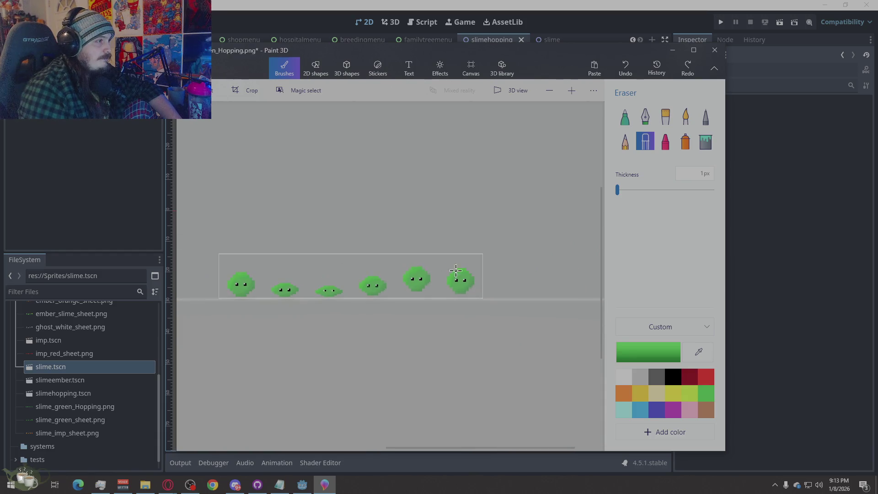
{"action": "left_click", "coordinate": [214, 90]}
{"action": "scroll", "coordinate": [352, 270], "scroll_direction": "up", "scroll_amount": 1}
{"action": "mouse_move", "coordinate": [359, 248]}
{"action": "left_mouse_down"}
{"action": "mouse_move", "coordinate": [412, 279]}
{"action": "mouse_move", "coordinate": [363, 260]}
{"action": "left_mouse_up"}
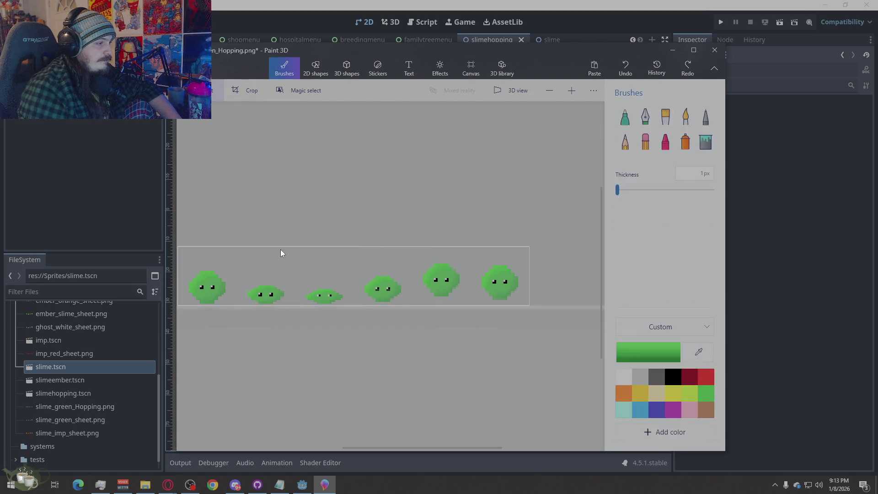
{"action": "left_click_drag", "start_coordinate": [292, 274], "coordinate": [244, 306]}
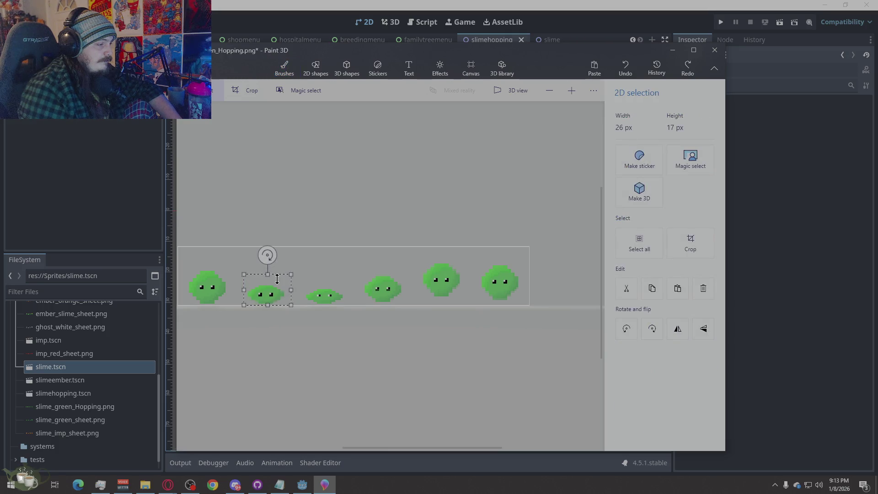
{"action": "left_click_drag", "start_coordinate": [266, 290], "coordinate": [385, 291]}
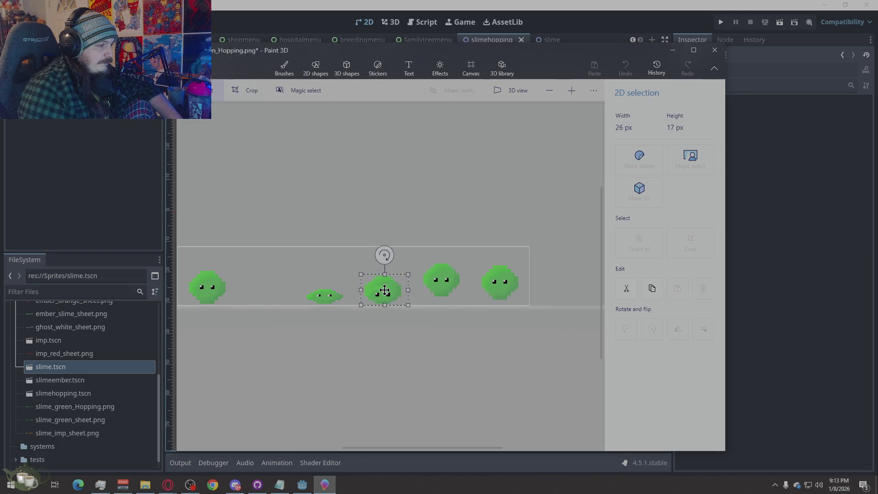
{"action": "left_click_drag", "start_coordinate": [385, 291], "coordinate": [385, 259]}
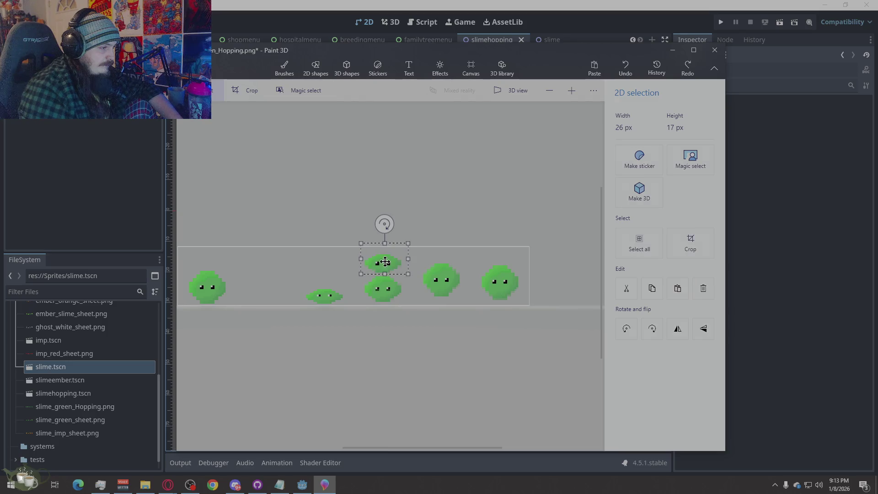
{"action": "left_click", "coordinate": [394, 307]}
{"action": "scroll", "coordinate": [398, 285], "scroll_direction": "up", "scroll_amount": 1}
{"action": "scroll", "coordinate": [397, 298], "scroll_direction": "up", "scroll_amount": 1}
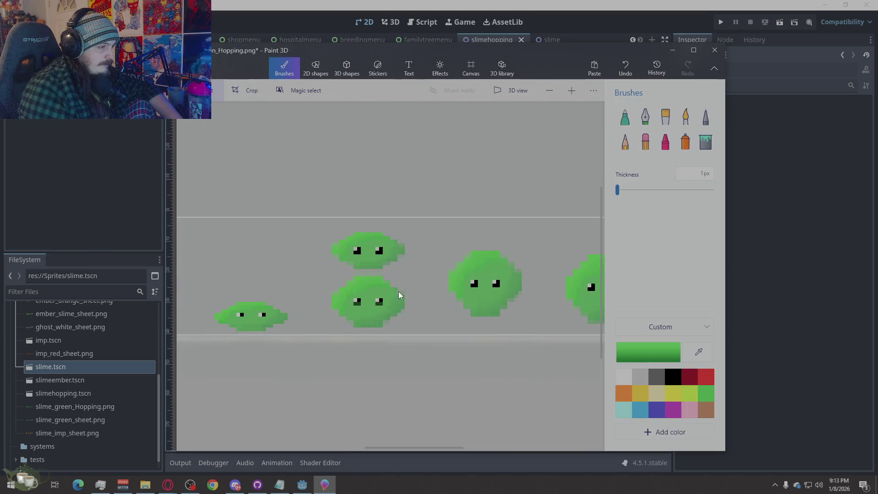
Delete the lower-middle slime, drop the upper slime into the gap, then undo both edits.
{"action": "left_click_drag", "start_coordinate": [413, 272], "coordinate": [327, 348]}
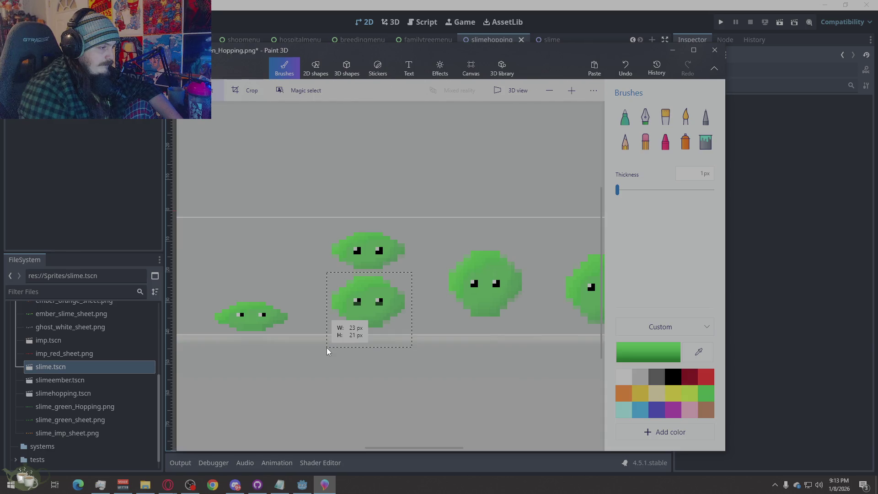
{"action": "key", "text": "Delete"}
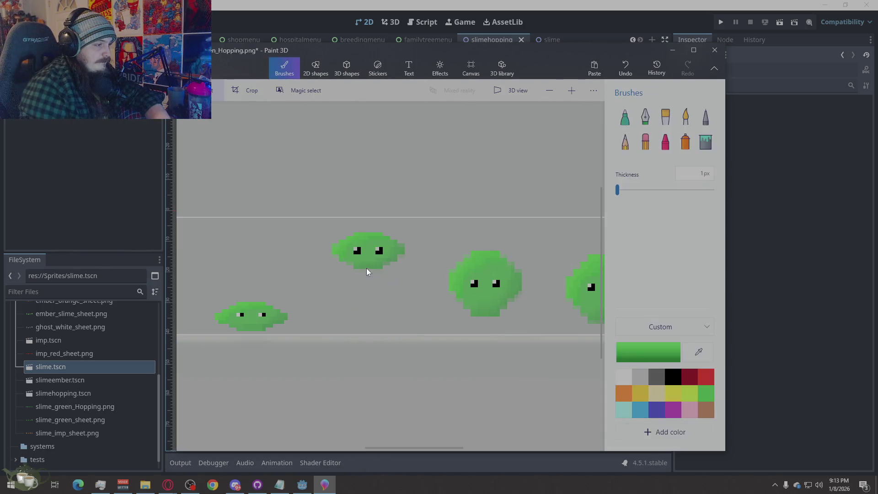
{"action": "left_click_drag", "start_coordinate": [411, 229], "coordinate": [328, 287]}
{"action": "left_click_drag", "start_coordinate": [366, 251], "coordinate": [368, 311]}
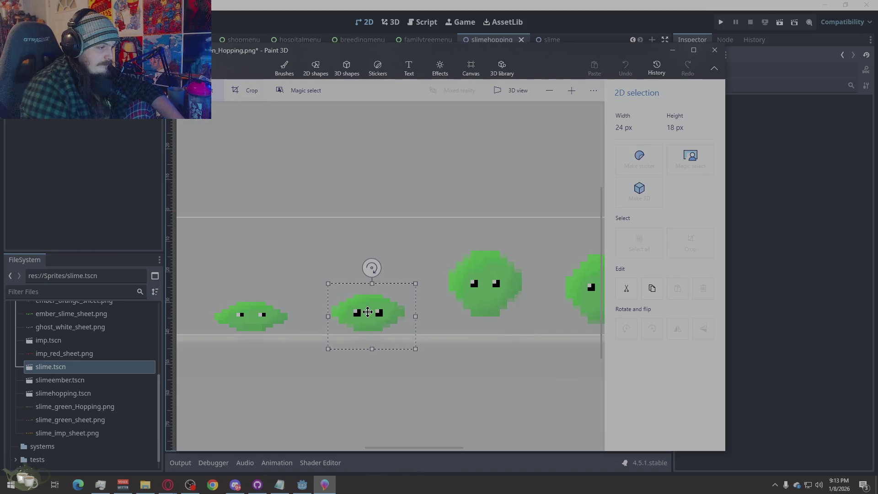
{"action": "left_click", "coordinate": [290, 259]}
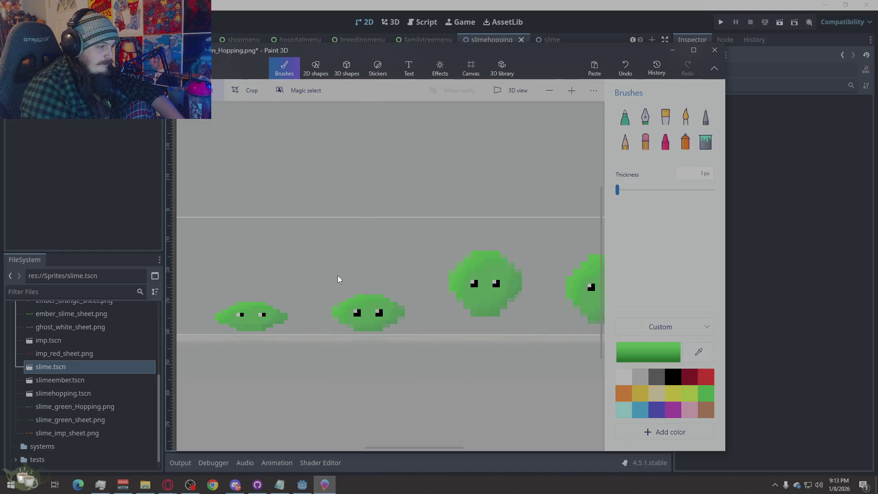
{"action": "scroll", "coordinate": [434, 281], "scroll_direction": "down", "scroll_amount": 3}
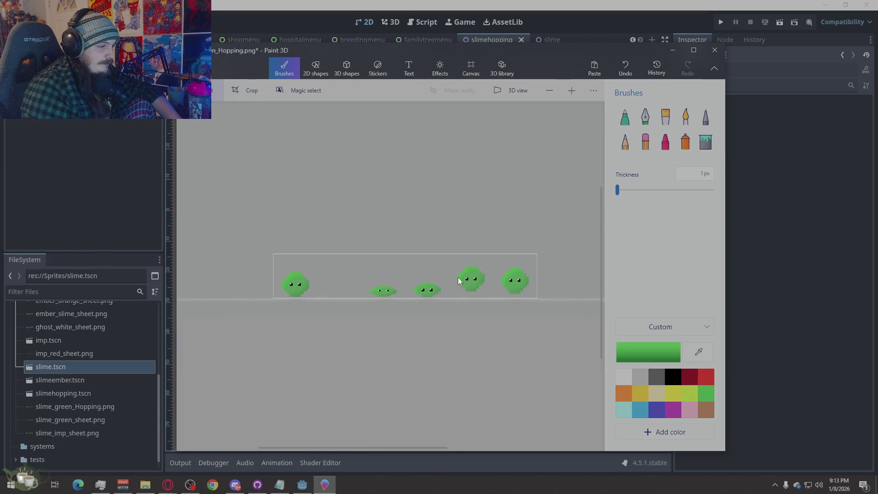
{"action": "key", "text": "ctrl+z"}
{"action": "key", "text": "ctrl+z"}
Reposition the second slime and lower the raised slime into the fourth frame.
{"action": "mouse_move", "coordinate": [360, 265]}
{"action": "left_mouse_down"}
{"action": "mouse_move", "coordinate": [315, 297]}
{"action": "mouse_move", "coordinate": [426, 261]}
{"action": "left_mouse_up"}
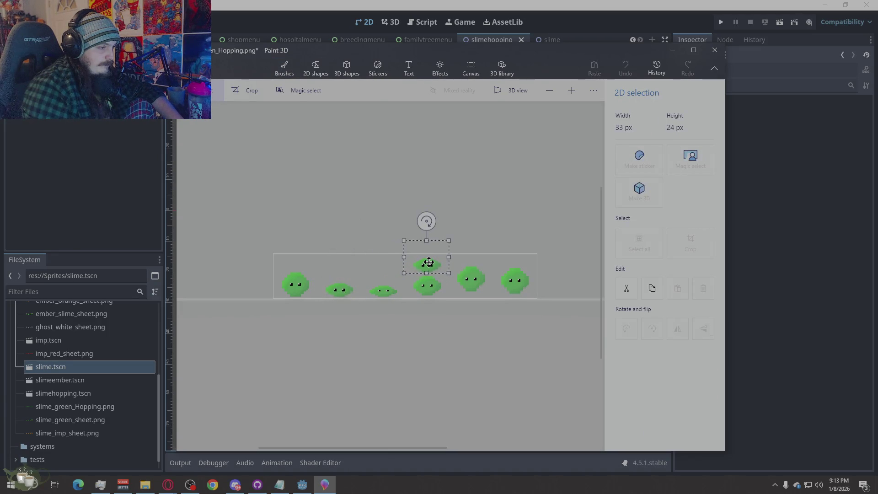
{"action": "scroll", "coordinate": [422, 298], "scroll_direction": "up", "scroll_amount": 3}
{"action": "scroll", "coordinate": [429, 302], "scroll_direction": "up", "scroll_amount": 3}
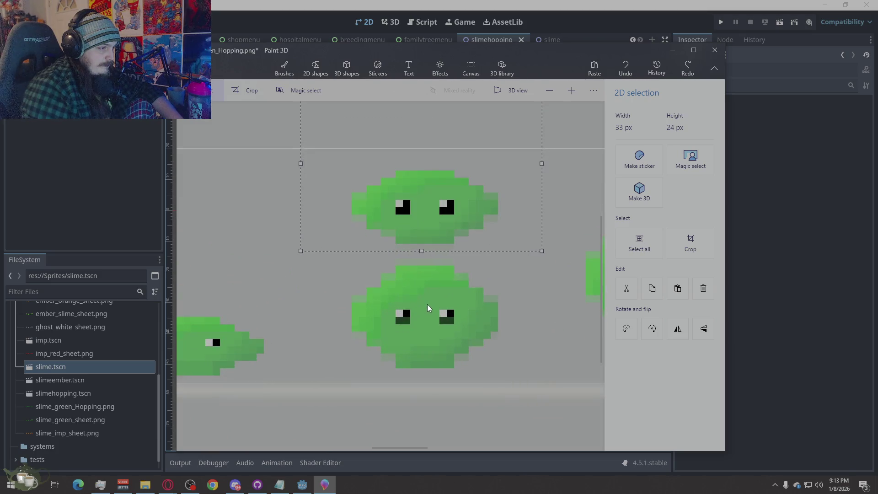
{"action": "left_click", "coordinate": [301, 285]}
{"action": "scroll", "coordinate": [285, 204], "scroll_direction": "down", "scroll_amount": 4}
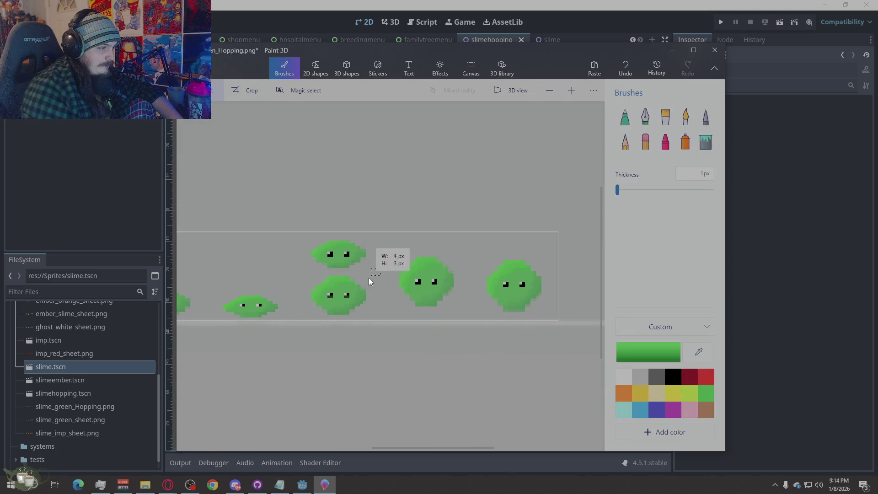
{"action": "mouse_move", "coordinate": [372, 279]}
{"action": "left_mouse_down"}
{"action": "mouse_move", "coordinate": [364, 294]}
{"action": "mouse_move", "coordinate": [307, 327]}
{"action": "left_mouse_up"}
{"action": "left_click", "coordinate": [370, 311]}
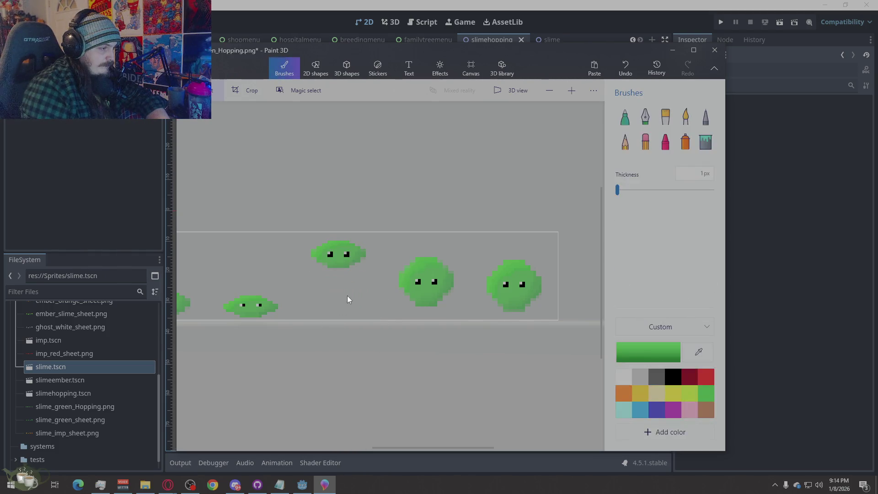
{"action": "left_click_drag", "start_coordinate": [373, 237], "coordinate": [302, 275]}
{"action": "scroll", "coordinate": [285, 322], "scroll_direction": "up", "scroll_amount": 1}
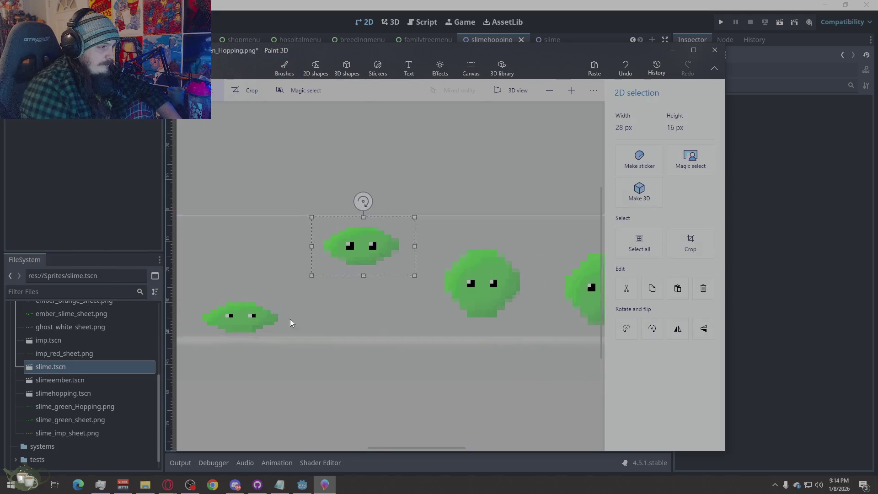
{"action": "scroll", "coordinate": [285, 321], "scroll_direction": "up", "scroll_amount": 2}
{"action": "mouse_move", "coordinate": [454, 200]}
{"action": "left_mouse_down"}
{"action": "mouse_move", "coordinate": [444, 228]}
{"action": "mouse_move", "coordinate": [450, 327]}
{"action": "left_mouse_up"}
{"action": "left_click", "coordinate": [322, 204]}
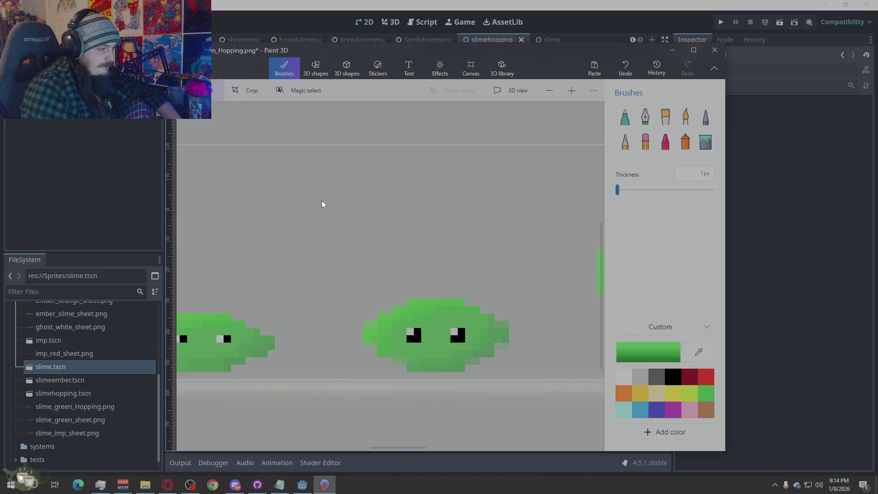
{"action": "scroll", "coordinate": [449, 306], "scroll_direction": "down", "scroll_amount": 2}
{"action": "scroll", "coordinate": [441, 334], "scroll_direction": "down", "scroll_amount": 2}
{"action": "scroll", "coordinate": [346, 360], "scroll_direction": "down", "scroll_amount": 2}
{"action": "scroll", "coordinate": [462, 314], "scroll_direction": "up", "scroll_amount": 1}
Carry the first round slime over toward the fifth frame.
{"action": "key", "text": "alt"}
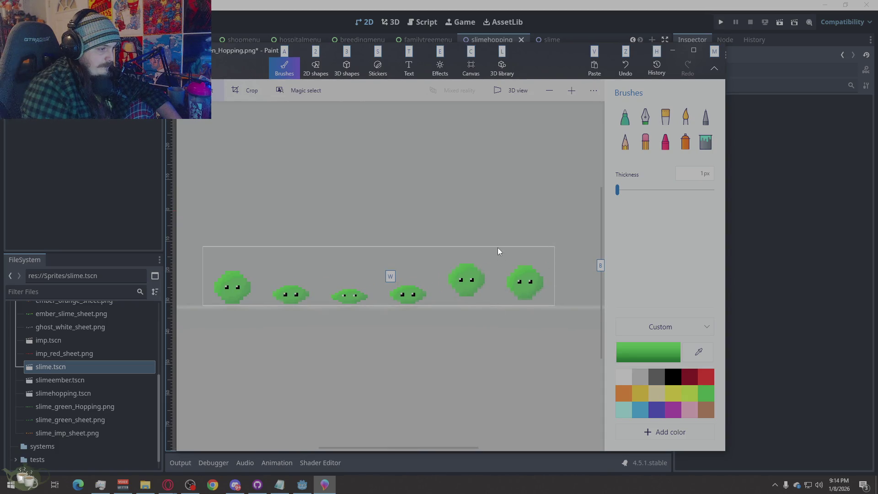
{"action": "left_click_drag", "start_coordinate": [552, 237], "coordinate": [433, 327]}
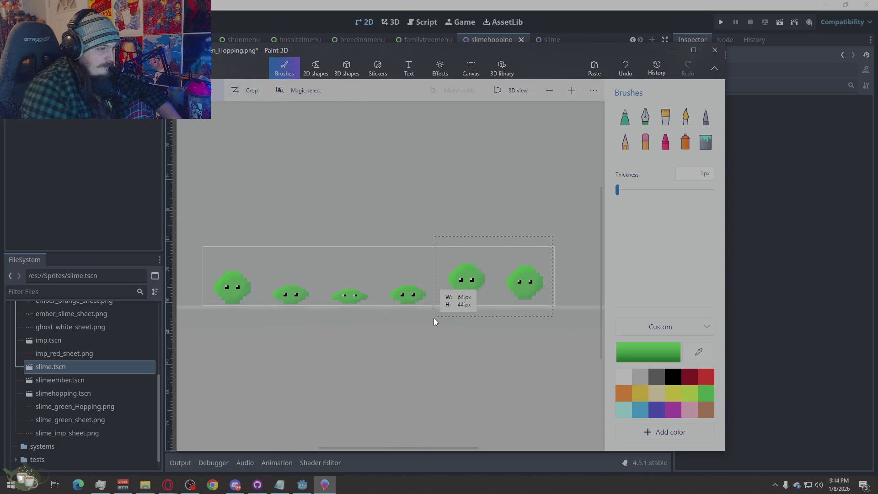
{"action": "left_click", "coordinate": [426, 383]}
{"action": "left_click_drag", "start_coordinate": [259, 257], "coordinate": [208, 319]}
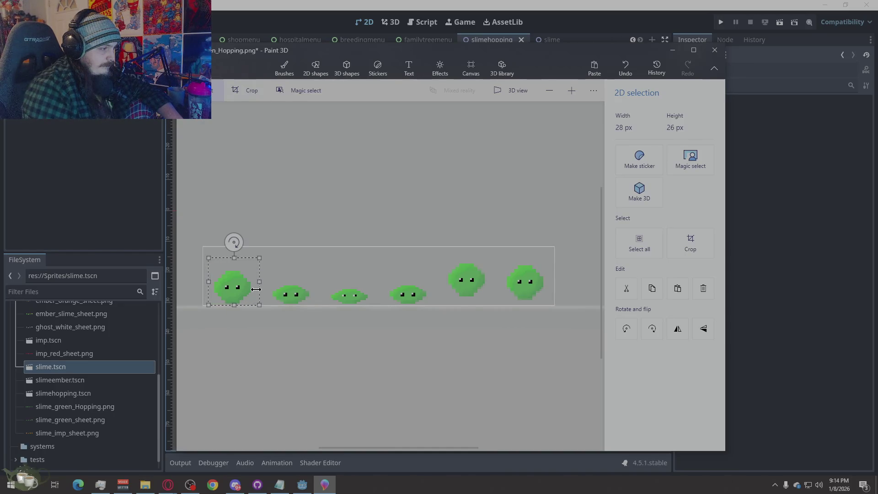
{"action": "mouse_move", "coordinate": [233, 294]}
{"action": "left_mouse_down"}
{"action": "mouse_move", "coordinate": [467, 291]}
{"action": "mouse_move", "coordinate": [465, 257]}
{"action": "mouse_move", "coordinate": [457, 274]}
{"action": "mouse_move", "coordinate": [385, 281]}
{"action": "mouse_move", "coordinate": [473, 267]}
{"action": "left_mouse_up"}
{"action": "scroll", "coordinate": [480, 275], "scroll_direction": "up", "scroll_amount": 5}
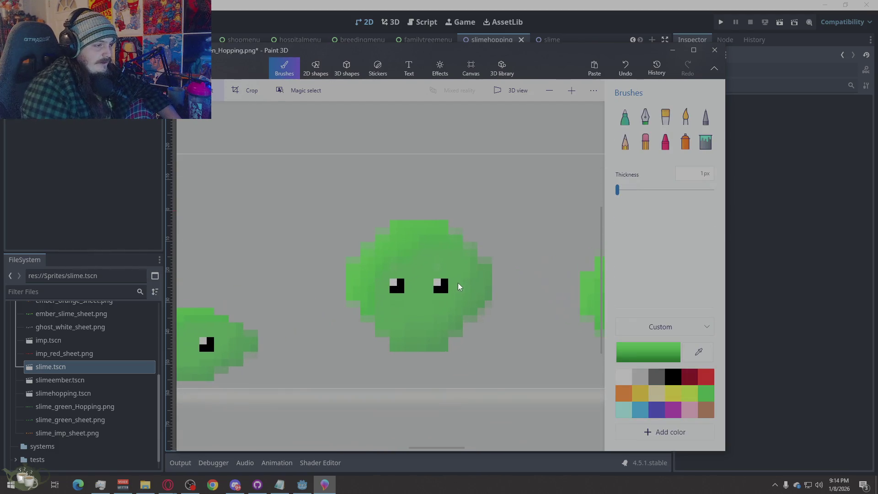
Draw a two-pixel-wide black vertical stalk above the fifth slime.
{"action": "left_click", "coordinate": [674, 377]}
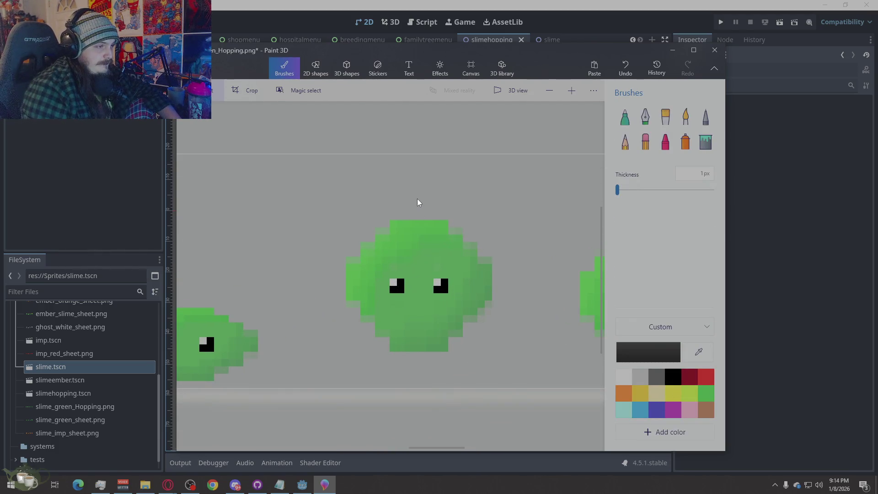
{"action": "left_click", "coordinate": [705, 117]}
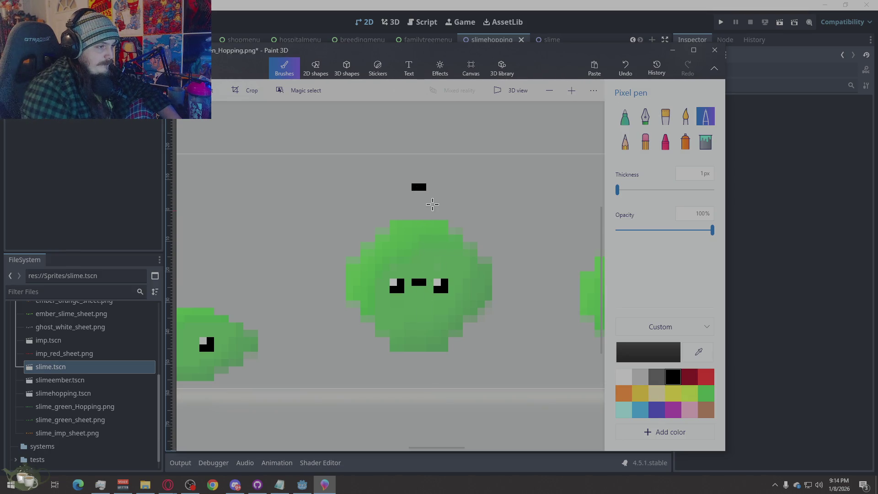
{"action": "left_click_drag", "start_coordinate": [418, 191], "coordinate": [415, 237]}
{"action": "left_click_drag", "start_coordinate": [419, 188], "coordinate": [424, 215]}
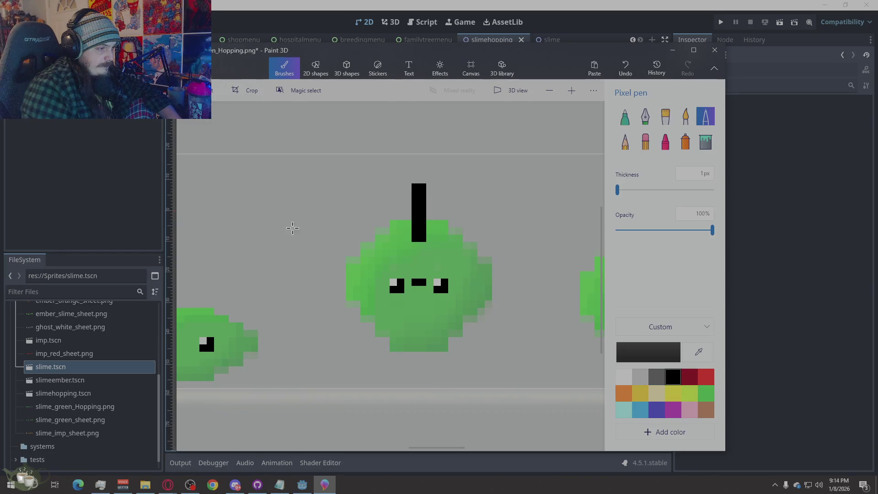
Select the whole fifth slime and delete its pixels.
{"action": "left_click_drag", "start_coordinate": [509, 209], "coordinate": [337, 361]}
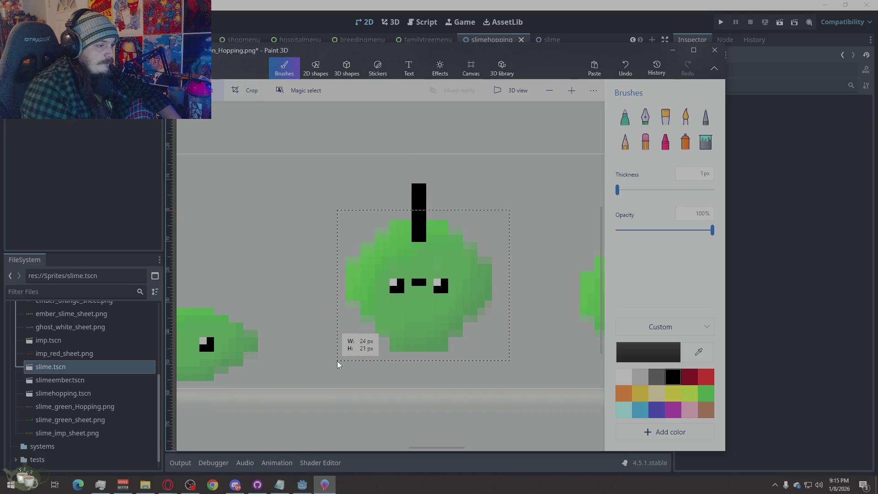
{"action": "key", "text": "Delete"}
{"action": "scroll", "coordinate": [549, 244], "scroll_direction": "down", "scroll_amount": 3, "text": "ctrl"}
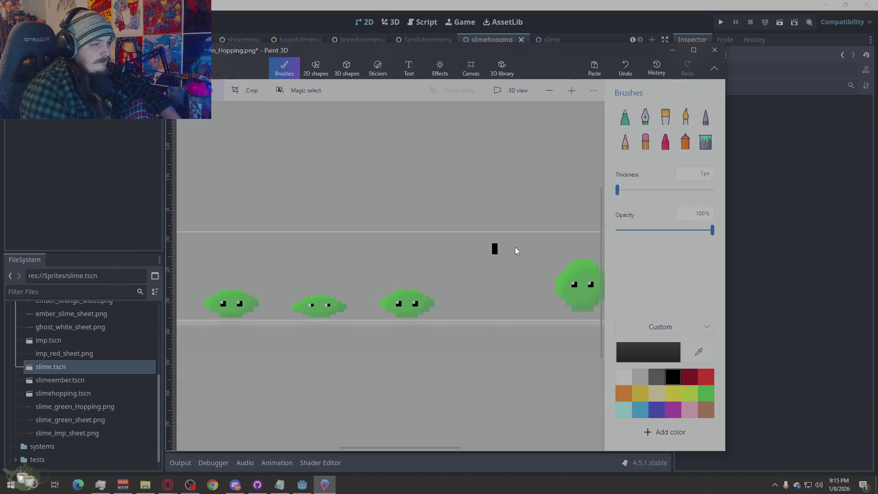
Paste a copy of the first slime into the fifth frame under the black mark.
{"action": "key", "text": "ctrl+z"}
{"action": "scroll", "coordinate": [273, 302], "scroll_direction": "up", "scroll_amount": 2, "text": "ctrl"}
{"action": "scroll", "coordinate": [266, 316], "scroll_direction": "up", "scroll_amount": 1, "text": "ctrl"}
{"action": "left_click_drag", "start_coordinate": [320, 245], "coordinate": [215, 354]}
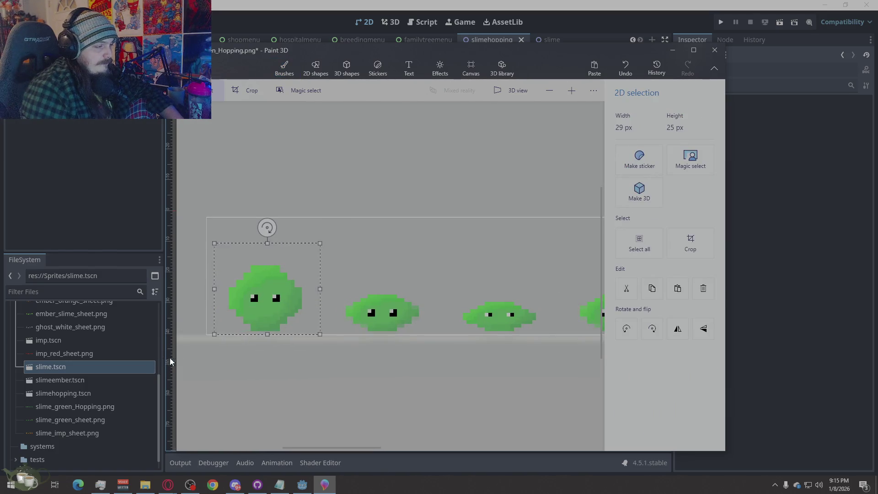
{"action": "scroll", "coordinate": [224, 346], "scroll_direction": "down", "scroll_amount": 3, "text": "ctrl"}
{"action": "scroll", "coordinate": [416, 301], "scroll_direction": "up", "scroll_amount": 1, "text": "ctrl"}
{"action": "scroll", "coordinate": [412, 301], "scroll_direction": "up", "scroll_amount": 2, "text": "ctrl"}
{"action": "key", "text": "ctrl+v"}
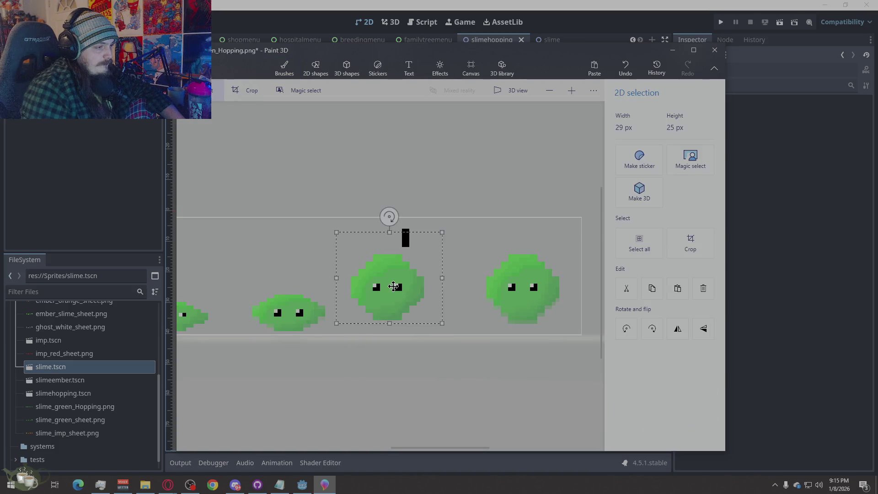
{"action": "mouse_move", "coordinate": [378, 284]}
{"action": "left_mouse_down"}
{"action": "mouse_move", "coordinate": [400, 283]}
{"action": "mouse_move", "coordinate": [398, 259]}
{"action": "mouse_move", "coordinate": [400, 298]}
{"action": "left_mouse_up"}
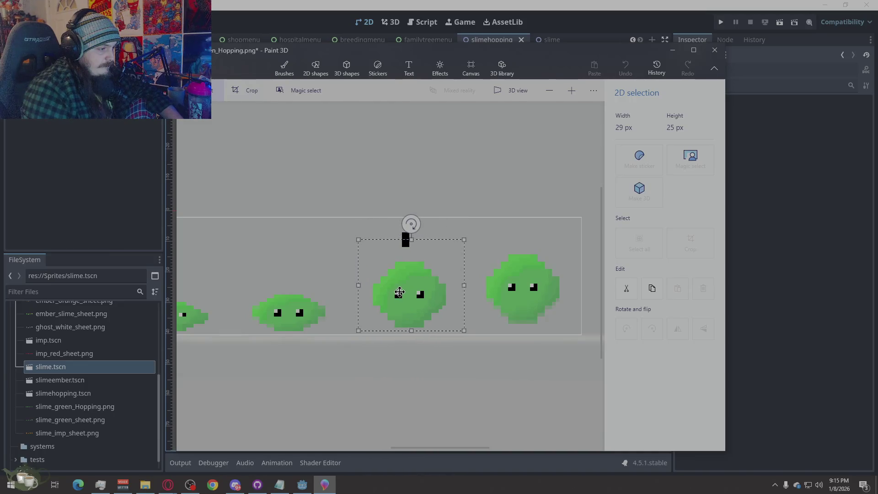
{"action": "left_click", "coordinate": [402, 235]}
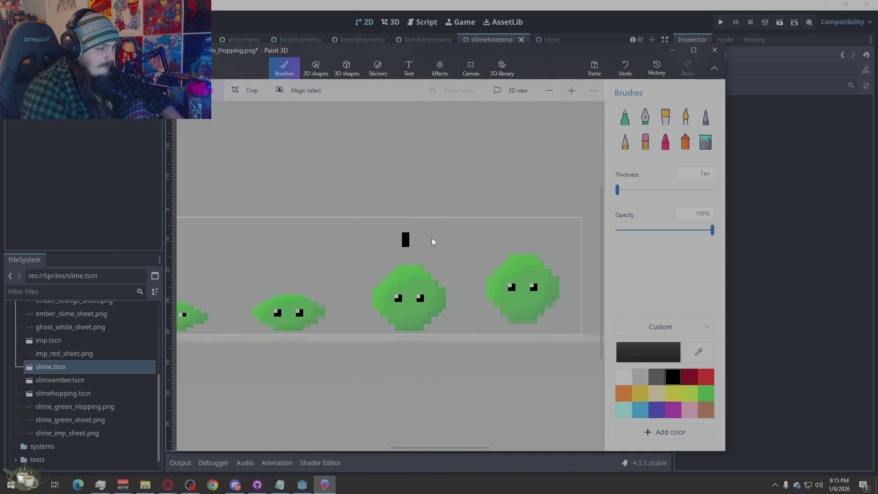
Nudge the middle round slime slightly left within its frame.
{"action": "left_click_drag", "start_coordinate": [460, 259], "coordinate": [366, 334]}
{"action": "left_click_drag", "start_coordinate": [412, 311], "coordinate": [408, 311]}
{"action": "left_click", "coordinate": [471, 245]}
{"action": "left_click_drag", "start_coordinate": [443, 219], "coordinate": [387, 250]}
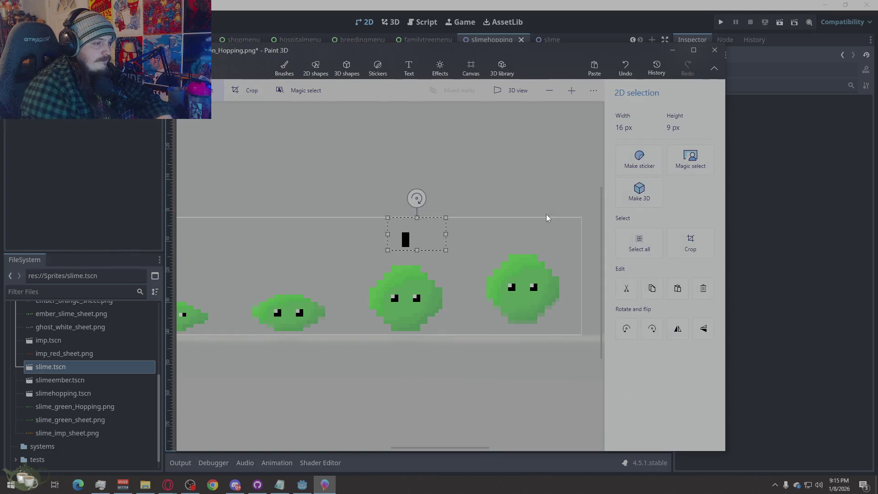
{"action": "left_click", "coordinate": [579, 241]}
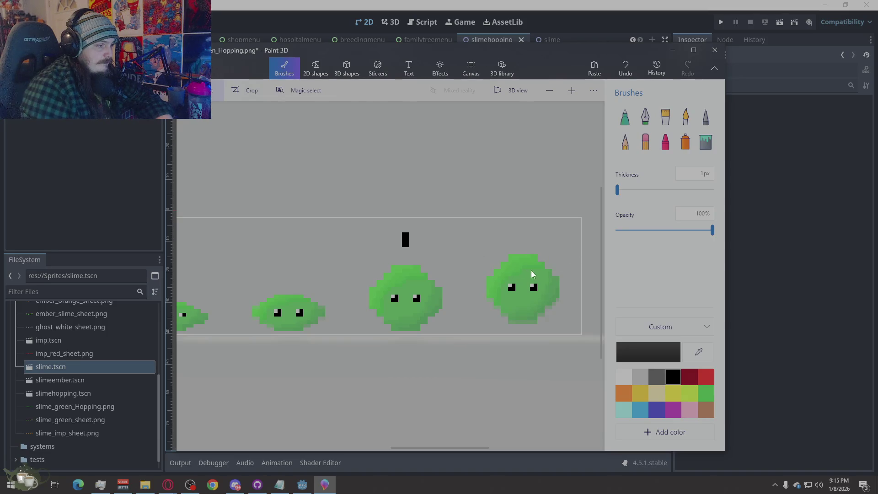
{"action": "scroll", "coordinate": [528, 274], "scroll_direction": "down", "scroll_amount": 3}
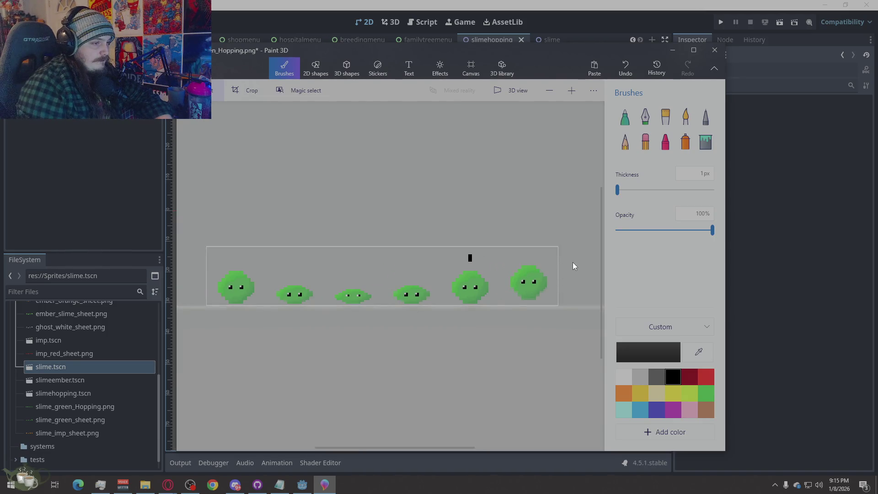
Delete the rightmost slime and the leftover black mark.
{"action": "left_click_drag", "start_coordinate": [516, 306], "coordinate": [499, 327]}
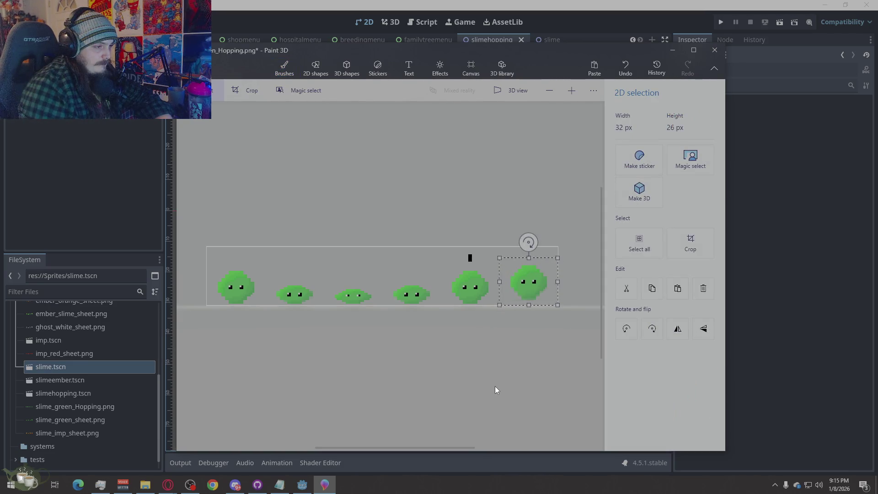
{"action": "key", "text": "Delete"}
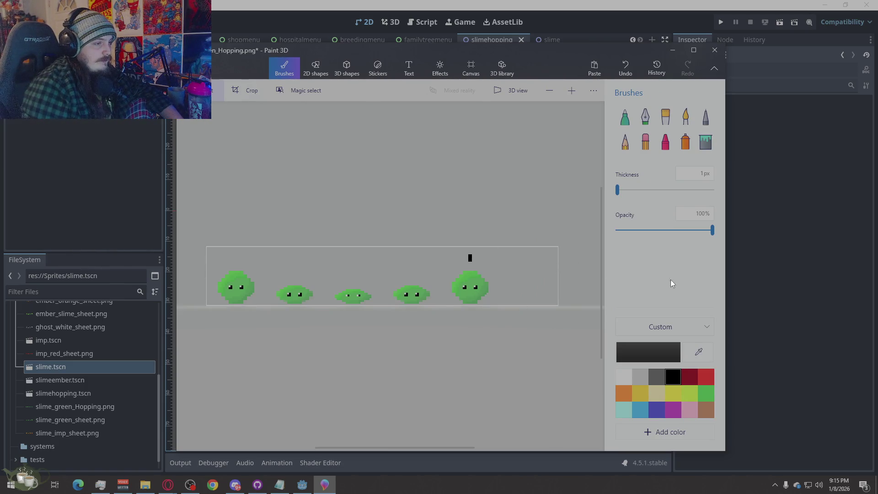
{"action": "scroll", "coordinate": [487, 281], "scroll_direction": "up", "scroll_amount": 1}
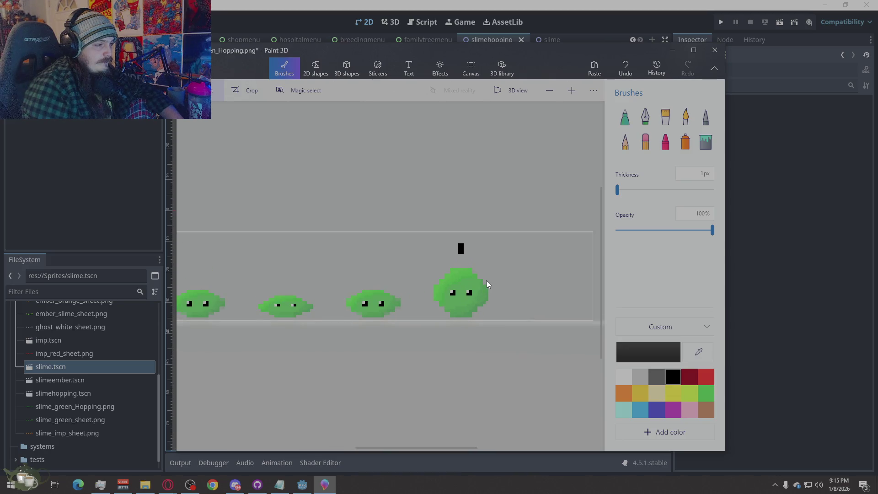
{"action": "scroll", "coordinate": [536, 277], "scroll_direction": "down", "scroll_amount": 1}
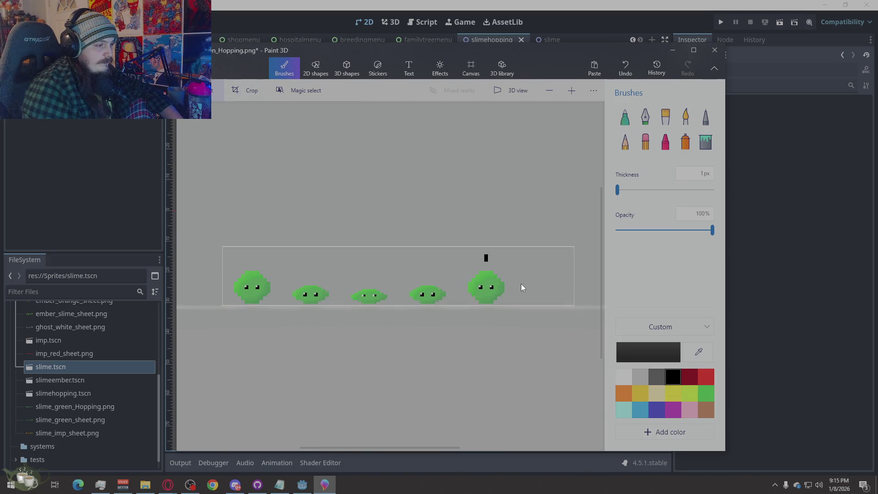
{"action": "scroll", "coordinate": [520, 287], "scroll_direction": "up", "scroll_amount": 1}
{"action": "scroll", "coordinate": [520, 286], "scroll_direction": "up", "scroll_amount": 1}
{"action": "left_click", "coordinate": [439, 242]}
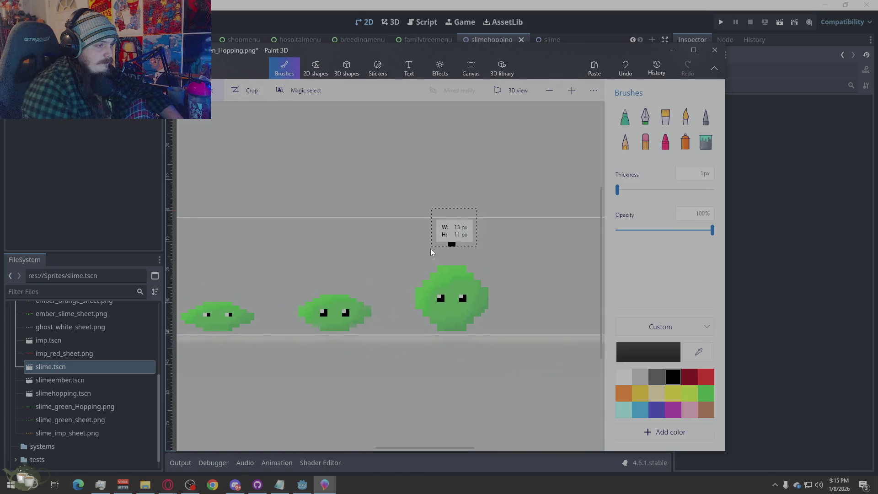
{"action": "key", "text": "Delete"}
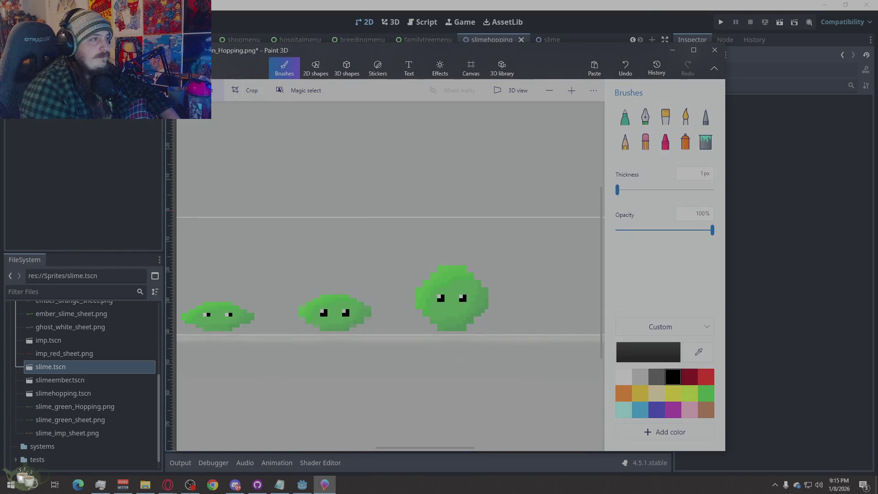
{"action": "left_click", "coordinate": [195, 69]}
Save a copy as a PNG image named slime_green_sheet, confirming replacement of the existing file.
{"action": "left_click", "coordinate": [235, 183]}
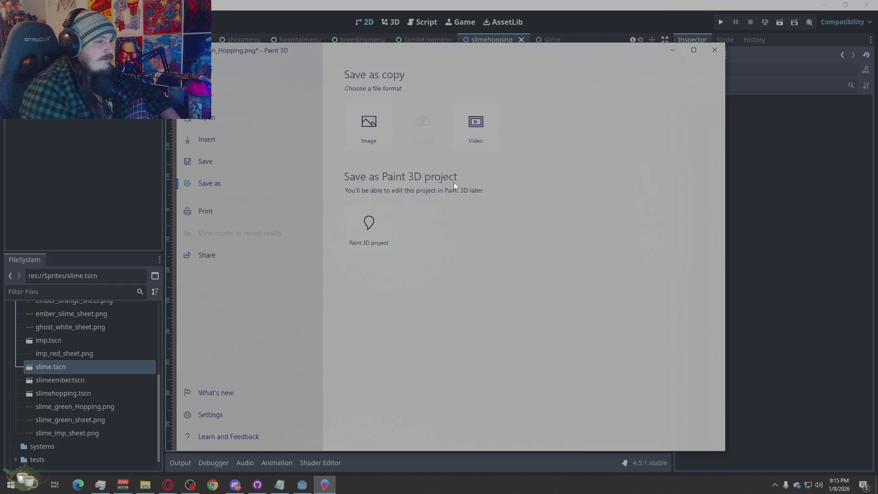
{"action": "left_click", "coordinate": [360, 141]}
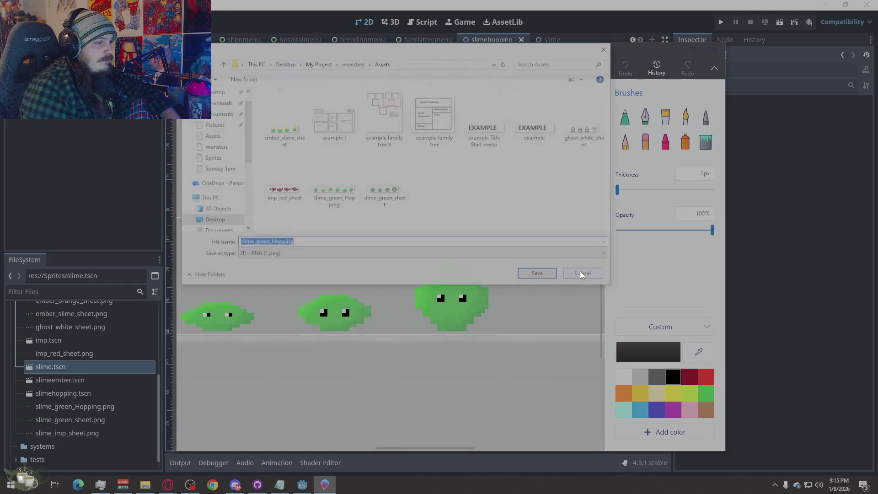
{"action": "left_click", "coordinate": [387, 204]}
{"action": "left_click", "coordinate": [538, 273]}
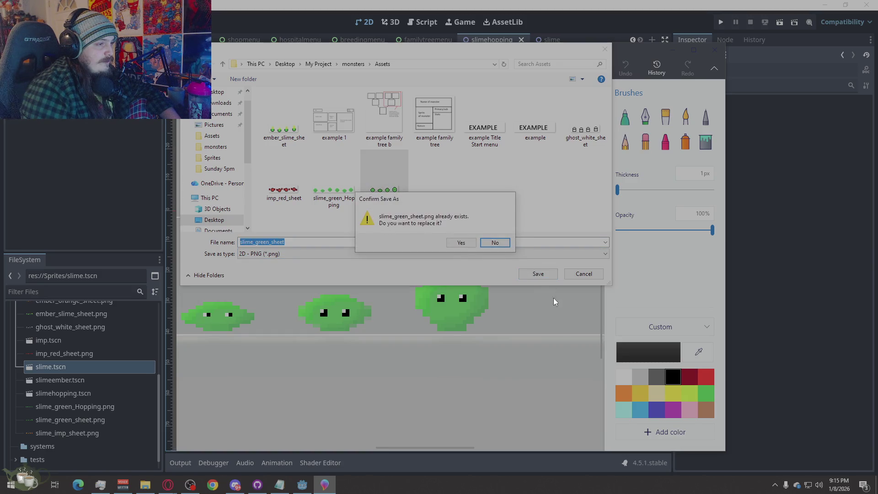
{"action": "left_click", "coordinate": [467, 246]}
Return to the Godot editor and switch to the slime scene.
{"action": "left_click", "coordinate": [800, 296]}
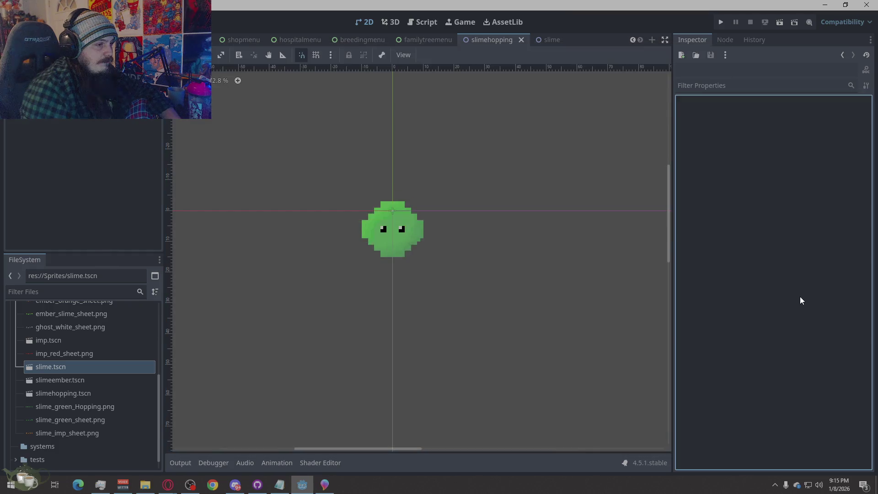
{"action": "left_click", "coordinate": [543, 43]}
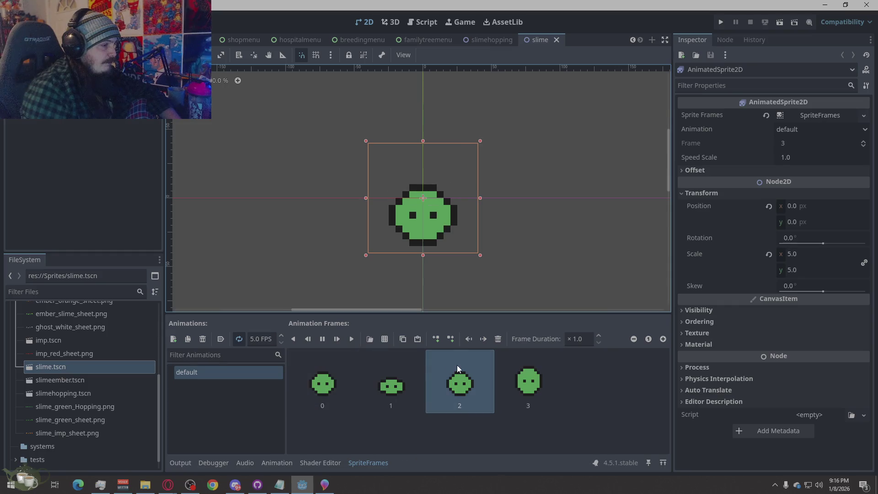
Select all four animation frames of the slime sprite and delete them.
{"action": "left_click", "coordinate": [337, 387]}
{"action": "left_click", "coordinate": [502, 385], "text": "shift"}
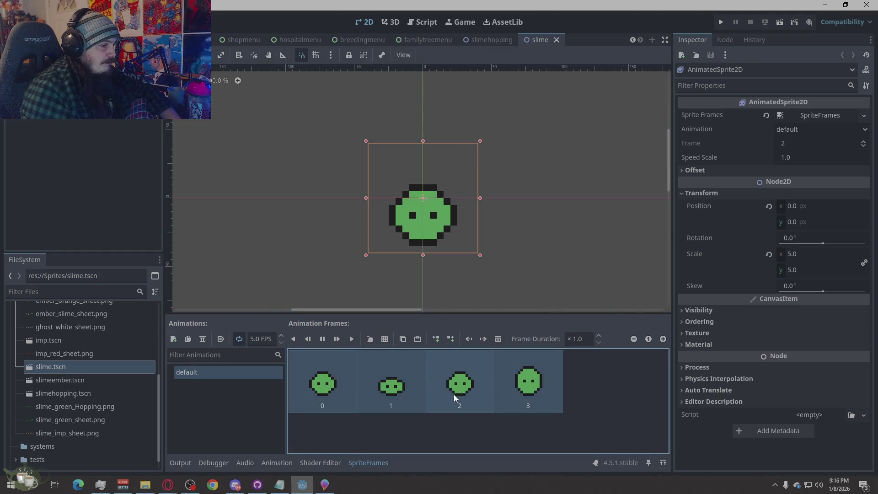
{"action": "key", "text": "Delete"}
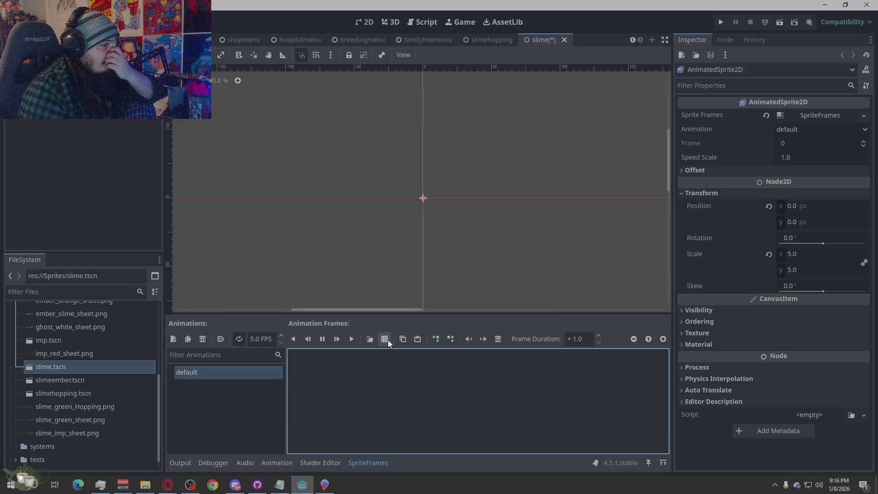
Start adding frames from slime_green_sheet.png, cancel without adding any, and bring Paint 3D back.
{"action": "left_click", "coordinate": [384, 339]}
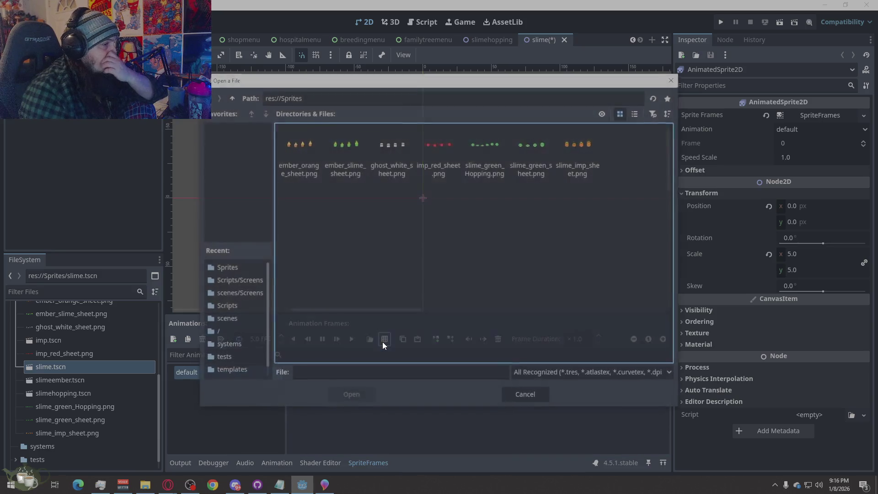
{"action": "left_click", "coordinate": [536, 161]}
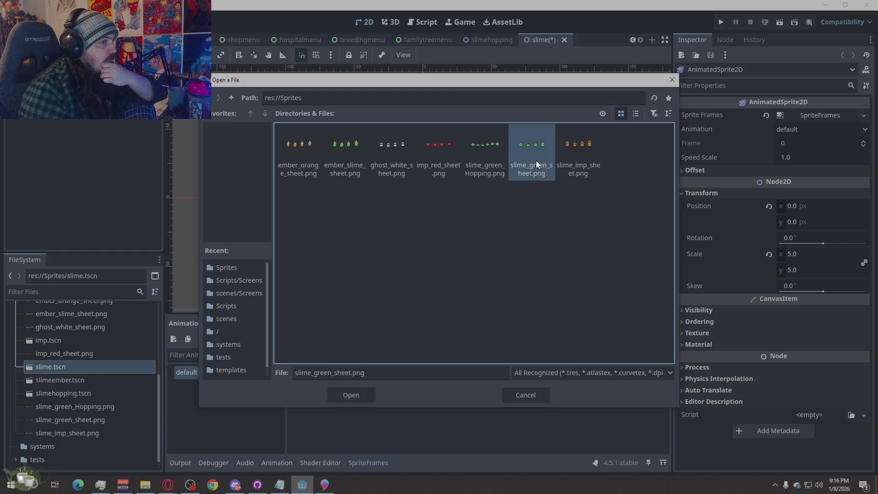
{"action": "double_click", "coordinate": [536, 161]}
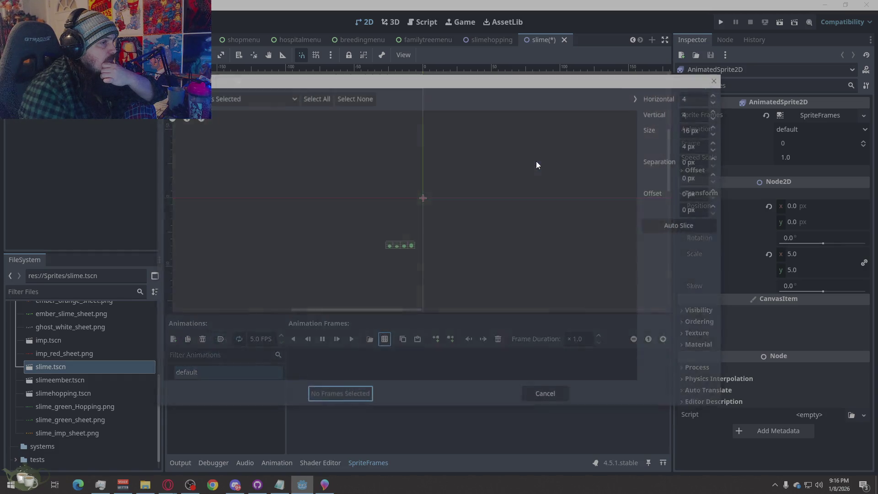
{"action": "left_click", "coordinate": [537, 390]}
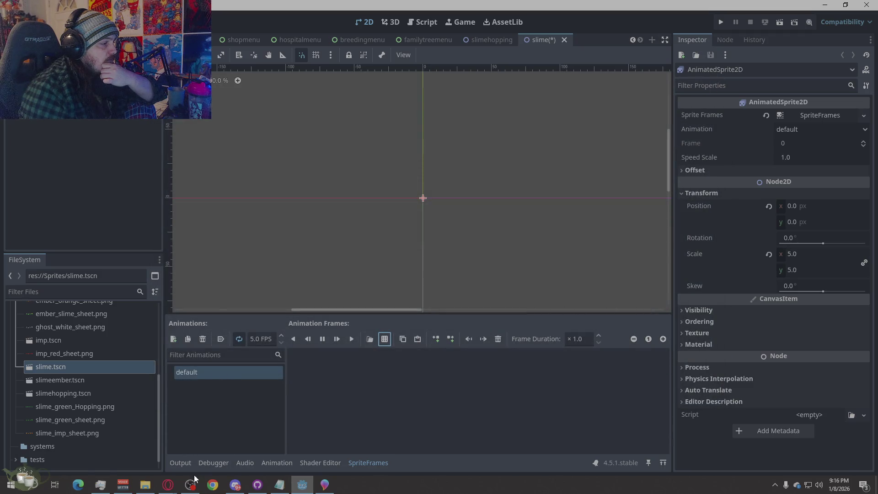
{"action": "left_click", "coordinate": [324, 484]}
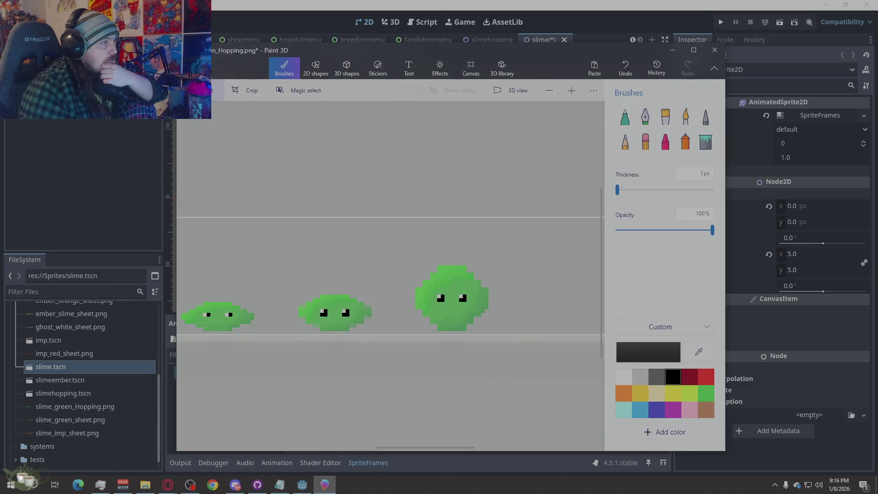
Start opening another file from the Menu, cancel the save prompt, and minimize Paint 3D to show Godot.
{"action": "left_click", "coordinate": [196, 69]}
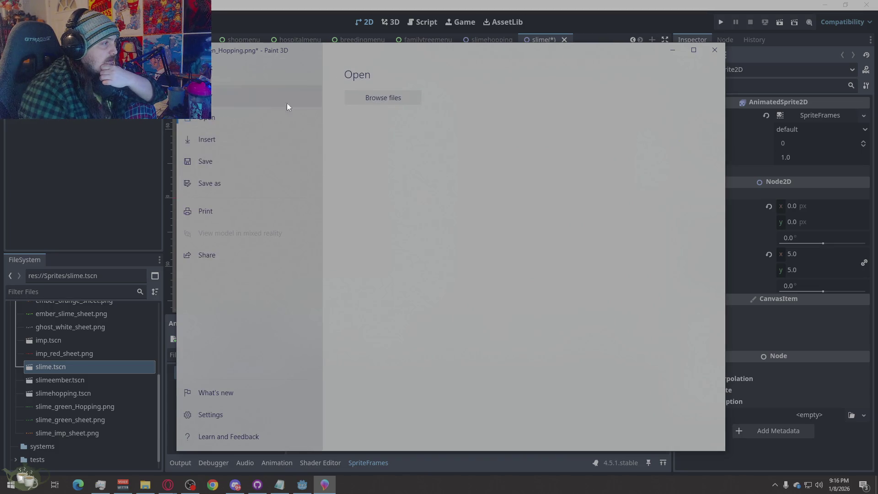
{"action": "left_click", "coordinate": [400, 102]}
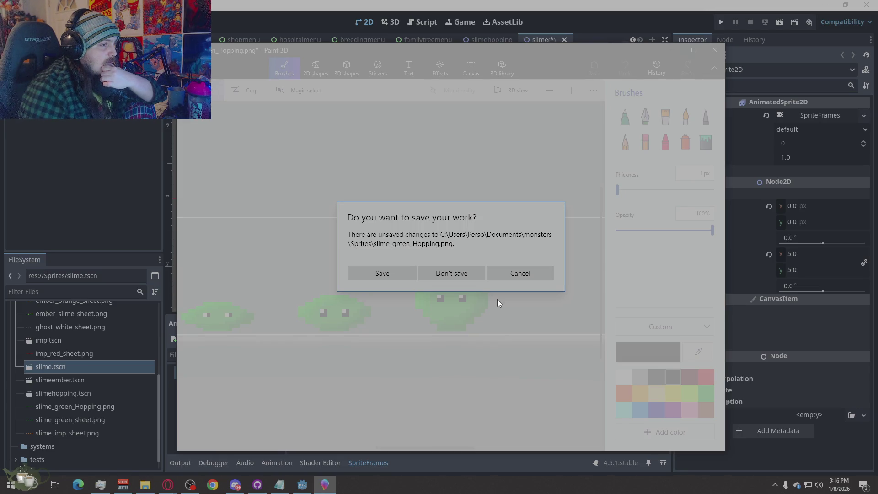
{"action": "left_click", "coordinate": [520, 276]}
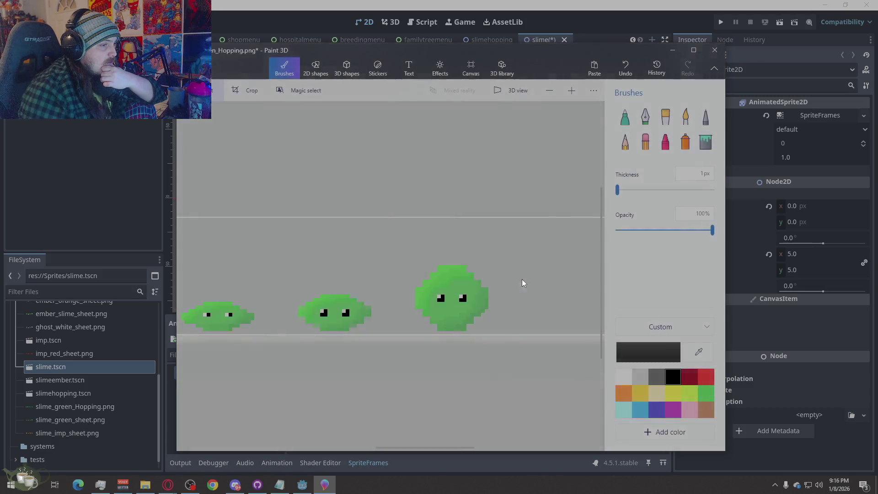
{"action": "left_click", "coordinate": [496, 39]}
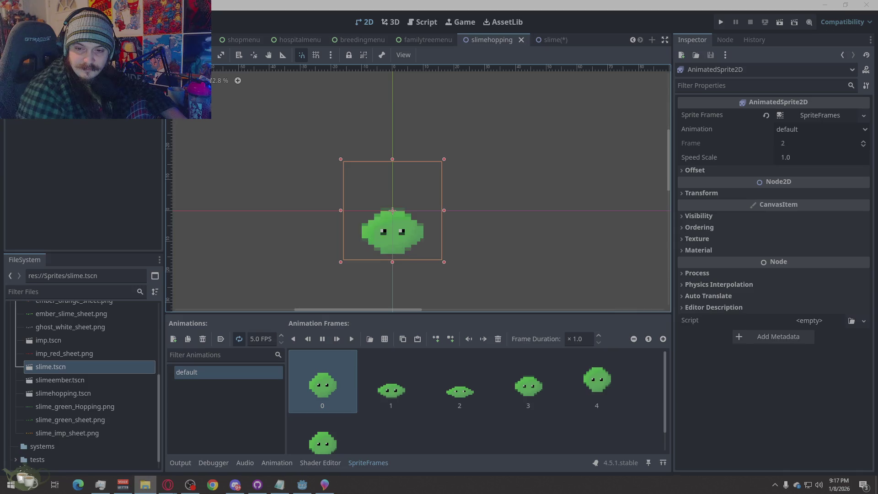
In the slime scene, slice slime_green_sheet.png into a grid of 6 columns by 1 row.
{"action": "left_click", "coordinate": [551, 41]}
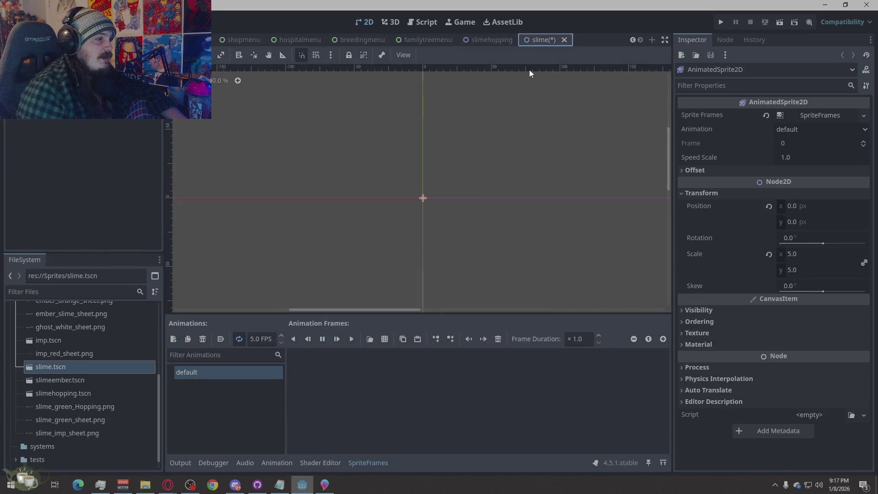
{"action": "left_click", "coordinate": [386, 339]}
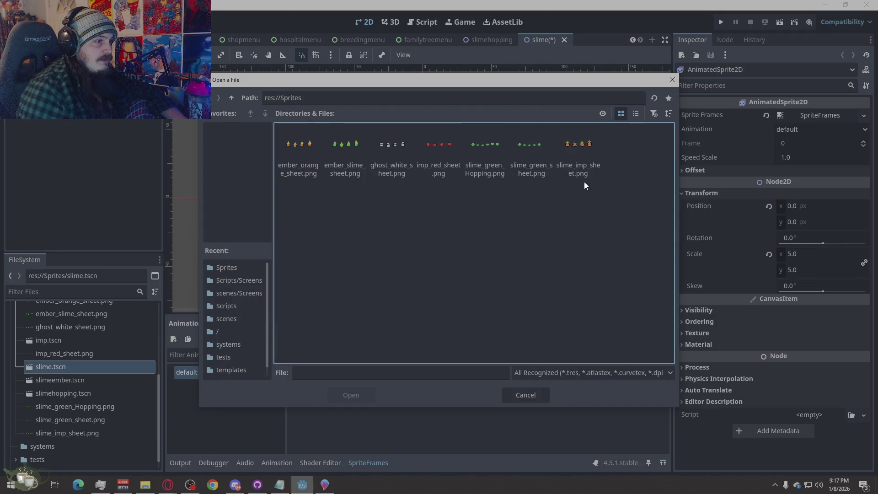
{"action": "double_click", "coordinate": [544, 165]}
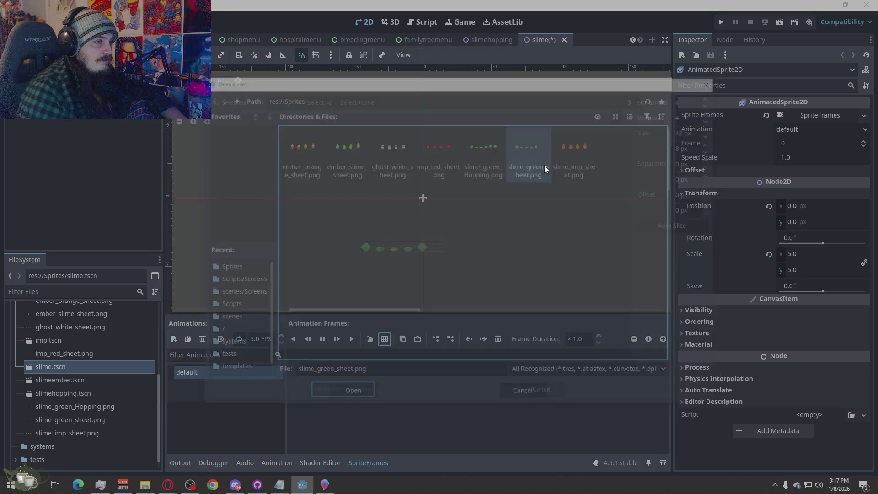
{"action": "left_click", "coordinate": [692, 117]}
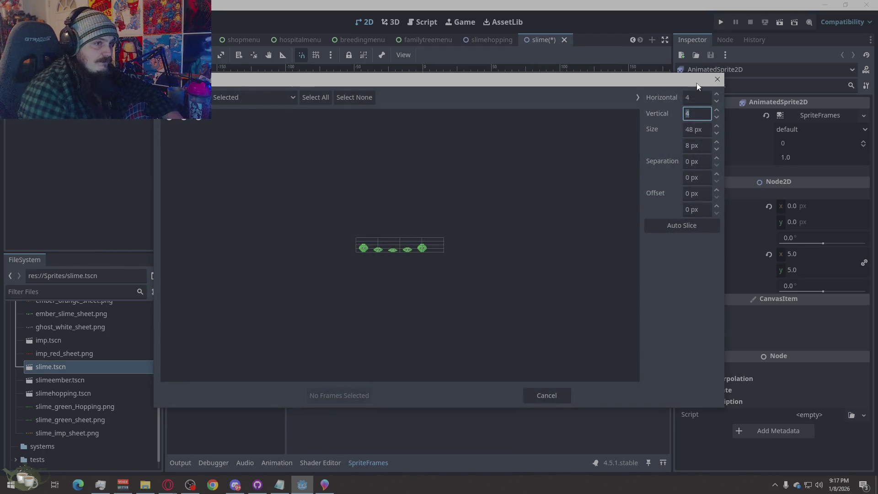
{"action": "type", "text": "21"}
{"action": "left_click", "coordinate": [696, 97]}
{"action": "type", "text": "6"}
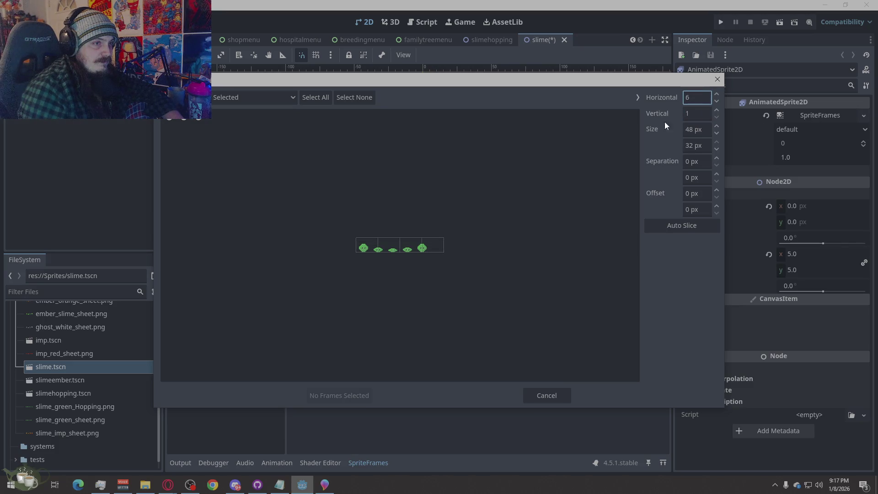
{"action": "left_click", "coordinate": [697, 114]}
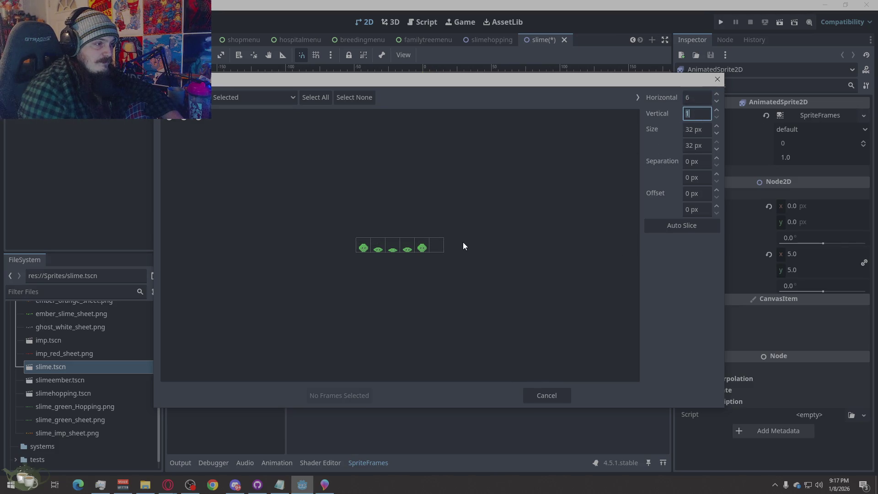
{"action": "scroll", "coordinate": [376, 272], "scroll_direction": "up", "scroll_amount": 3}
Add the first five sheet frames to the animation, then delete the extra fifth frame leaving four.
{"action": "left_click", "coordinate": [333, 254]}
{"action": "left_click", "coordinate": [360, 246]}
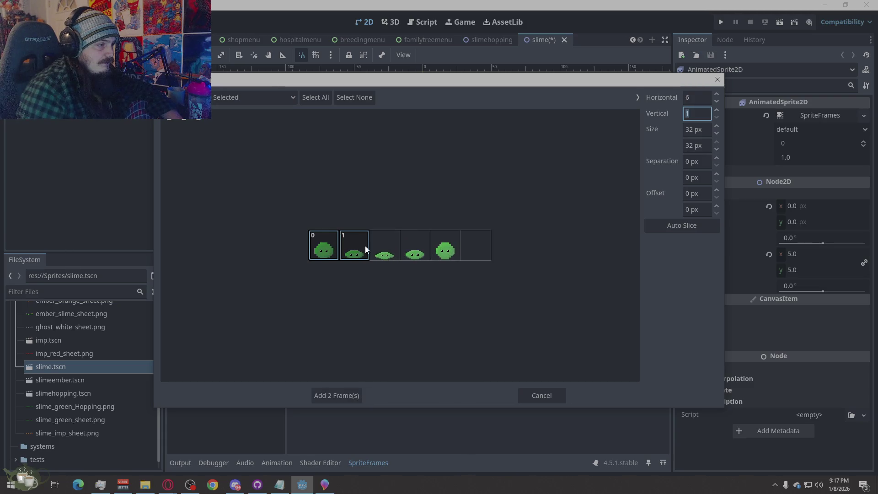
{"action": "left_click", "coordinate": [415, 246]}
{"action": "left_click", "coordinate": [445, 245]}
{"action": "left_click", "coordinate": [355, 395]}
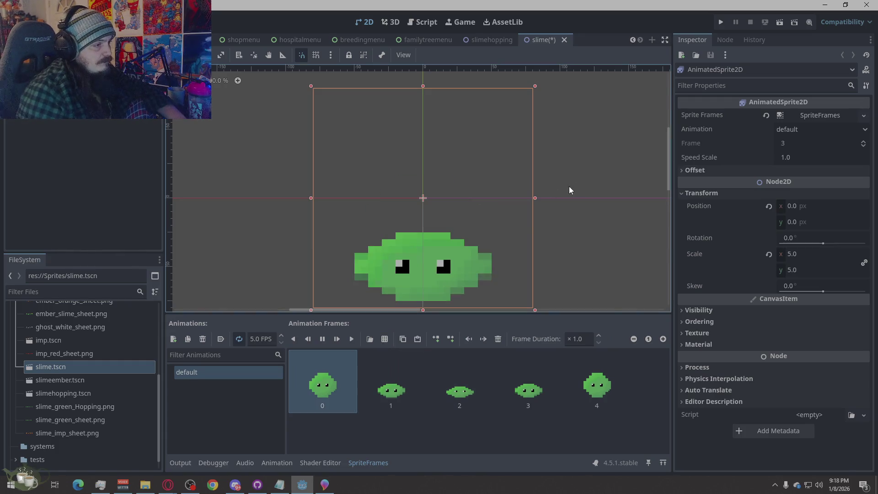
{"action": "scroll", "coordinate": [367, 225], "scroll_direction": "down", "scroll_amount": 3}
{"action": "scroll", "coordinate": [366, 266], "scroll_direction": "down", "scroll_amount": 4}
{"action": "scroll", "coordinate": [366, 266], "scroll_direction": "up", "scroll_amount": 4}
{"action": "left_click", "coordinate": [595, 388]}
{"action": "key", "text": "Delete"}
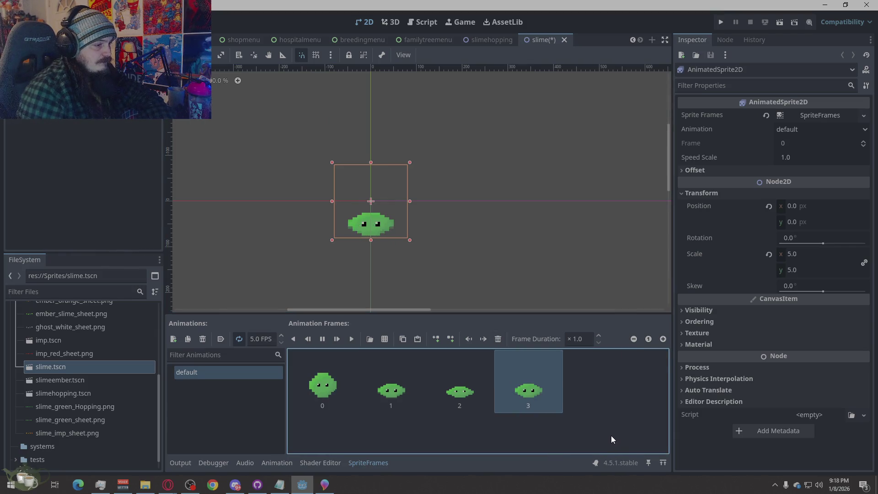
{"action": "left_click", "coordinate": [488, 304]}
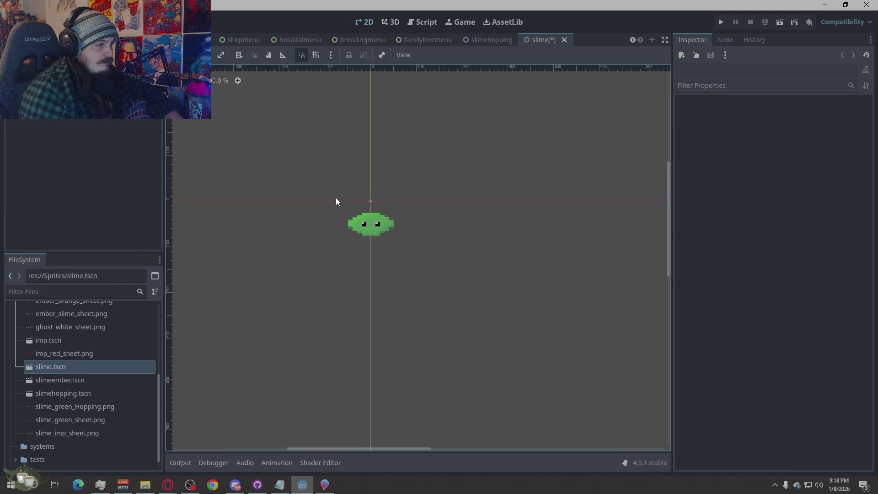
{"action": "scroll", "coordinate": [274, 243], "scroll_direction": "up", "scroll_amount": 4}
{"action": "scroll", "coordinate": [296, 312], "scroll_direction": "down", "scroll_amount": 4}
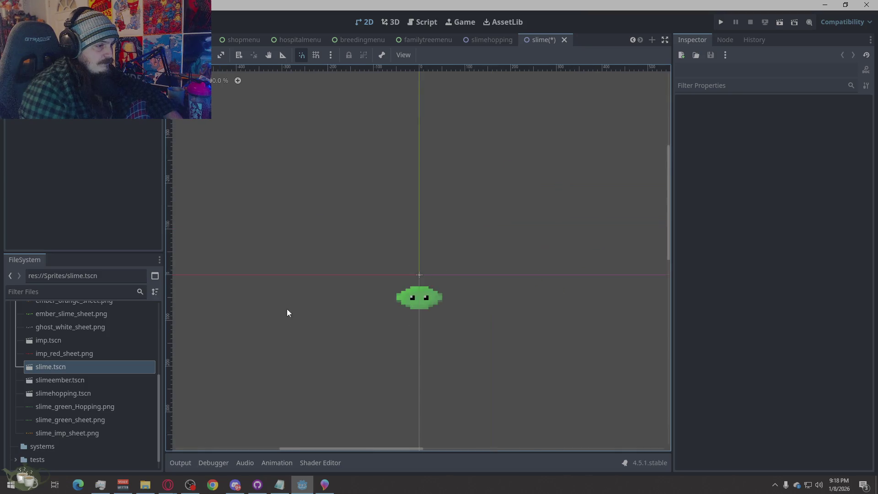
{"action": "scroll", "coordinate": [292, 354], "scroll_direction": "up", "scroll_amount": 5}
{"action": "scroll", "coordinate": [311, 359], "scroll_direction": "down", "scroll_amount": 5}
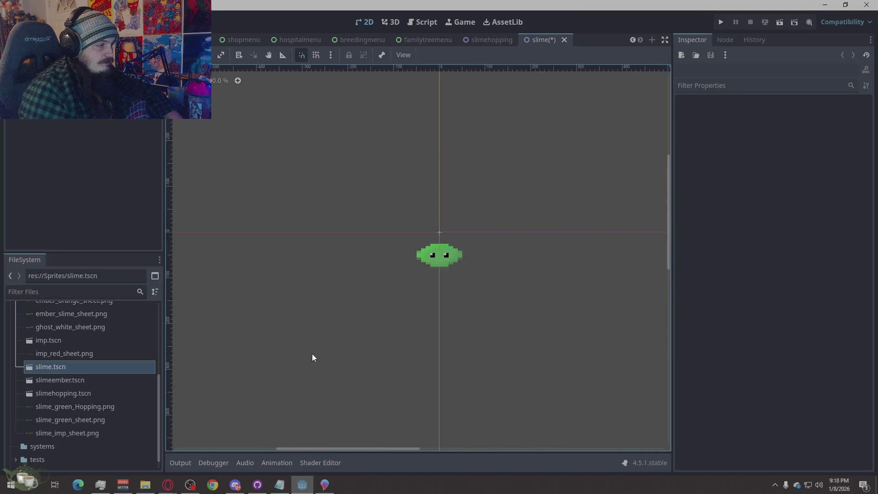
{"action": "scroll", "coordinate": [473, 261], "scroll_direction": "up", "scroll_amount": 3}
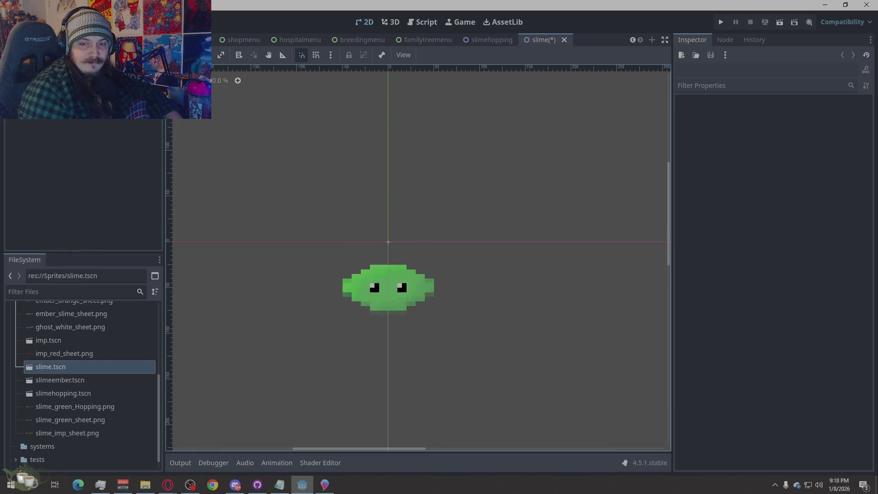
Select the slime AnimatedSprite2D, select all four frames in SpriteFrames, and delete them.
{"action": "left_click", "coordinate": [315, 462]}
{"action": "left_click", "coordinate": [287, 464]}
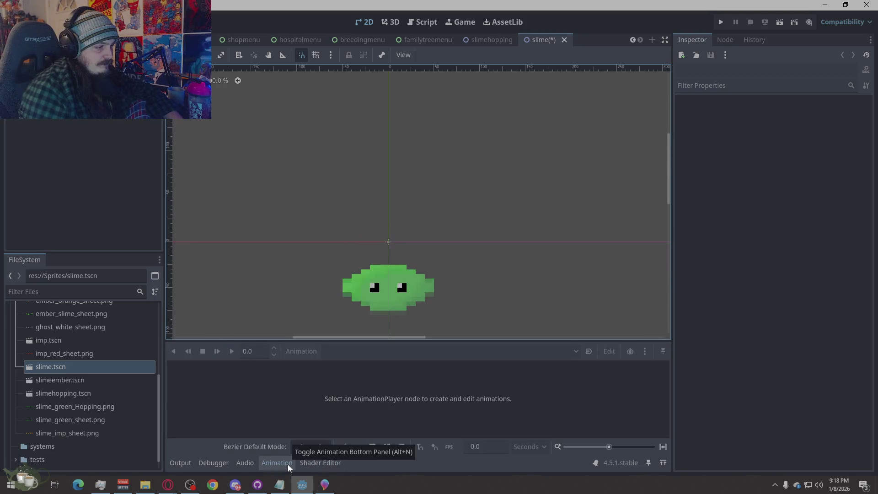
{"action": "left_click", "coordinate": [287, 465]}
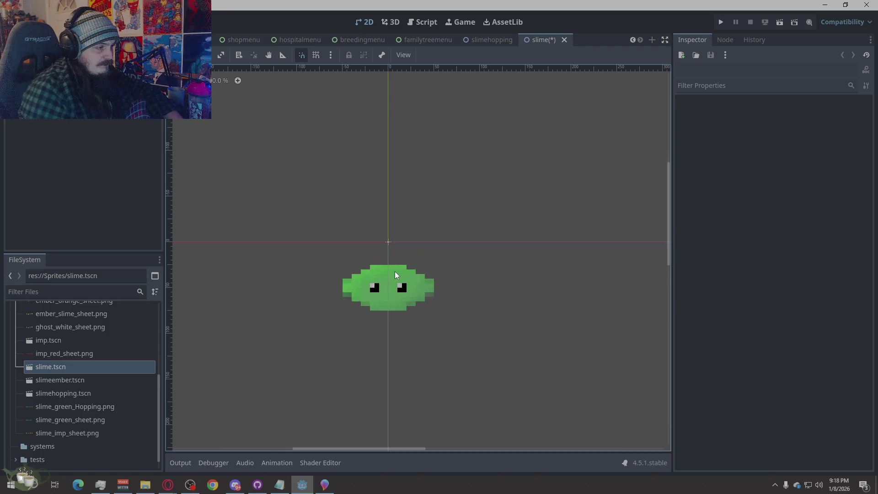
{"action": "left_click", "coordinate": [394, 275]}
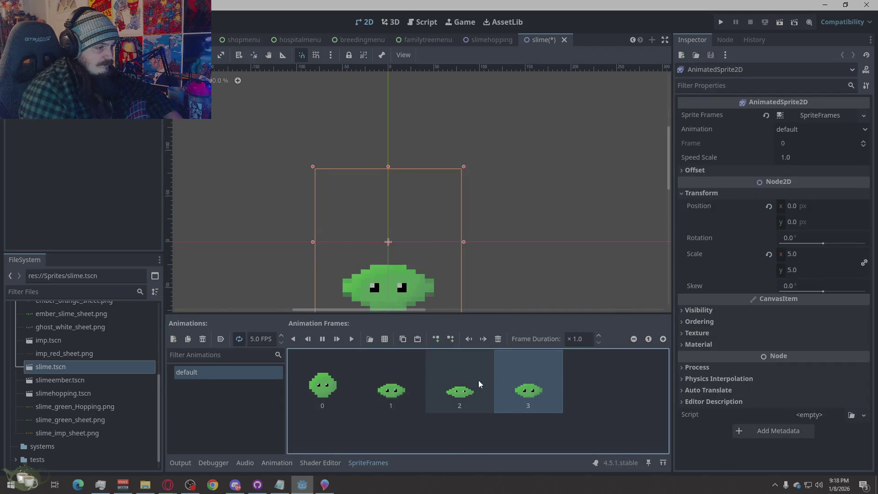
{"action": "left_click", "coordinate": [322, 385], "text": "shift"}
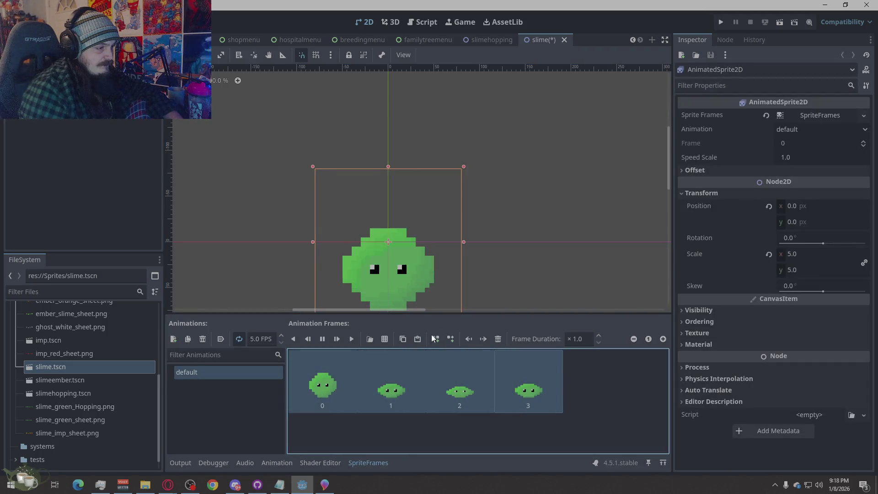
{"action": "left_click", "coordinate": [496, 338]}
Open slime_green_sheet.png for slicing into animation frames.
{"action": "left_click", "coordinate": [381, 340]}
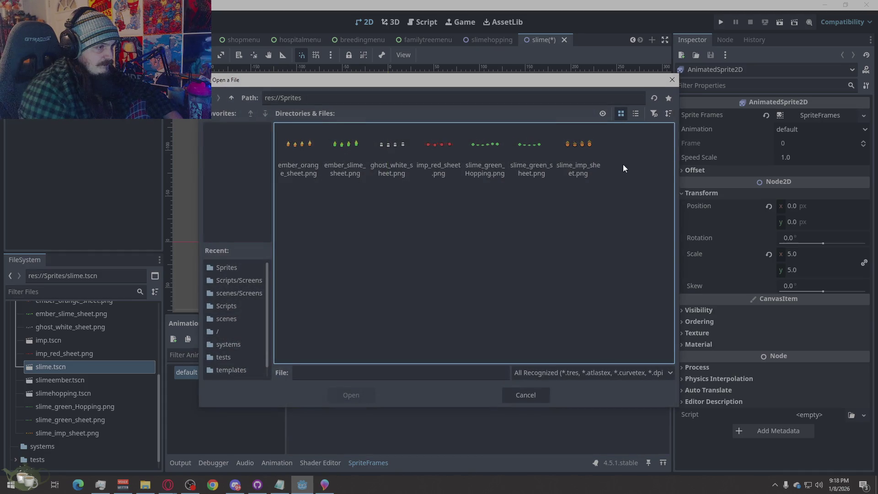
{"action": "left_click", "coordinate": [527, 165]}
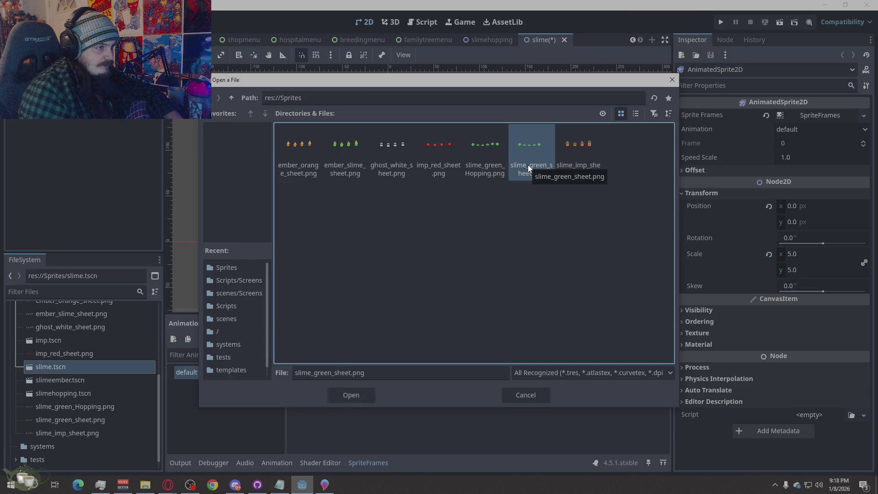
{"action": "double_click", "coordinate": [527, 165]}
{"action": "scroll", "coordinate": [389, 259], "scroll_direction": "up", "scroll_amount": 1}
{"action": "scroll", "coordinate": [389, 258], "scroll_direction": "up", "scroll_amount": 1}
Select the second, third and fourth slime cells and add those three frames to the animation.
{"action": "left_click", "coordinate": [333, 252]}
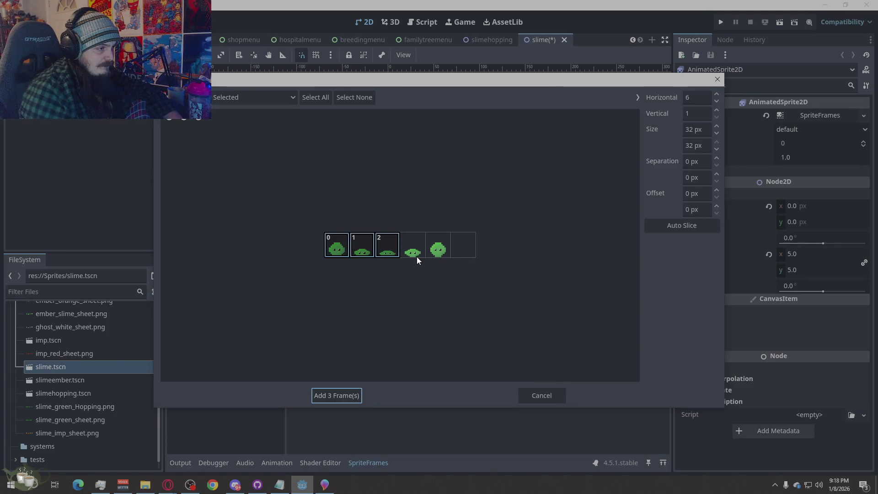
{"action": "left_click", "coordinate": [363, 251]}
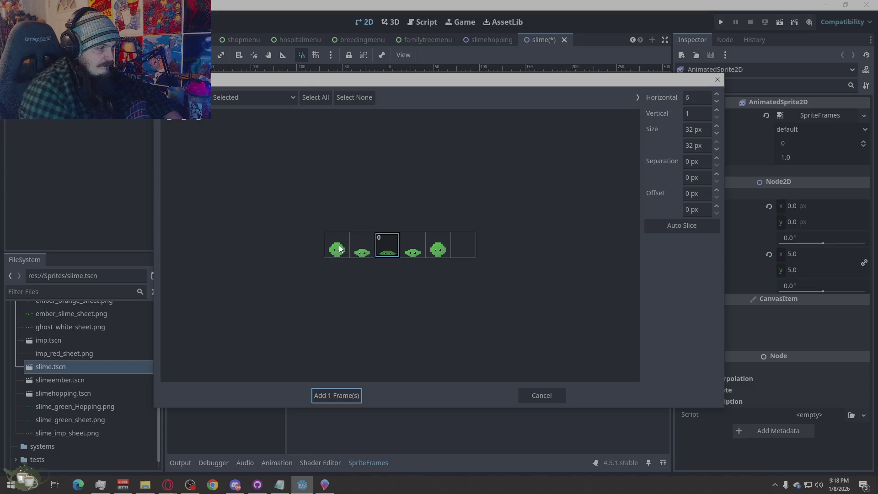
{"action": "left_click", "coordinate": [388, 252]}
{"action": "left_click", "coordinate": [362, 251]}
{"action": "left_click", "coordinate": [413, 253]}
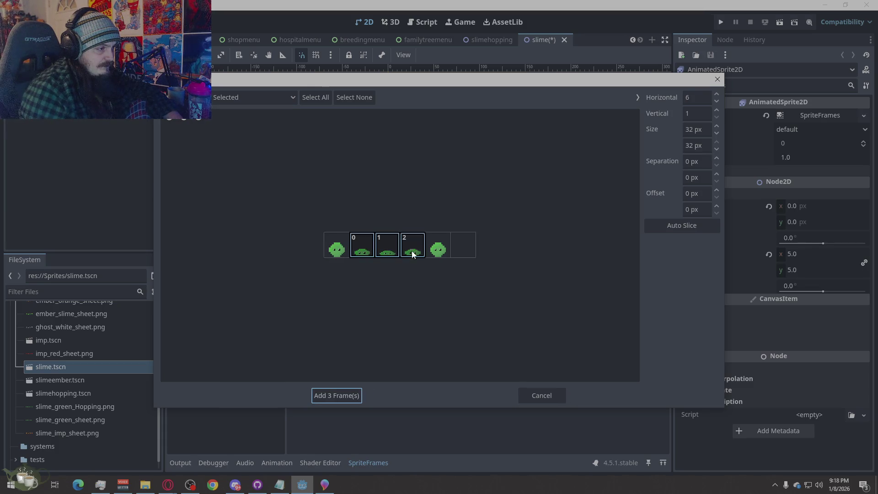
{"action": "left_click", "coordinate": [354, 395]}
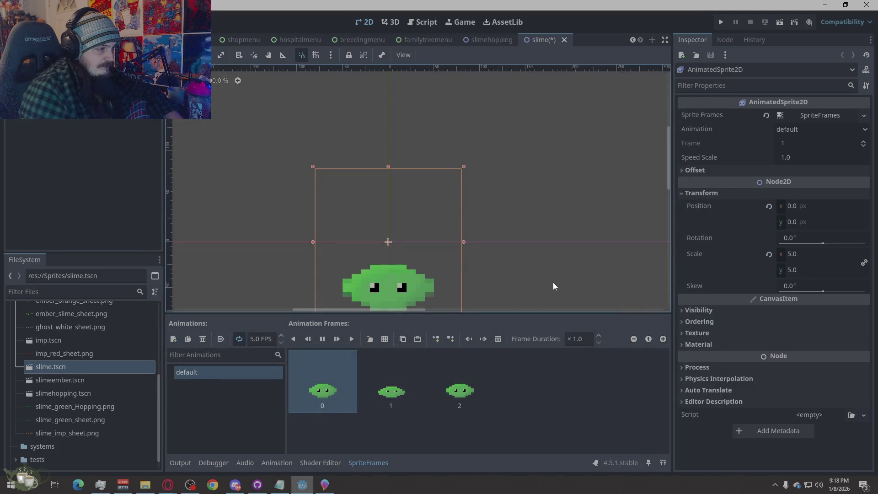
{"action": "scroll", "coordinate": [452, 265], "scroll_direction": "down", "scroll_amount": 4}
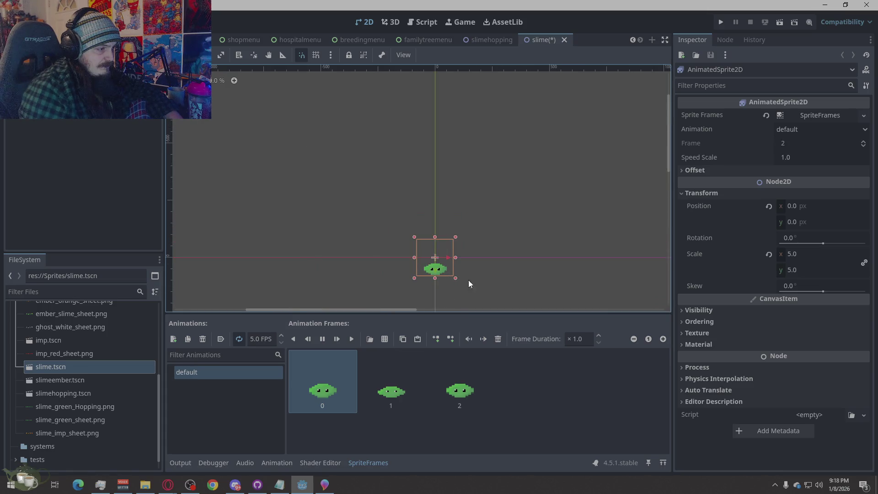
{"action": "left_click", "coordinate": [536, 281]}
{"action": "scroll", "coordinate": [427, 279], "scroll_direction": "up", "scroll_amount": 4}
{"action": "scroll", "coordinate": [426, 282], "scroll_direction": "down", "scroll_amount": 2}
{"action": "scroll", "coordinate": [505, 295], "scroll_direction": "down", "scroll_amount": 2}
{"action": "scroll", "coordinate": [380, 213], "scroll_direction": "up", "scroll_amount": 2}
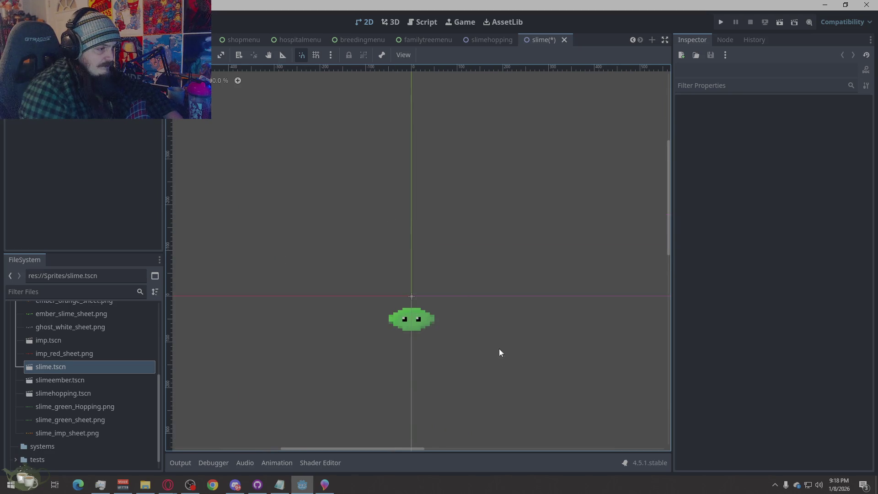
{"action": "scroll", "coordinate": [499, 351], "scroll_direction": "up", "scroll_amount": 2}
{"action": "scroll", "coordinate": [473, 347], "scroll_direction": "down", "scroll_amount": 4}
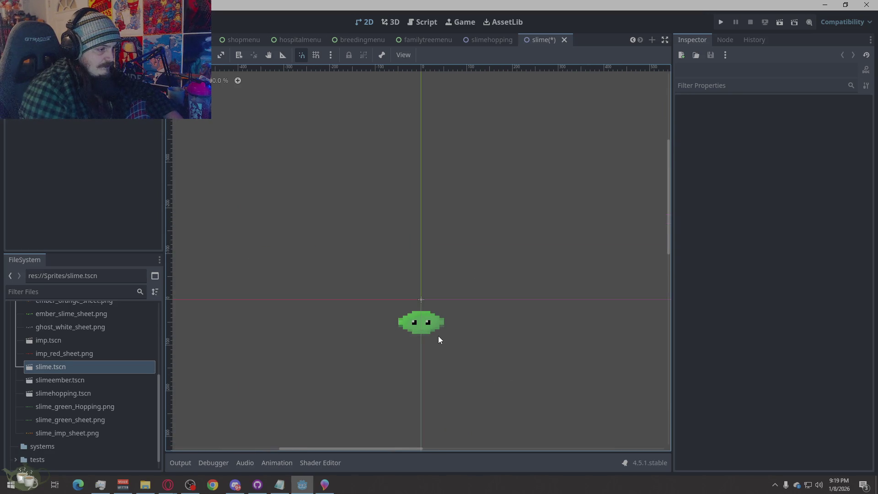
{"action": "left_click", "coordinate": [429, 324]}
{"action": "scroll", "coordinate": [409, 168], "scroll_direction": "down", "scroll_amount": 3}
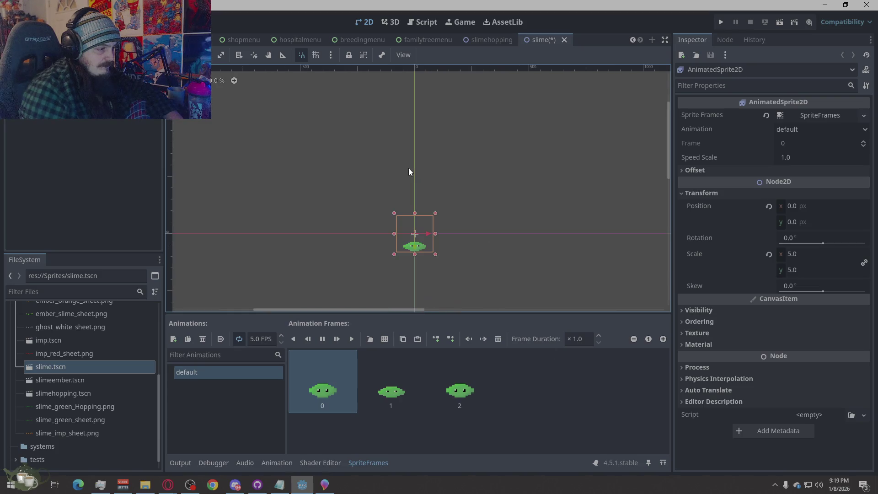
{"action": "scroll", "coordinate": [452, 248], "scroll_direction": "up", "scroll_amount": 3}
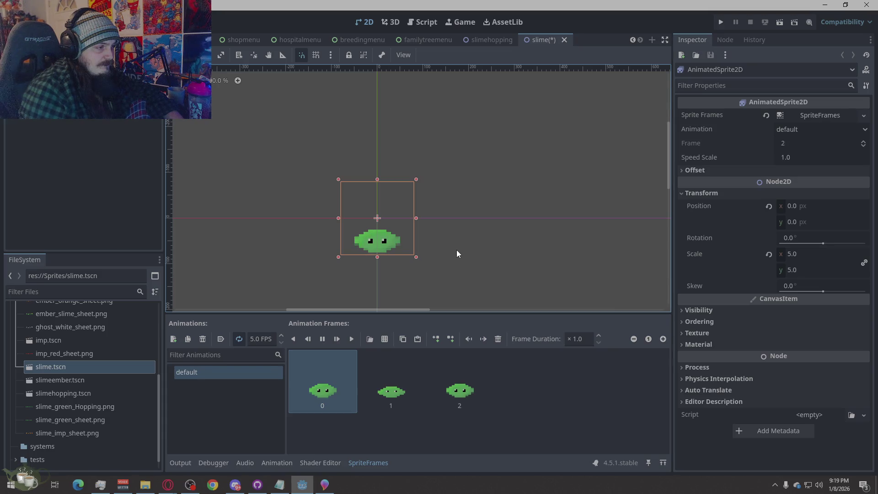
{"action": "scroll", "coordinate": [373, 230], "scroll_direction": "up", "scroll_amount": 4}
{"action": "scroll", "coordinate": [373, 231], "scroll_direction": "up", "scroll_amount": 2}
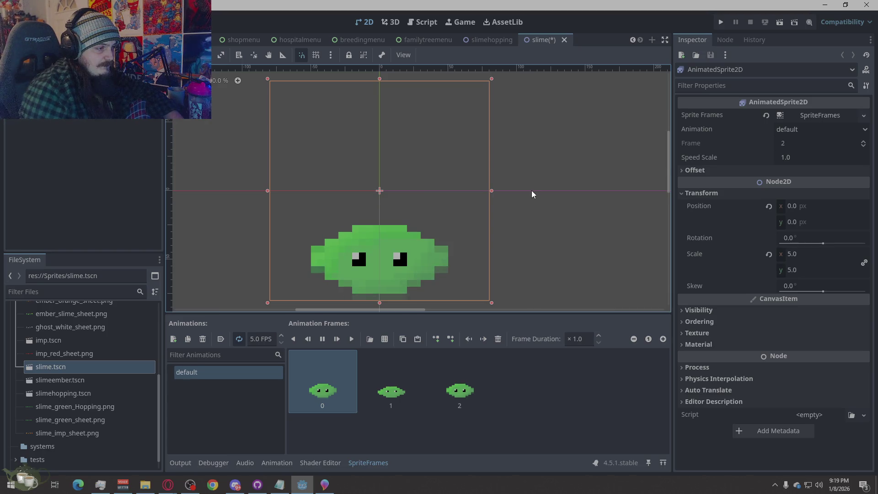
{"action": "left_click", "coordinate": [582, 212]}
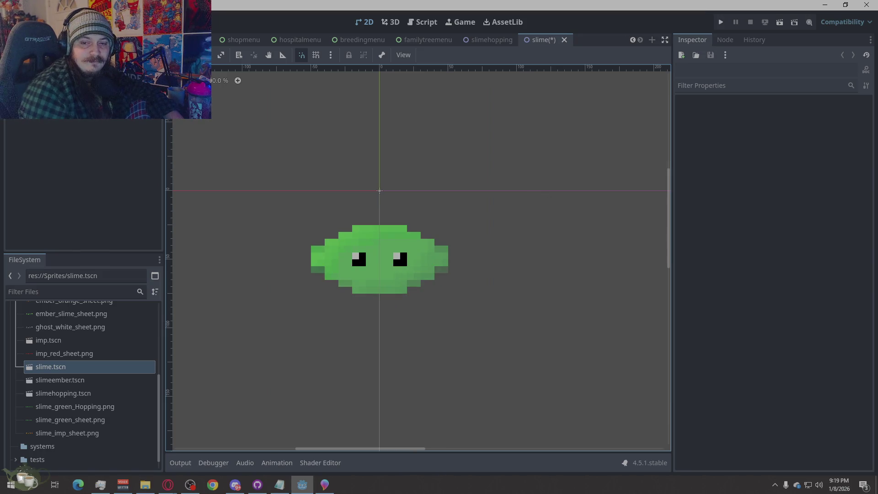
{"action": "key", "text": "alt+Tab"}
{"action": "scroll", "coordinate": [491, 324], "scroll_direction": "down", "scroll_amount": 2}
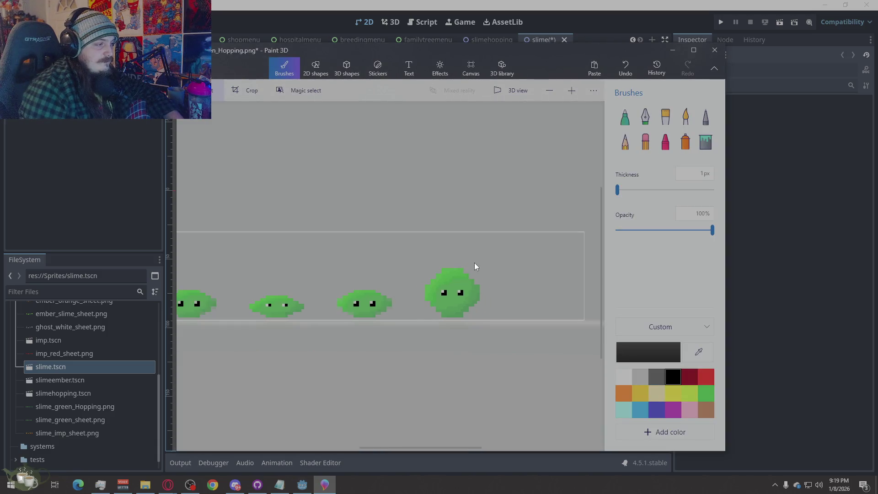
{"action": "scroll", "coordinate": [475, 263], "scroll_direction": "down", "scroll_amount": 2}
{"action": "scroll", "coordinate": [416, 307], "scroll_direction": "up", "scroll_amount": 2}
{"action": "scroll", "coordinate": [323, 336], "scroll_direction": "up", "scroll_amount": 2}
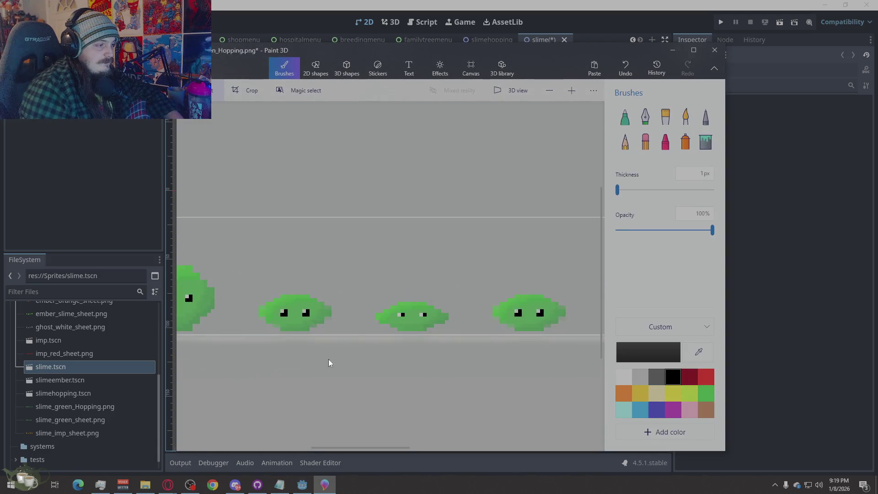
{"action": "scroll", "coordinate": [322, 361], "scroll_direction": "up", "scroll_amount": 2}
{"action": "scroll", "coordinate": [322, 361], "scroll_direction": "up", "scroll_amount": 2}
{"action": "scroll", "coordinate": [436, 327], "scroll_direction": "down", "scroll_amount": 2}
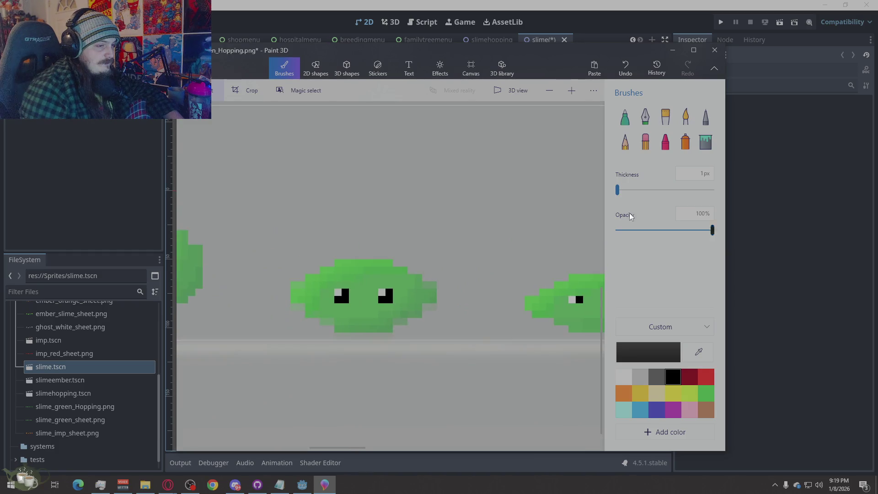
Erase stray pixels on the slime sheet with the Eraser, save it via the Menu, and return to Godot.
{"action": "left_click", "coordinate": [645, 141]}
{"action": "left_click_drag", "start_coordinate": [396, 334], "coordinate": [374, 340]}
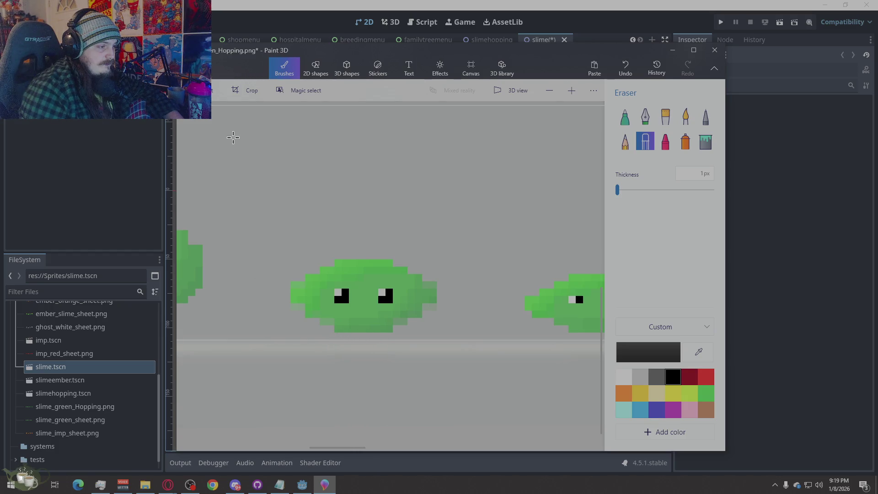
{"action": "left_click", "coordinate": [199, 67]}
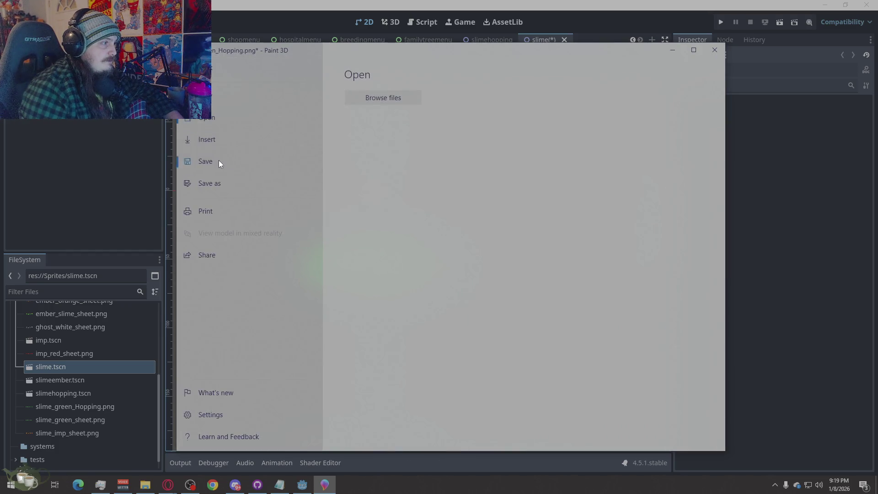
{"action": "left_click", "coordinate": [218, 160]}
{"action": "left_click", "coordinate": [805, 222]}
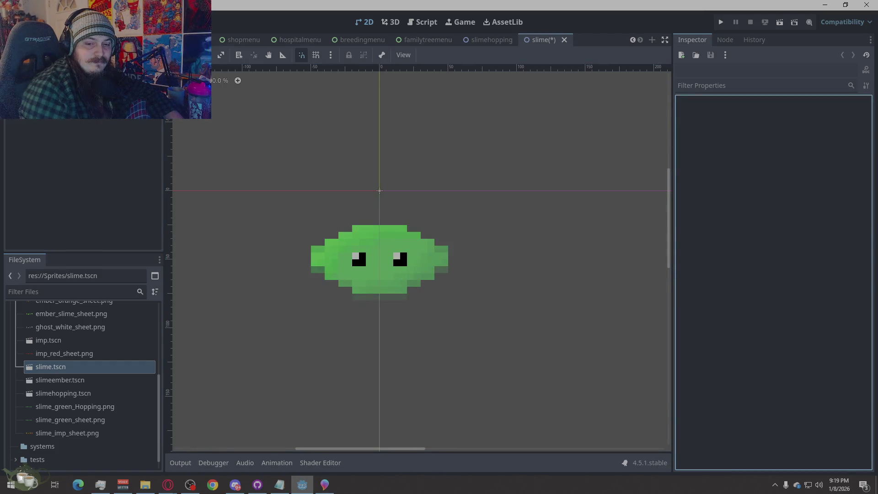
Back in Paint 3D, erase the stray pixels beneath the slime with the Eraser.
{"action": "key", "text": "alt+Tab"}
{"action": "scroll", "coordinate": [463, 270], "scroll_direction": "down", "scroll_amount": 2}
{"action": "scroll", "coordinate": [356, 312], "scroll_direction": "down", "scroll_amount": 2}
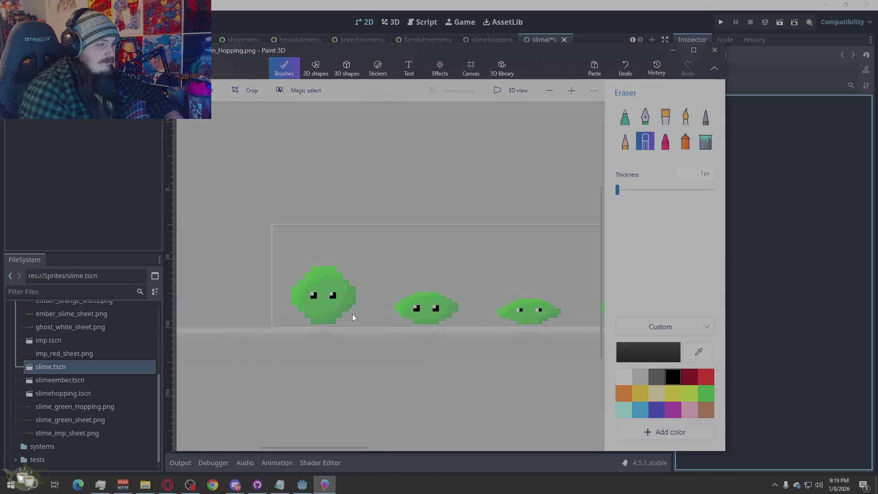
{"action": "key", "text": "alt"}
{"action": "scroll", "coordinate": [355, 312], "scroll_direction": "up", "scroll_amount": 2}
{"action": "scroll", "coordinate": [320, 380], "scroll_direction": "down", "scroll_amount": 1}
{"action": "scroll", "coordinate": [556, 369], "scroll_direction": "up", "scroll_amount": 2}
{"action": "scroll", "coordinate": [556, 370], "scroll_direction": "up", "scroll_amount": 1}
{"action": "scroll", "coordinate": [437, 358], "scroll_direction": "down", "scroll_amount": 3}
{"action": "scroll", "coordinate": [579, 367], "scroll_direction": "up", "scroll_amount": 1}
{"action": "scroll", "coordinate": [359, 341], "scroll_direction": "up", "scroll_amount": 2}
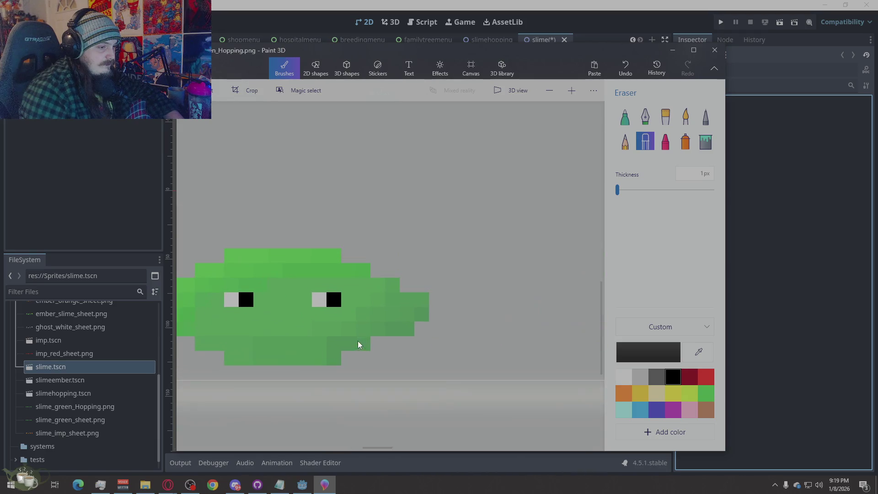
{"action": "scroll", "coordinate": [359, 341], "scroll_direction": "down", "scroll_amount": 2}
{"action": "left_click", "coordinate": [311, 352]}
{"action": "left_click_drag", "start_coordinate": [306, 354], "coordinate": [286, 358]}
{"action": "mouse_move", "coordinate": [479, 354]}
{"action": "left_mouse_down"}
{"action": "mouse_move", "coordinate": [504, 357]}
{"action": "mouse_move", "coordinate": [373, 355]}
{"action": "left_mouse_up"}
{"action": "scroll", "coordinate": [572, 354], "scroll_direction": "down", "scroll_amount": 2}
{"action": "scroll", "coordinate": [513, 367], "scroll_direction": "up", "scroll_amount": 4}
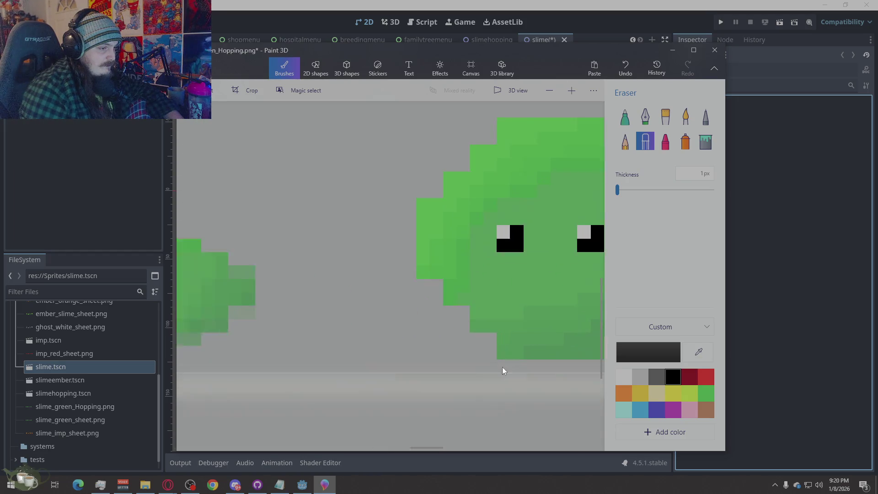
{"action": "scroll", "coordinate": [419, 357], "scroll_direction": "up", "scroll_amount": 2}
{"action": "key", "text": "alt"}
{"action": "scroll", "coordinate": [419, 356], "scroll_direction": "down", "scroll_amount": 3}
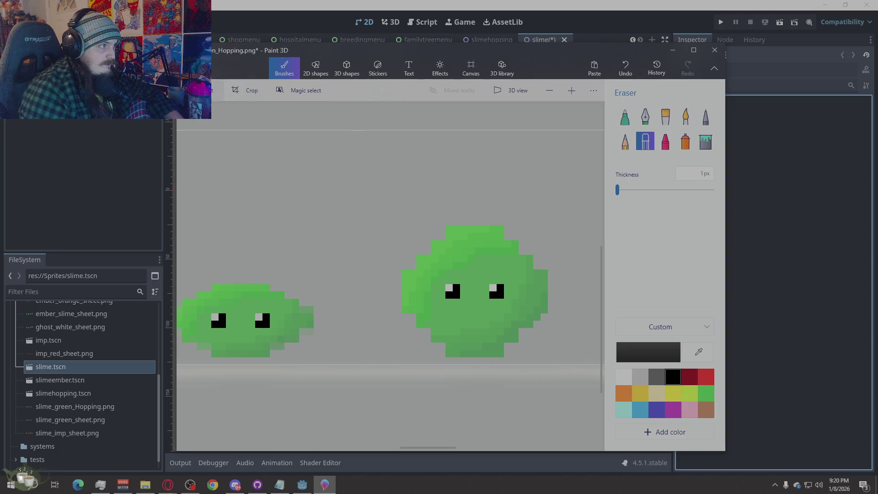
Save the edited hopping sheet, check the sprite in Godot, and reopen Paint 3D's Menu.
{"action": "key", "text": "ctrl+o"}
{"action": "left_click", "coordinate": [225, 165]}
{"action": "left_click", "coordinate": [758, 234]}
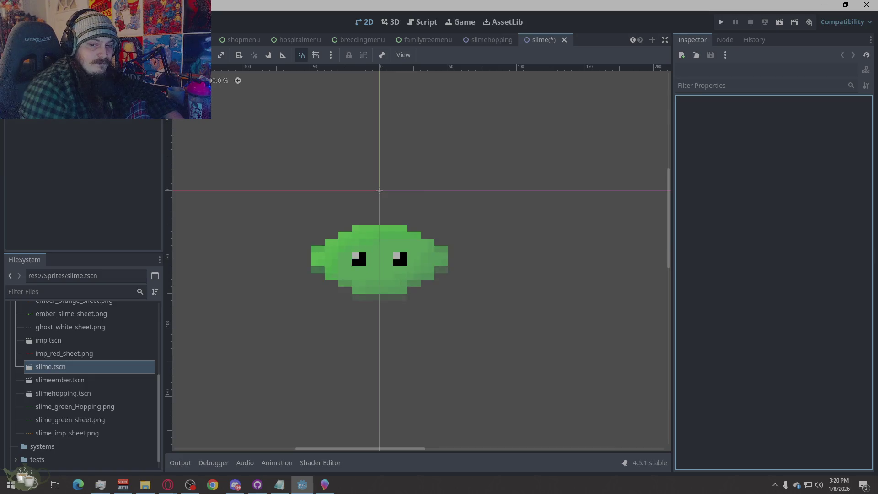
{"action": "key", "text": "alt+Tab"}
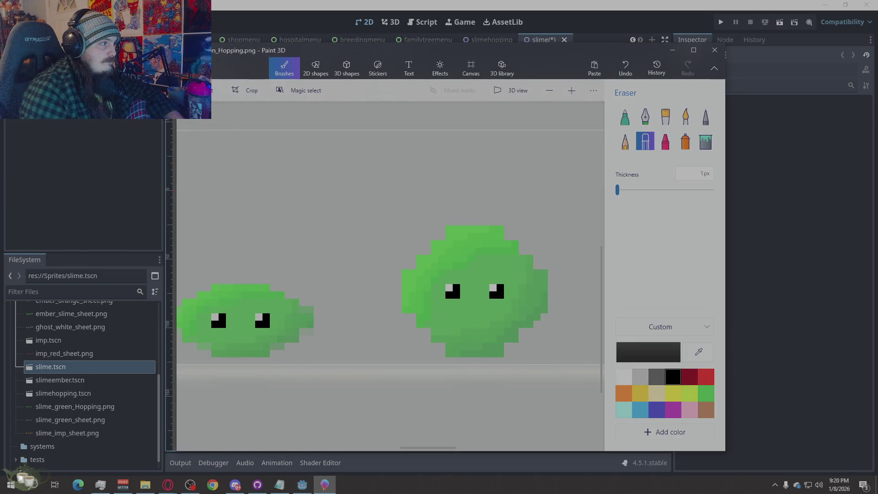
{"action": "key", "text": "ctrl+o"}
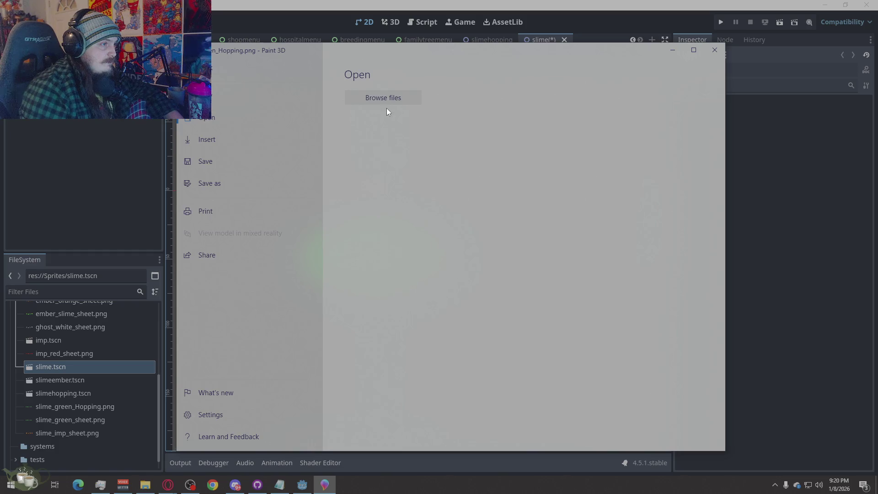
Choose the slime_green_Hopping sheet to open, then switch to Godot's slimehopping scene.
{"action": "key", "text": "Escape"}
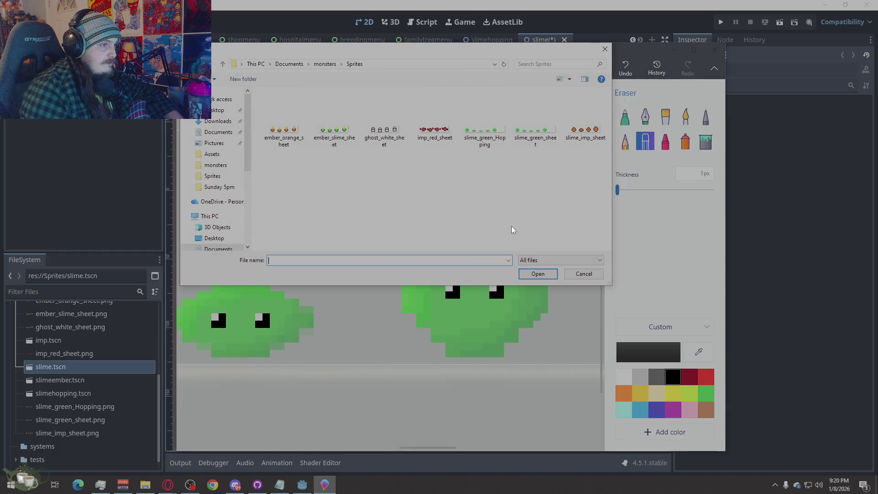
{"action": "left_click", "coordinate": [495, 137]}
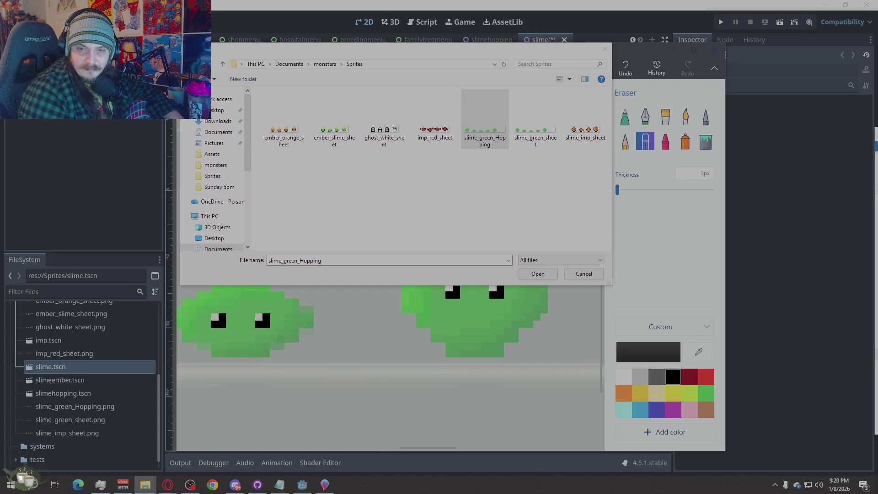
{"action": "left_click", "coordinate": [420, 179]}
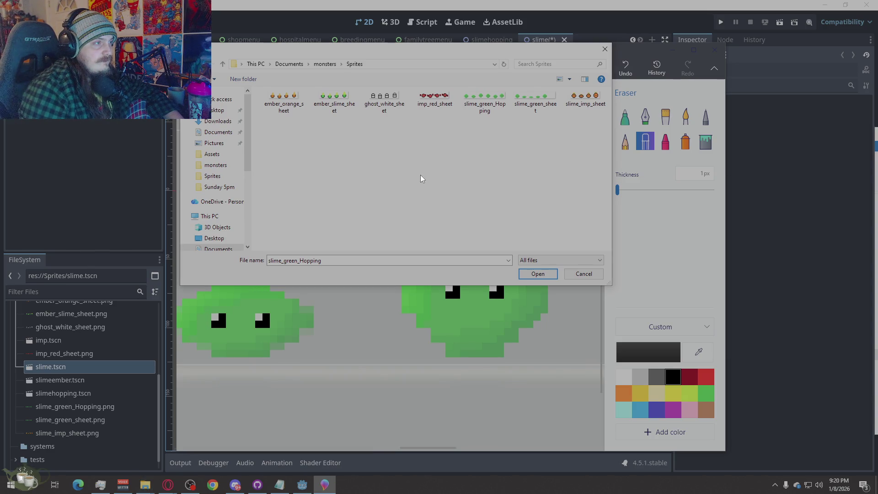
{"action": "left_click", "coordinate": [803, 190]}
{"action": "left_click", "coordinate": [495, 39]}
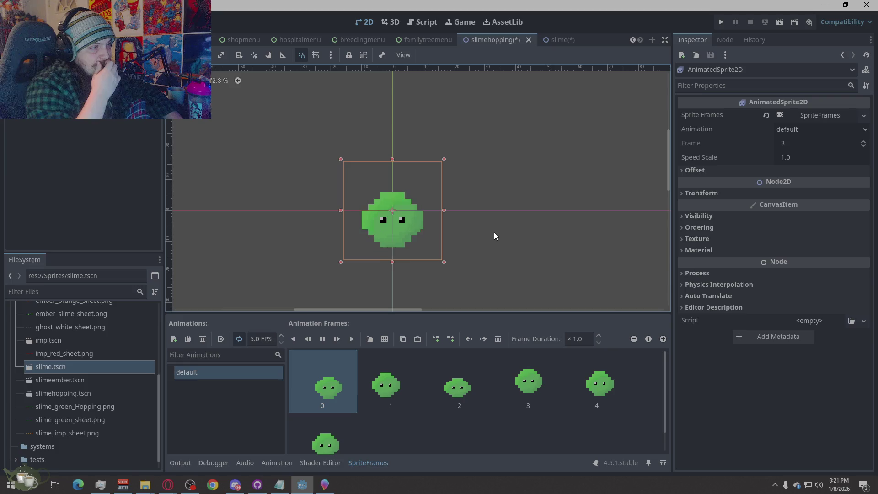
{"action": "left_click", "coordinate": [558, 39]}
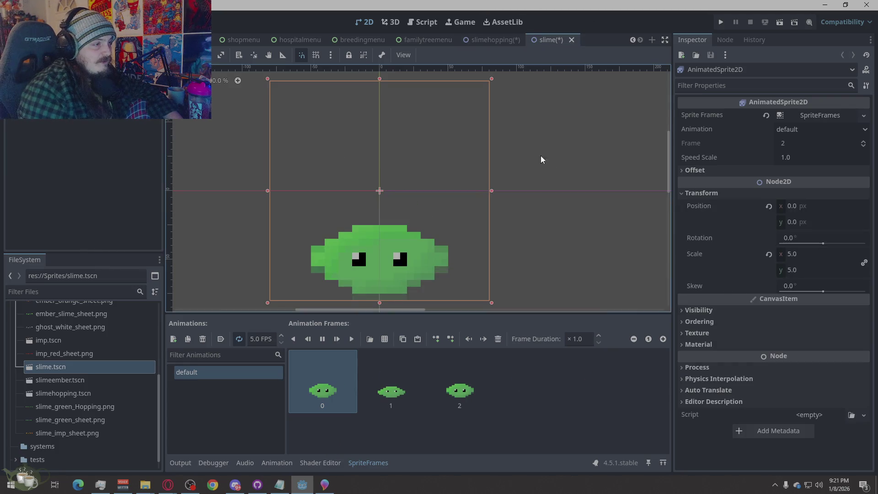
{"action": "scroll", "coordinate": [277, 245], "scroll_direction": "down", "scroll_amount": 6}
{"action": "scroll", "coordinate": [319, 242], "scroll_direction": "down", "scroll_amount": 5}
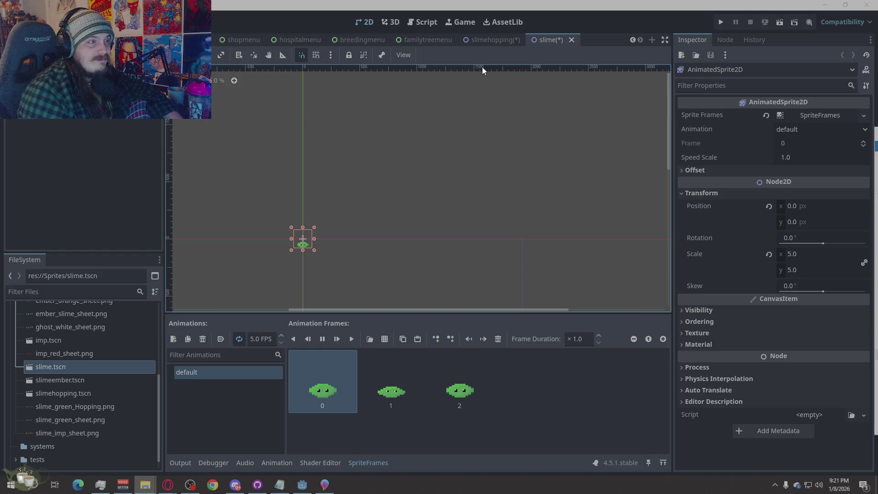
{"action": "left_click", "coordinate": [504, 36]}
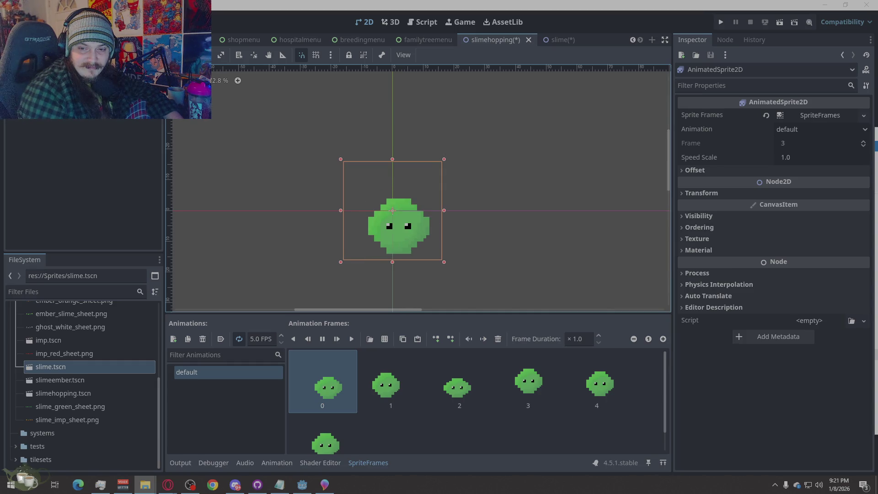
{"action": "left_click", "coordinate": [554, 39]}
From the slimehopping scene, bring Paint 3D forward and load slime_green_Hopping.png from the Open dialog.
{"action": "key", "text": "f"}
{"action": "scroll", "coordinate": [287, 256], "scroll_direction": "down", "scroll_amount": 5}
{"action": "left_click", "coordinate": [497, 38]}
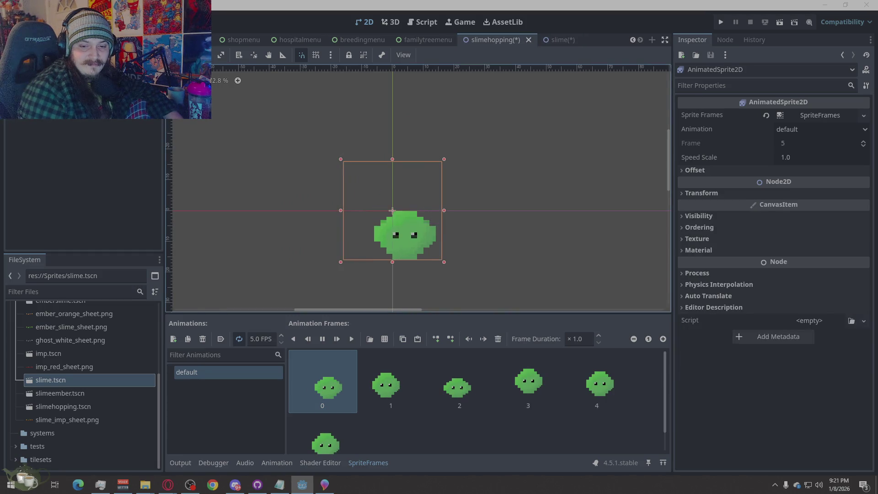
{"action": "key", "text": "alt+Tab"}
{"action": "key", "text": "Return"}
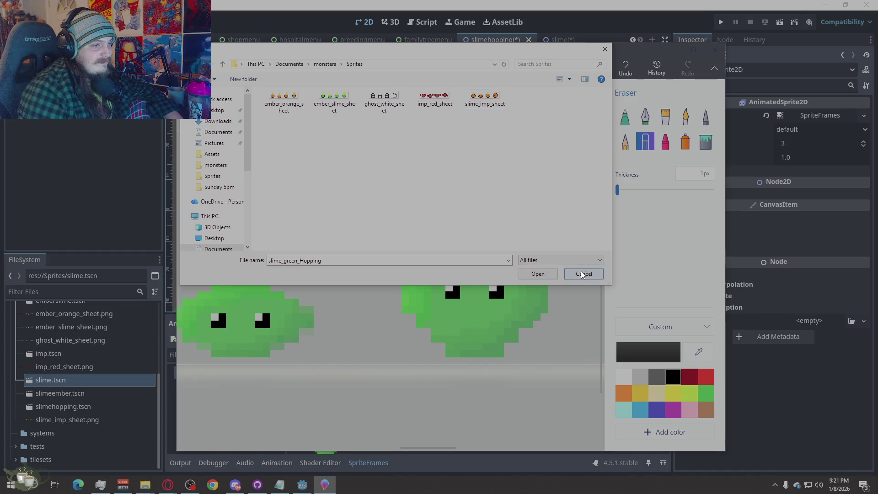
Toggle the shortcut hints, undo the last change on the sheet, and return to Godot.
{"action": "key", "text": "alt"}
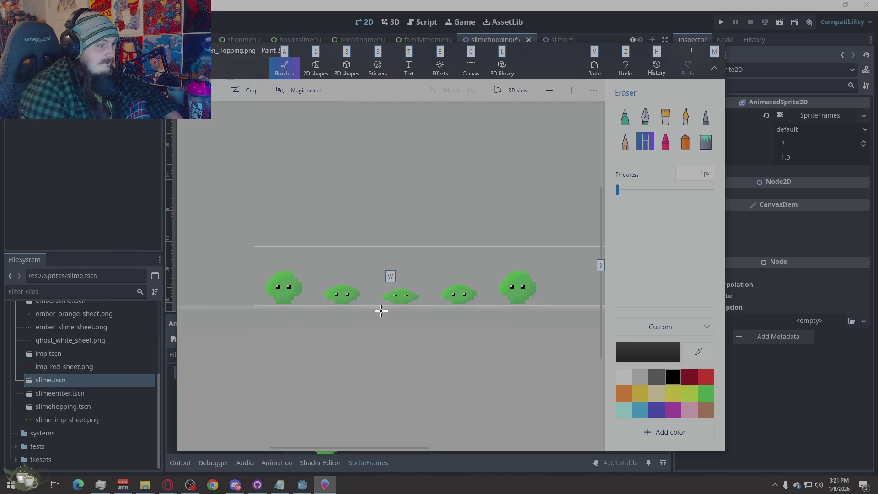
{"action": "key", "text": "alt"}
{"action": "key", "text": "ctrl+z"}
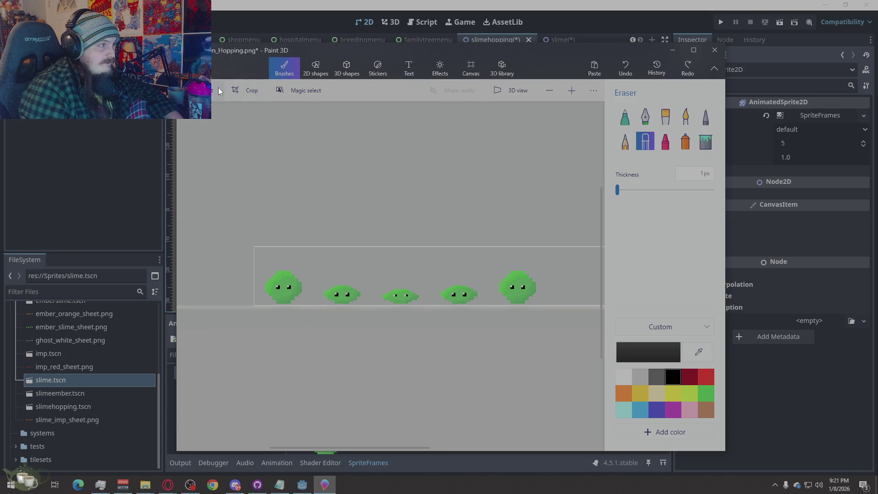
{"action": "key", "text": "Escape"}
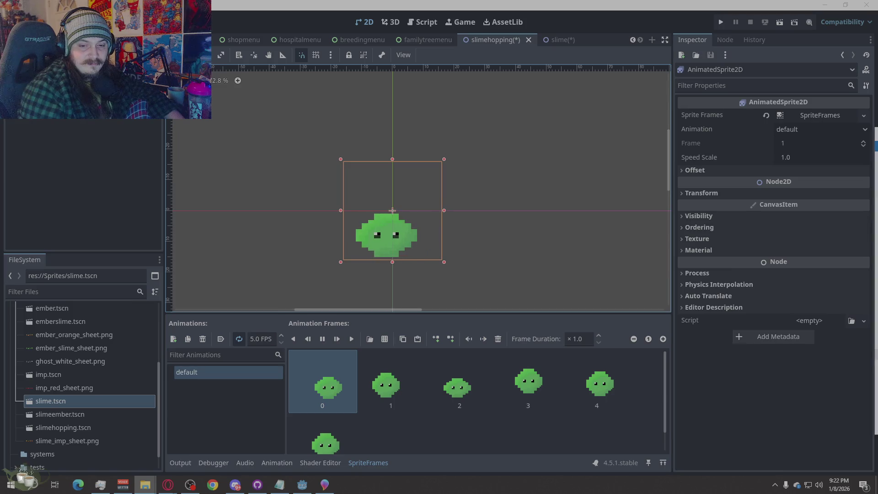
In Godot, select all three frames of the slime's default animation and delete them.
{"action": "key", "text": "alt+Tab"}
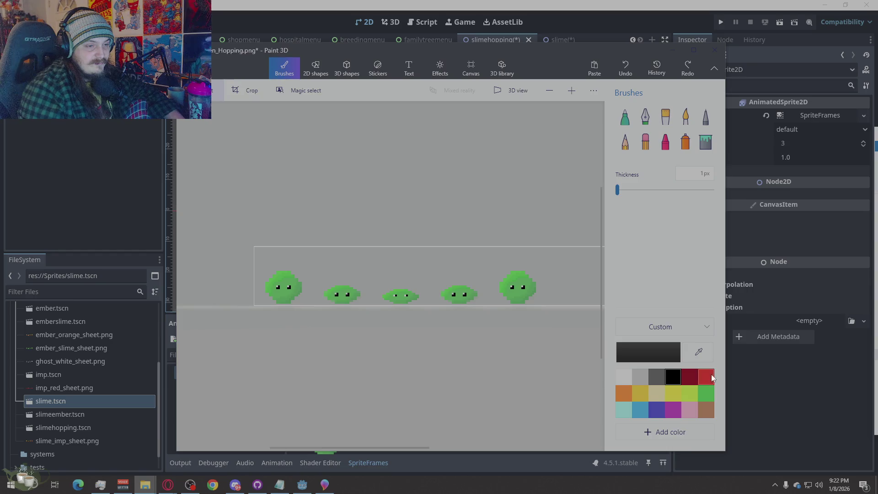
{"action": "key", "text": "alt+Tab"}
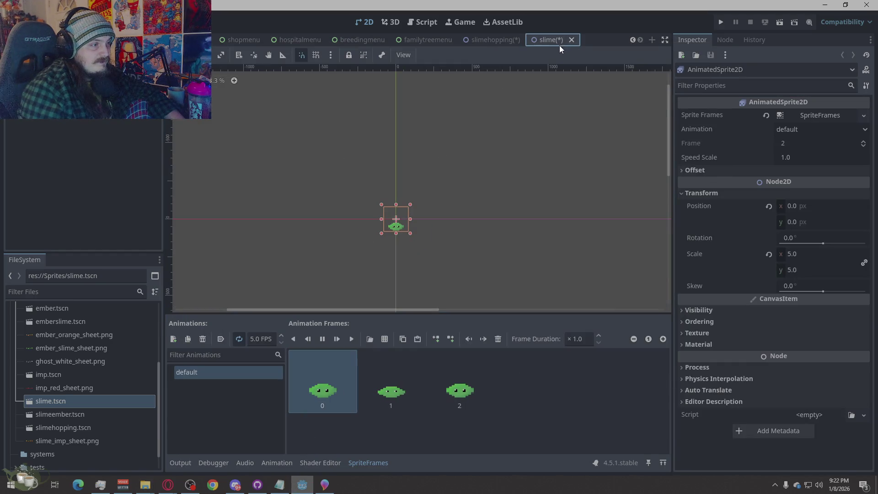
{"action": "left_click", "coordinate": [468, 385], "text": "shift"}
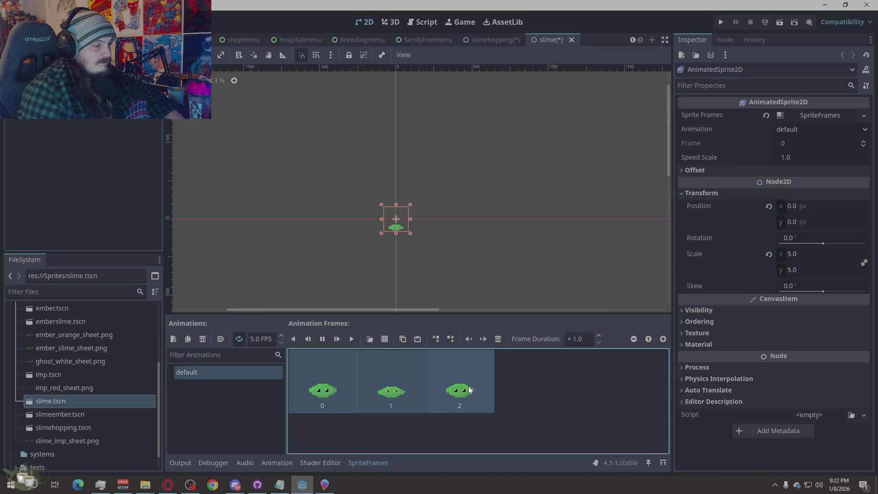
{"action": "key", "text": "Delete"}
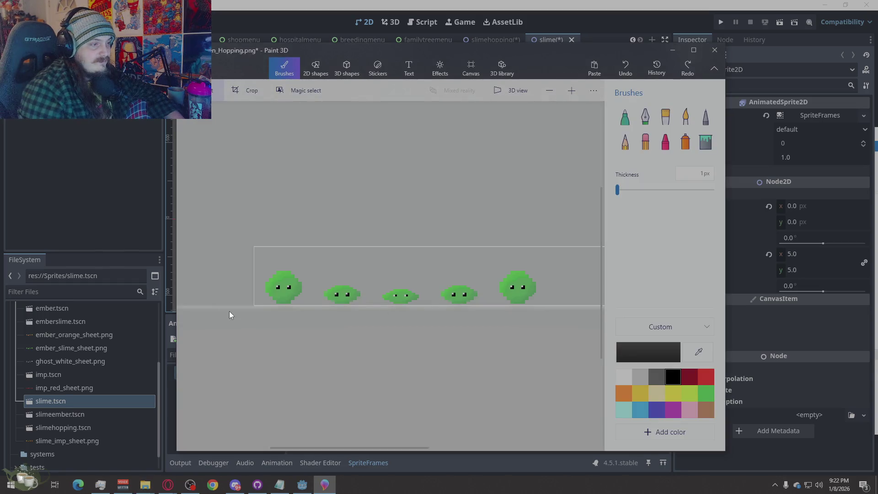
{"action": "scroll", "coordinate": [220, 341], "scroll_direction": "down", "scroll_amount": 1}
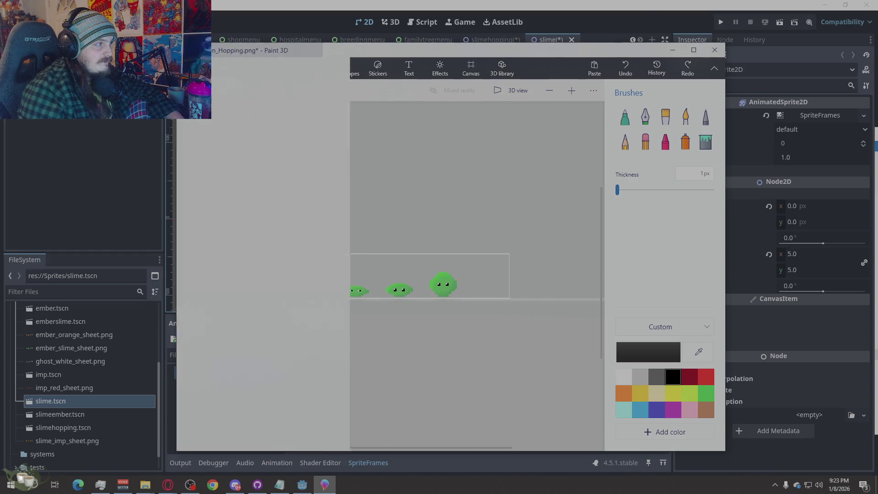
Start saving a PNG copy of the sheet and browse into the Sprites folder.
{"action": "left_click", "coordinate": [194, 69]}
{"action": "left_click", "coordinate": [209, 183]}
{"action": "left_click", "coordinate": [369, 142]}
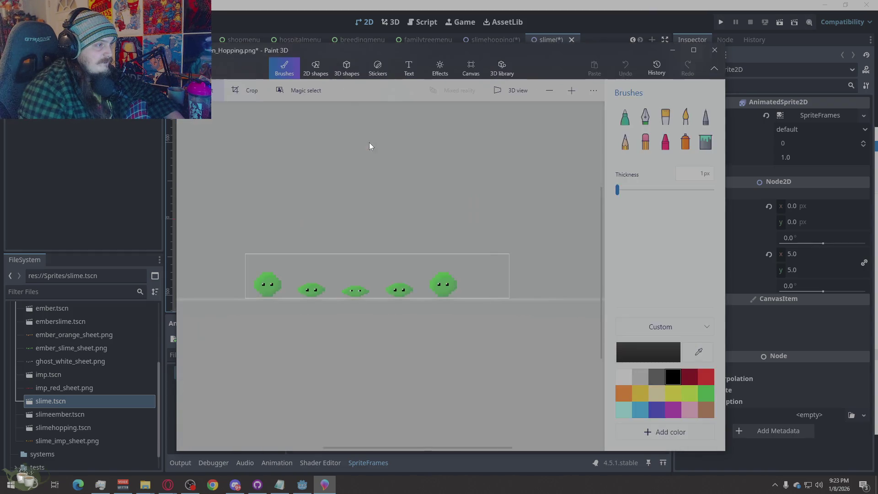
{"action": "double_click", "coordinate": [284, 130]}
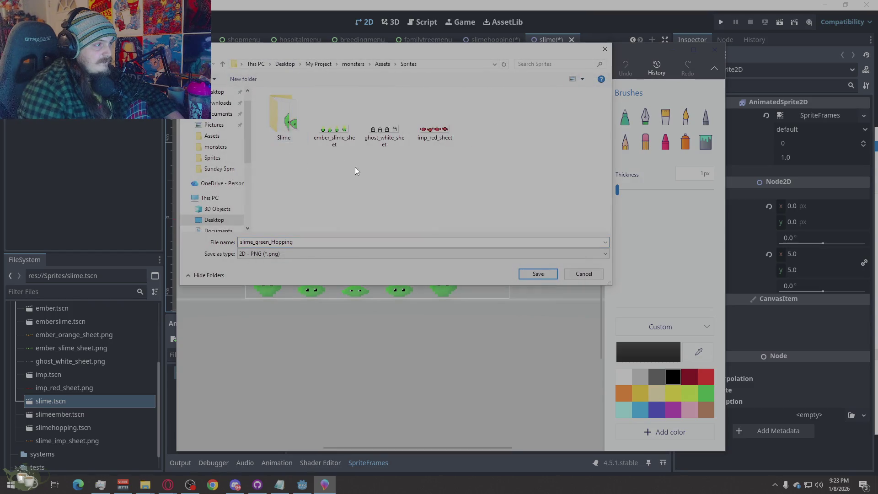
In the Slime folder, name the copy IDLE and save it.
{"action": "double_click", "coordinate": [291, 107]}
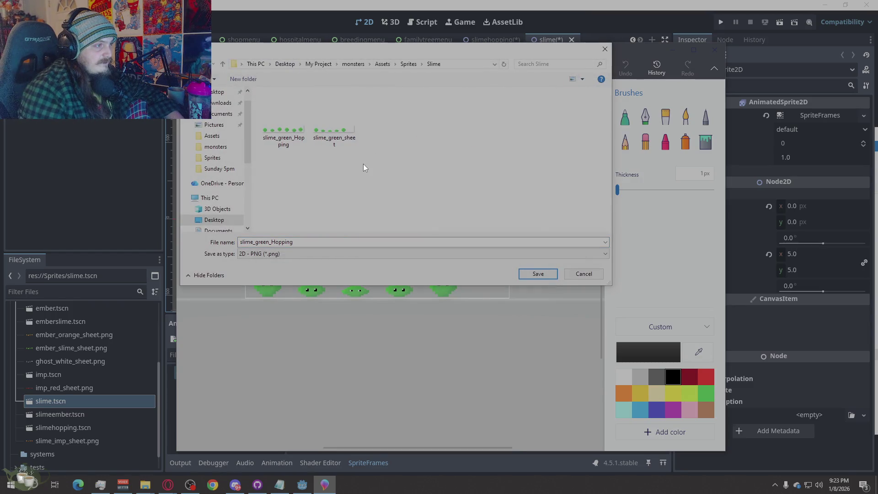
{"action": "double_click", "coordinate": [288, 242]}
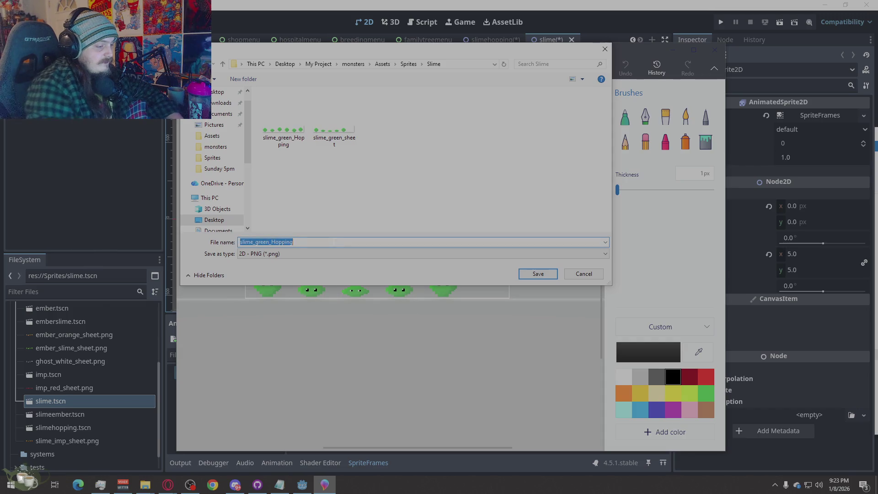
{"action": "type", "text": "sl"}
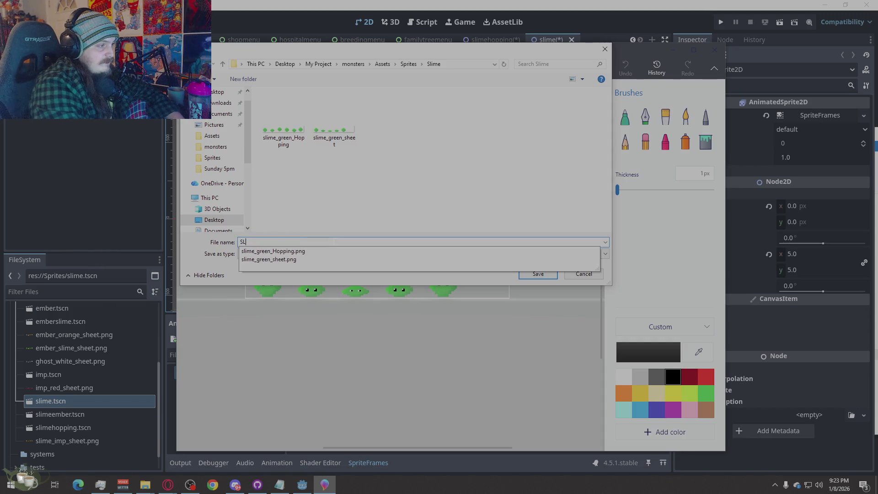
{"action": "key", "text": "BackSpace"}
{"action": "key", "text": "BackSpace"}
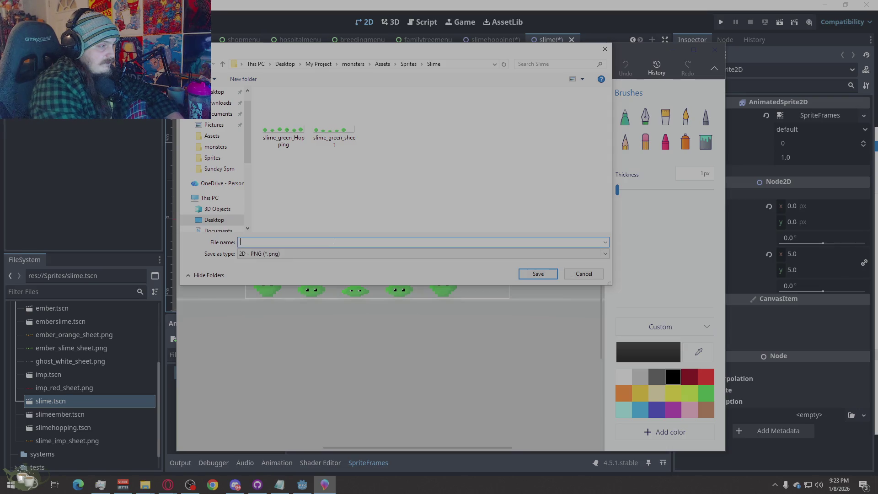
{"action": "type", "text": "IDLE"}
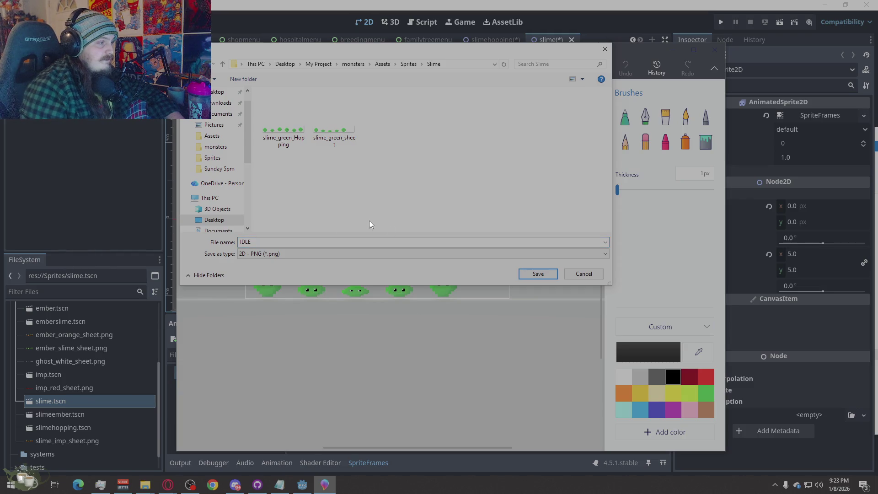
{"action": "left_click", "coordinate": [538, 273]}
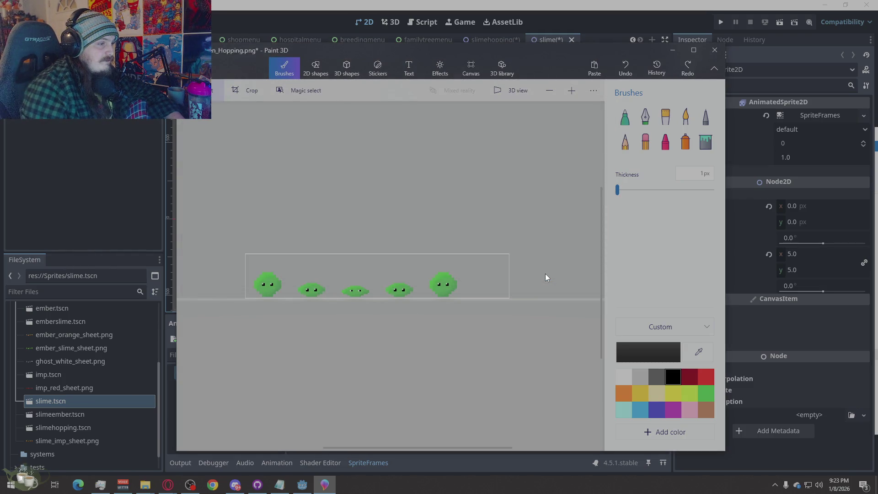
{"action": "scroll", "coordinate": [353, 309], "scroll_direction": "up", "scroll_amount": 2}
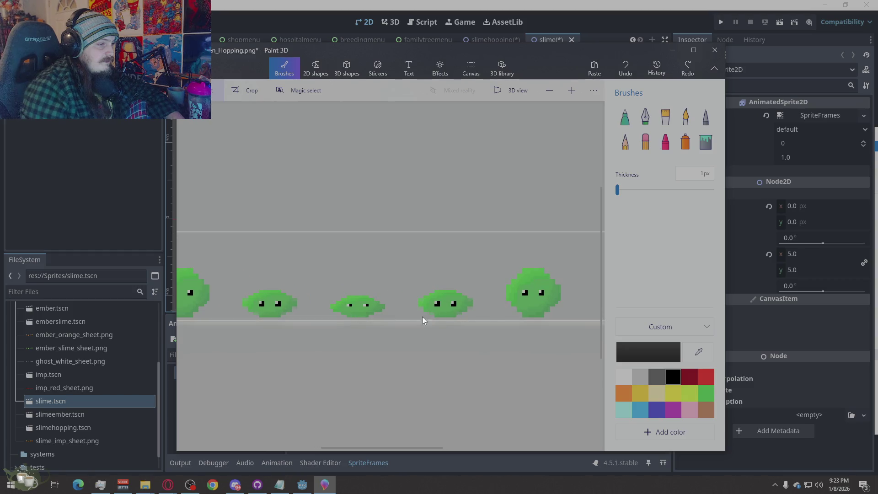
{"action": "scroll", "coordinate": [422, 316], "scroll_direction": "down", "scroll_amount": 1}
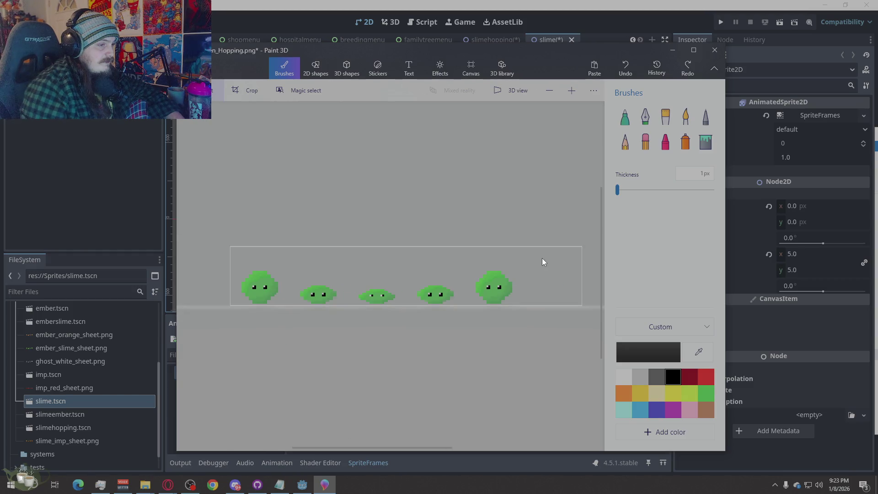
Duplicate the two rightmost slime frames and place the copy up and to the right.
{"action": "left_click_drag", "start_coordinate": [542, 258], "coordinate": [467, 318]}
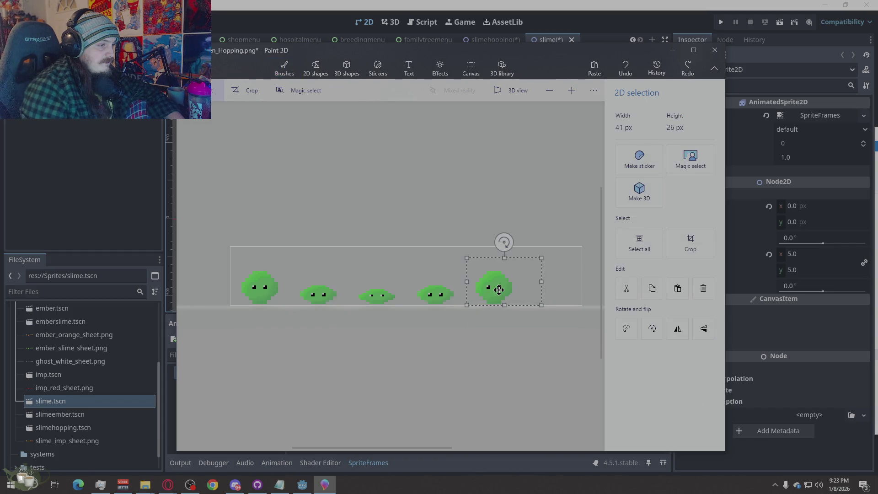
{"action": "left_click", "coordinate": [479, 335]}
{"action": "left_click_drag", "start_coordinate": [523, 254], "coordinate": [413, 326]}
{"action": "key", "text": "ctrl+v"}
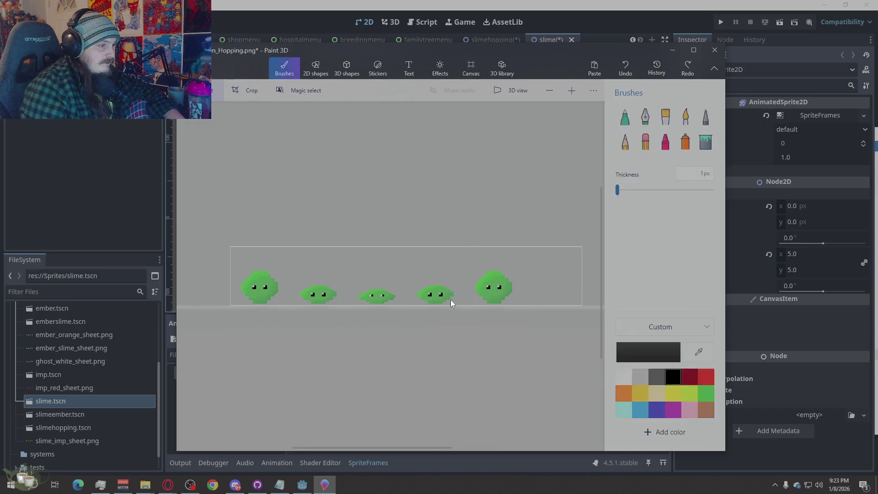
{"action": "mouse_move", "coordinate": [450, 300]}
{"action": "left_mouse_down"}
{"action": "mouse_move", "coordinate": [557, 259]}
{"action": "mouse_move", "coordinate": [550, 259]}
{"action": "left_mouse_up"}
{"action": "left_click", "coordinate": [544, 289]}
{"action": "scroll", "coordinate": [551, 278], "scroll_direction": "up", "scroll_amount": 3}
{"action": "scroll", "coordinate": [553, 278], "scroll_direction": "up", "scroll_amount": 2}
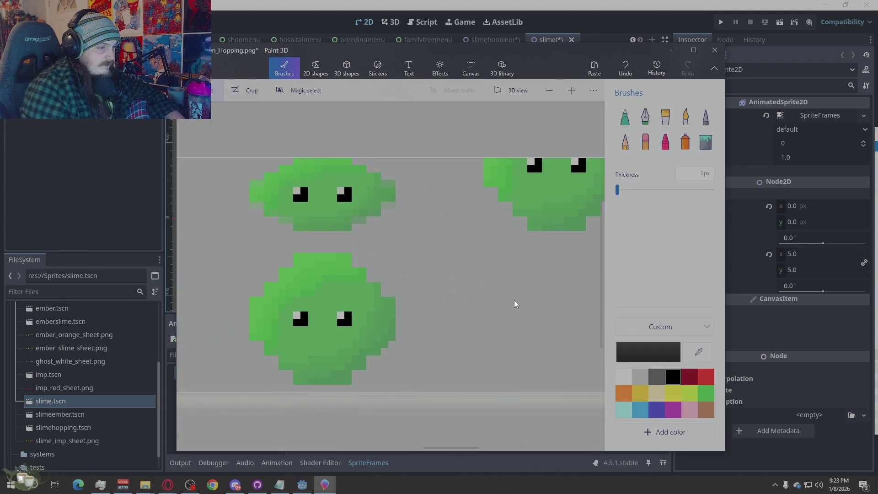
{"action": "scroll", "coordinate": [513, 300], "scroll_direction": "down", "scroll_amount": 2}
Add a black pixel below the copied slime with the Pixel pen, undoing a stray black line.
{"action": "left_click", "coordinate": [705, 118]}
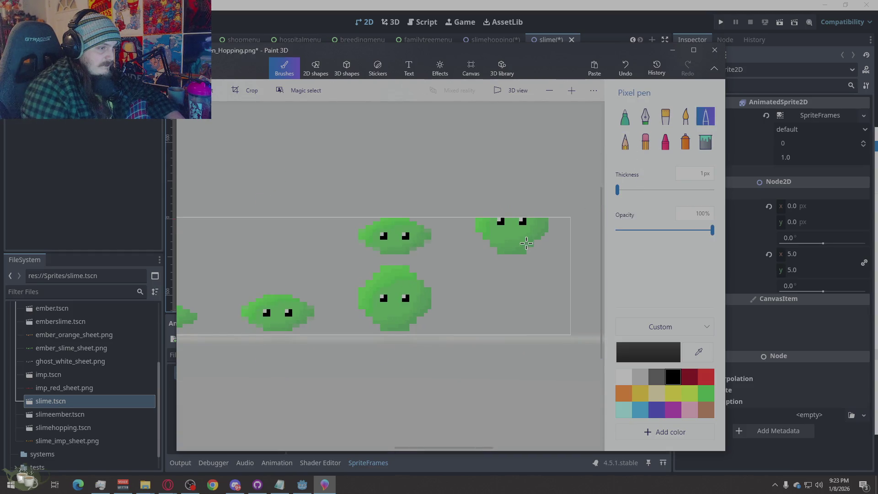
{"action": "left_click", "coordinate": [512, 256]}
{"action": "scroll", "coordinate": [524, 255], "scroll_direction": "down", "scroll_amount": 2}
{"action": "scroll", "coordinate": [523, 255], "scroll_direction": "up", "scroll_amount": 2}
{"action": "left_click_drag", "start_coordinate": [412, 257], "coordinate": [500, 330]}
{"action": "key", "text": "ctrl+z"}
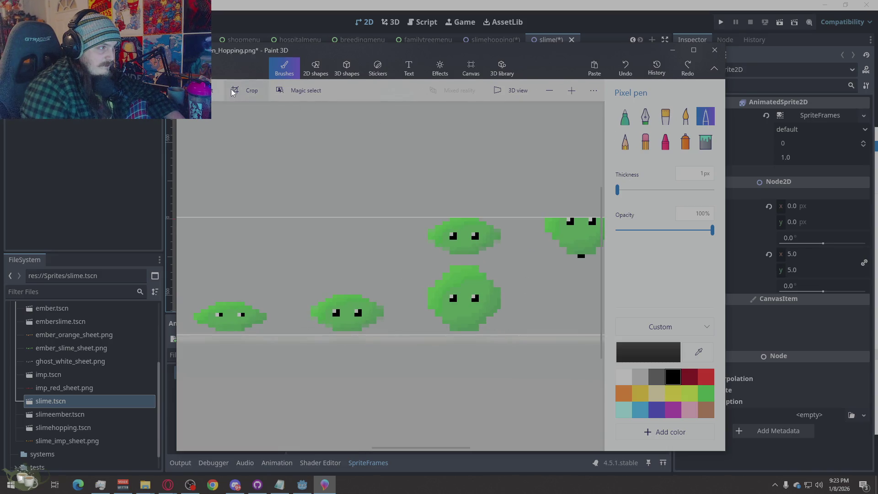
{"action": "left_click_drag", "start_coordinate": [411, 259], "coordinate": [511, 331]}
{"action": "scroll", "coordinate": [511, 331], "scroll_direction": "up", "scroll_amount": 3}
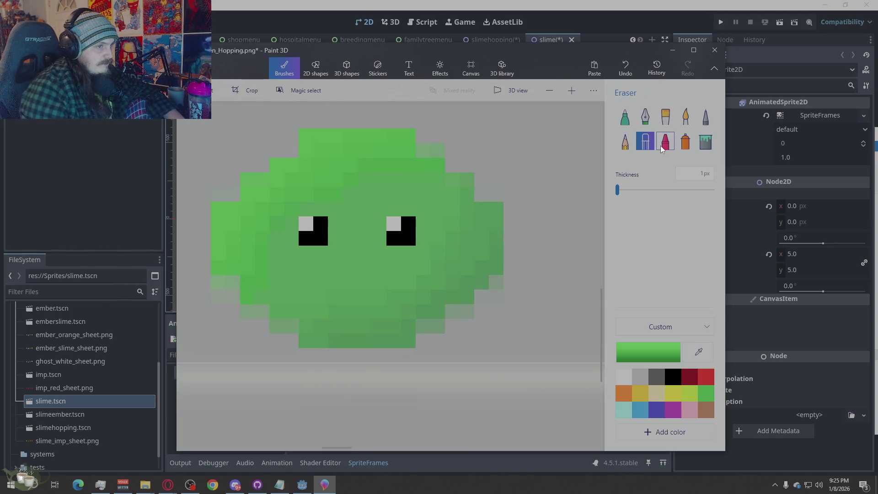
Sample greens from the slime and repaint pale pixels along its upper-left and right edges.
{"action": "left_click", "coordinate": [705, 117]}
{"action": "left_click", "coordinate": [284, 152]}
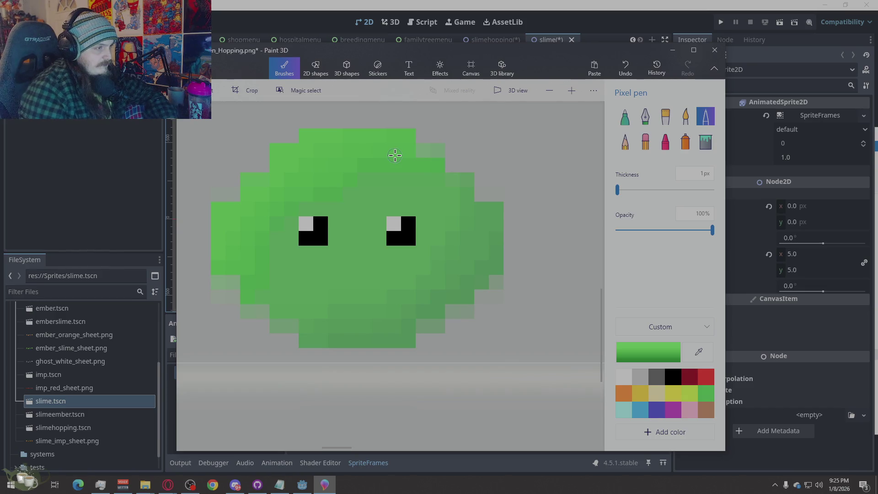
{"action": "key", "text": "i"}
{"action": "left_click", "coordinate": [407, 150]}
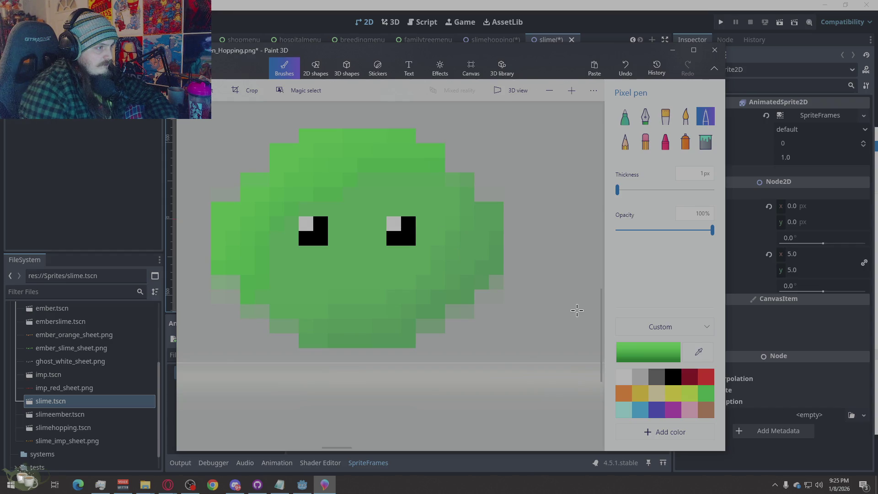
{"action": "key", "text": "i"}
{"action": "left_click", "coordinate": [480, 281]}
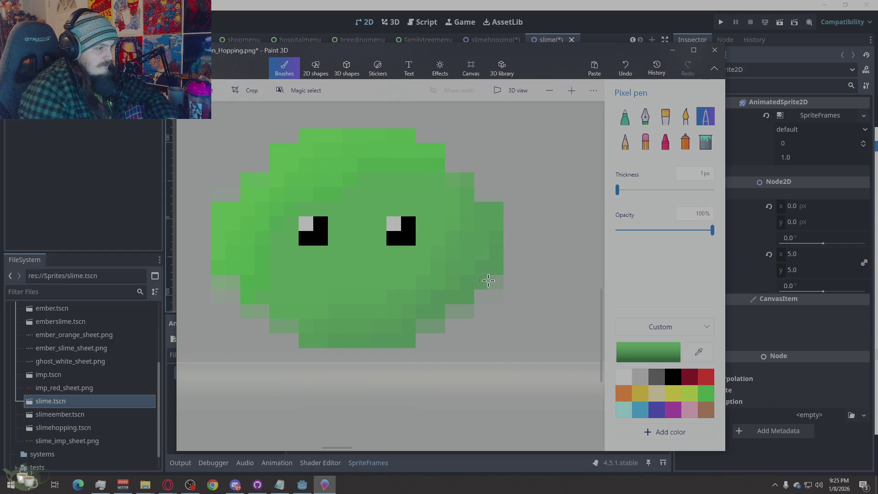
{"action": "key", "text": "i"}
{"action": "left_click", "coordinate": [442, 312]}
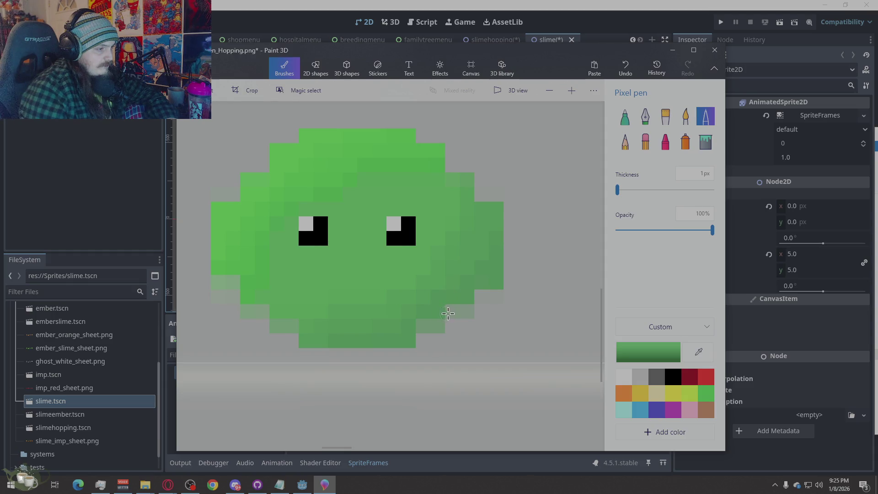
{"action": "key", "text": "i"}
{"action": "left_click", "coordinate": [411, 326]}
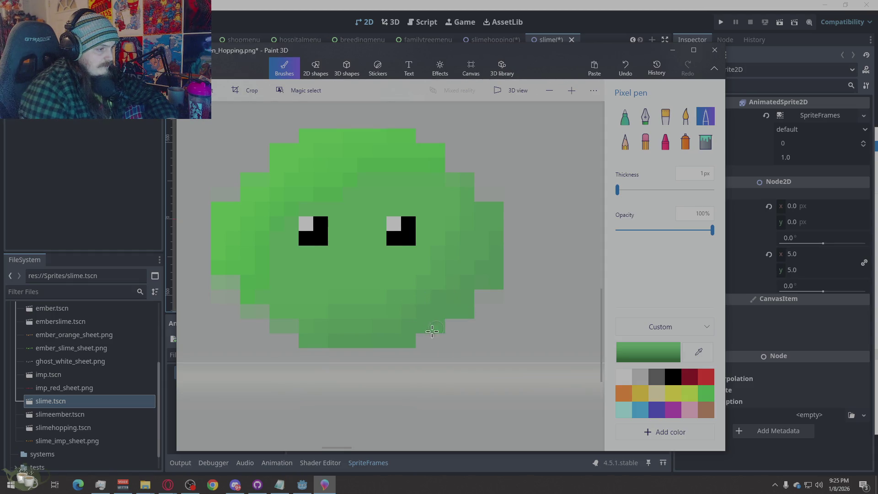
Recolour the bottom-left edge pixels green, undoing the misplaced ones.
{"action": "key", "text": "i"}
{"action": "left_click", "coordinate": [302, 325]}
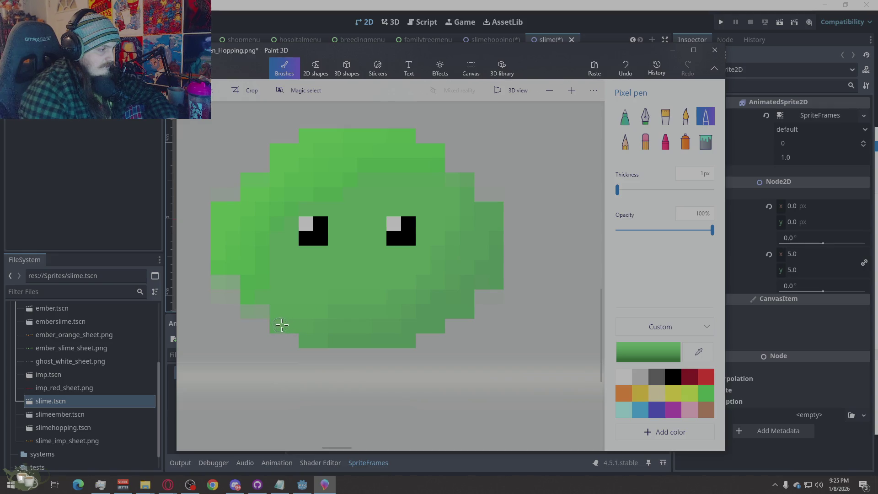
{"action": "key", "text": "i"}
{"action": "left_click", "coordinate": [274, 313]}
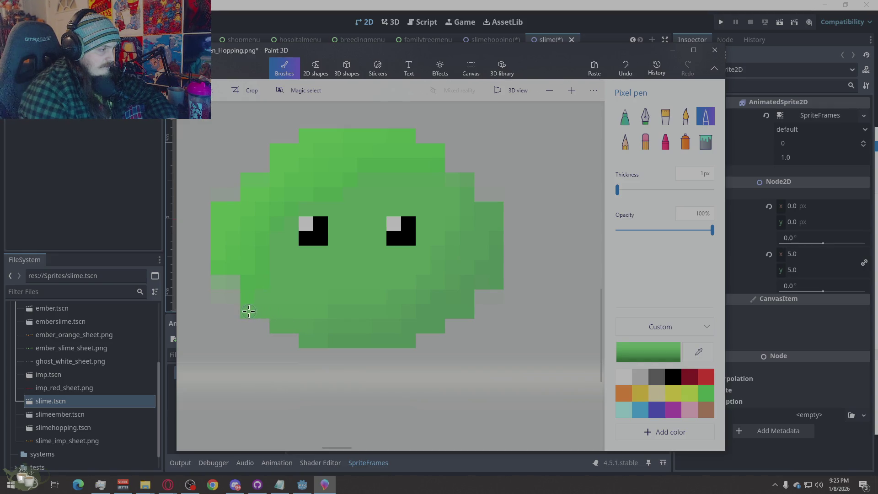
{"action": "key", "text": "i"}
{"action": "left_click", "coordinate": [243, 297]}
{"action": "left_click", "coordinate": [224, 298]}
{"action": "key", "text": "i"}
{"action": "key", "text": "ctrl+z"}
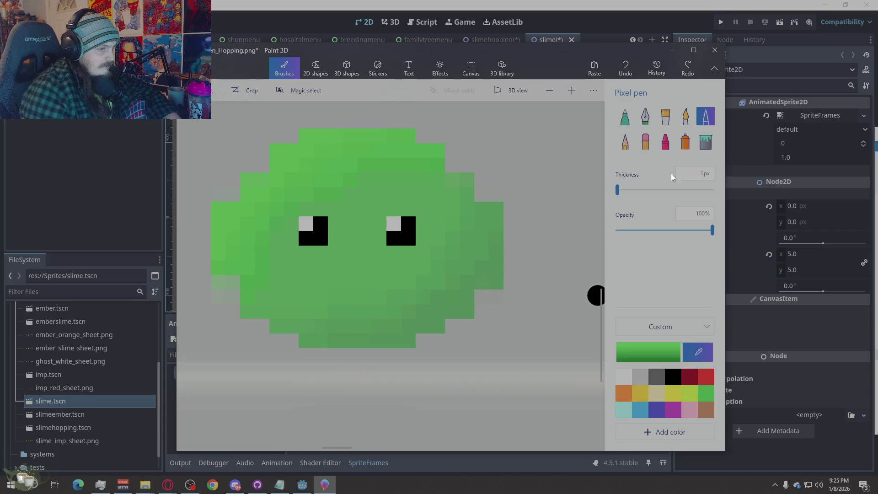
Erase stray edge pixels, then paint the remaining pale lower-left pixel green.
{"action": "left_click", "coordinate": [642, 143]}
{"action": "left_click", "coordinate": [231, 300]}
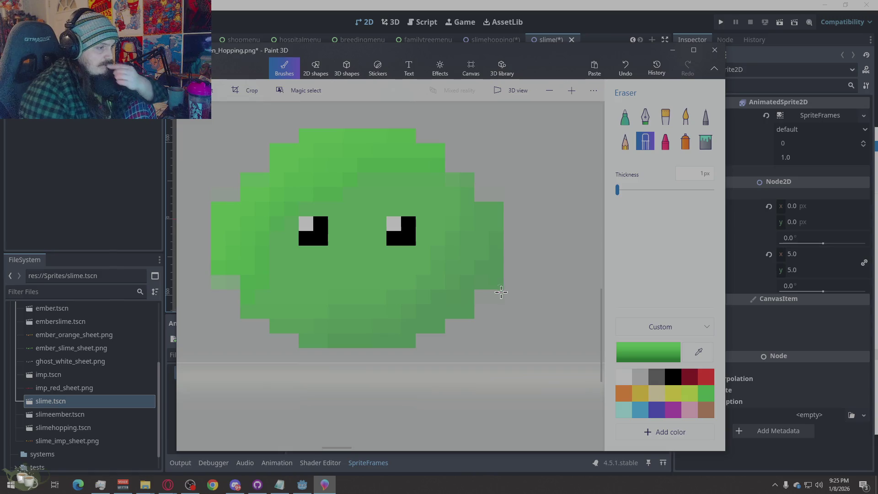
{"action": "left_click_drag", "start_coordinate": [500, 292], "coordinate": [487, 297]}
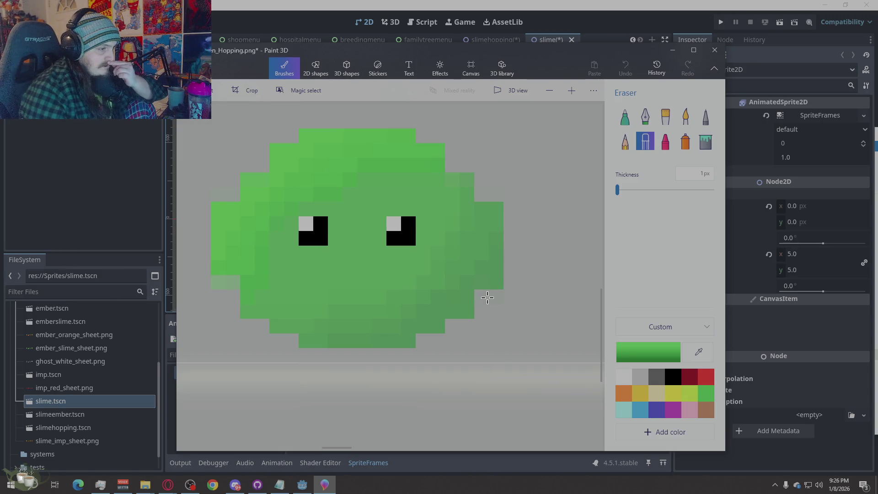
{"action": "key", "text": "i"}
{"action": "left_click", "coordinate": [238, 275]}
{"action": "key", "text": "ctrl+z"}
{"action": "left_click", "coordinate": [705, 117]}
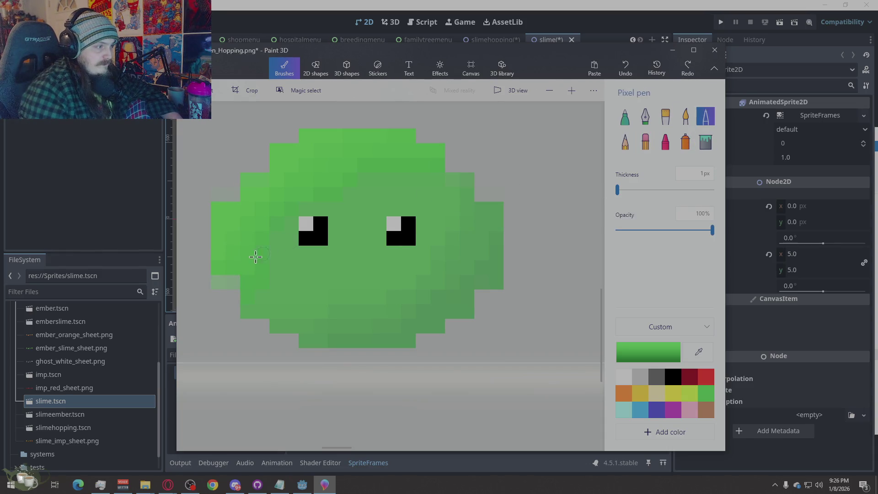
{"action": "left_click", "coordinate": [222, 284]}
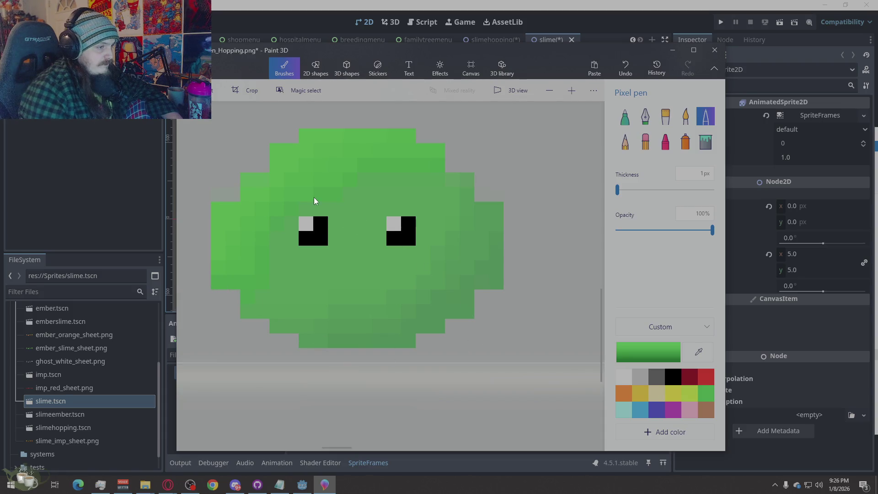
{"action": "scroll", "coordinate": [397, 337], "scroll_direction": "down", "scroll_amount": 5}
{"action": "scroll", "coordinate": [352, 371], "scroll_direction": "down", "scroll_amount": 1}
{"action": "scroll", "coordinate": [401, 337], "scroll_direction": "down", "scroll_amount": 1}
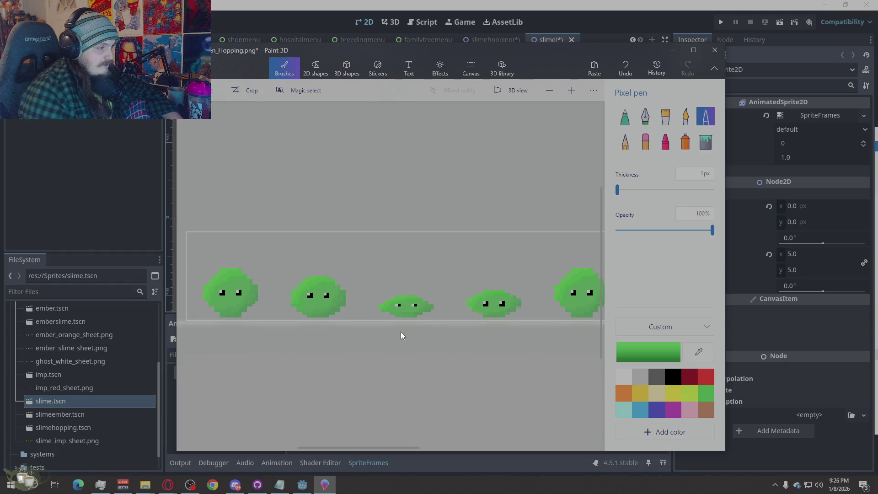
{"action": "scroll", "coordinate": [401, 331], "scroll_direction": "up", "scroll_amount": 1}
{"action": "scroll", "coordinate": [419, 316], "scroll_direction": "up", "scroll_amount": 2}
{"action": "scroll", "coordinate": [415, 325], "scroll_direction": "down", "scroll_amount": 1}
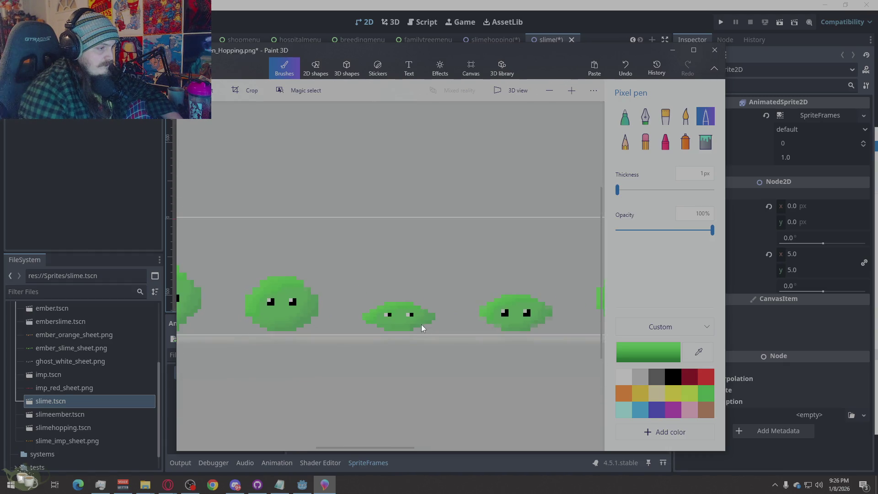
Move the flat slime frames above the middle slime and settle them into place.
{"action": "left_click", "coordinate": [366, 267]}
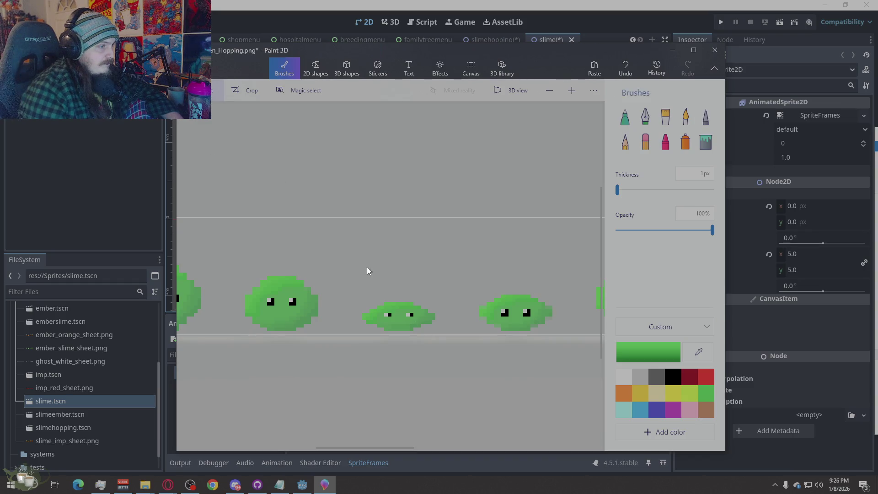
{"action": "left_click_drag", "start_coordinate": [558, 274], "coordinate": [475, 332]}
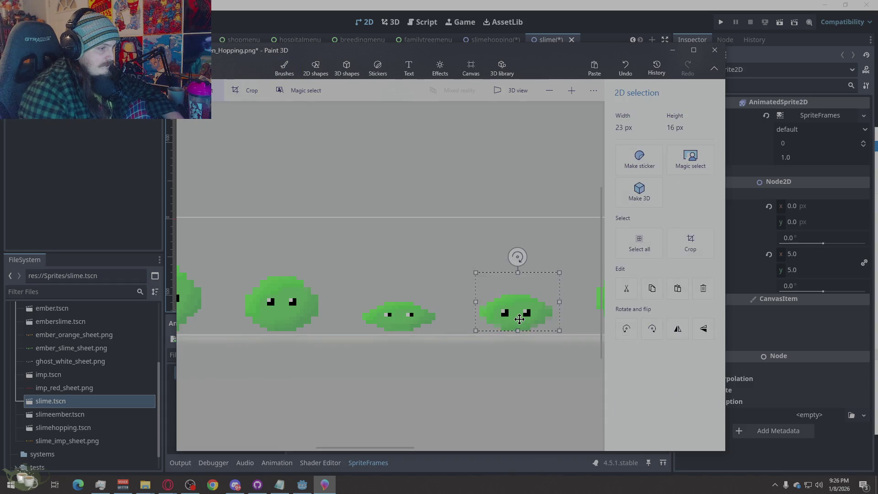
{"action": "left_click_drag", "start_coordinate": [520, 319], "coordinate": [403, 274]}
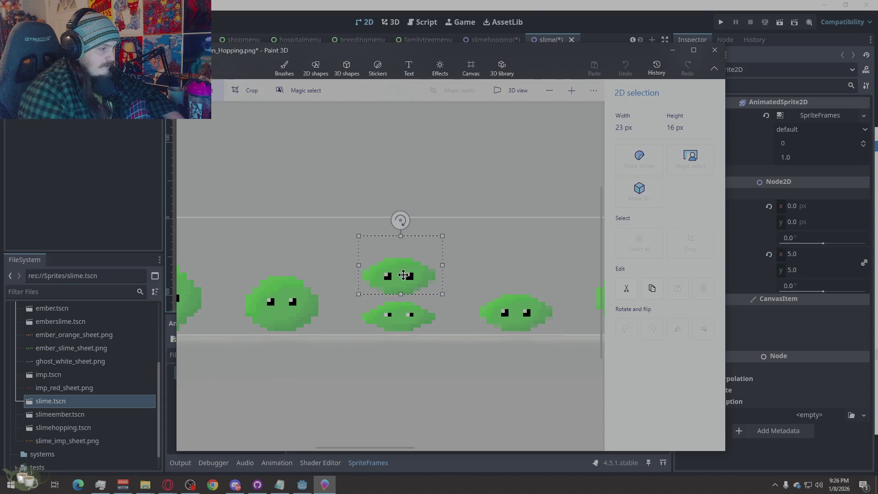
{"action": "left_click", "coordinate": [430, 310]}
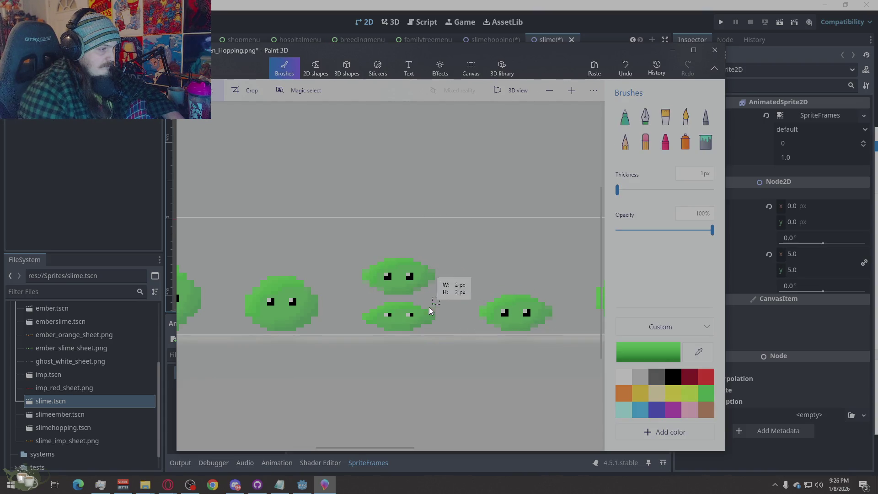
{"action": "mouse_move", "coordinate": [429, 308]}
{"action": "left_mouse_down"}
{"action": "mouse_move", "coordinate": [359, 336]}
{"action": "mouse_move", "coordinate": [515, 271]}
{"action": "left_mouse_up"}
{"action": "left_click", "coordinate": [431, 288]}
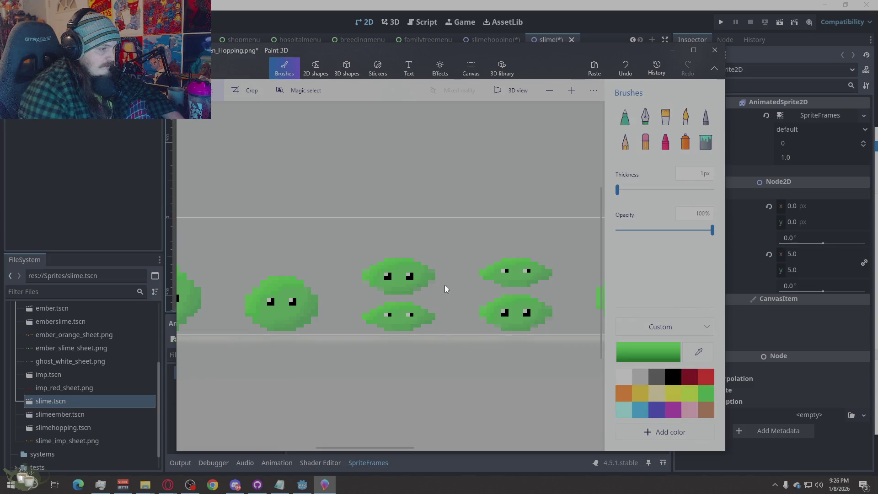
{"action": "mouse_move", "coordinate": [390, 285]}
{"action": "left_mouse_down"}
{"action": "mouse_move", "coordinate": [358, 300]}
{"action": "mouse_move", "coordinate": [391, 306]}
{"action": "mouse_move", "coordinate": [391, 314]}
{"action": "left_mouse_up"}
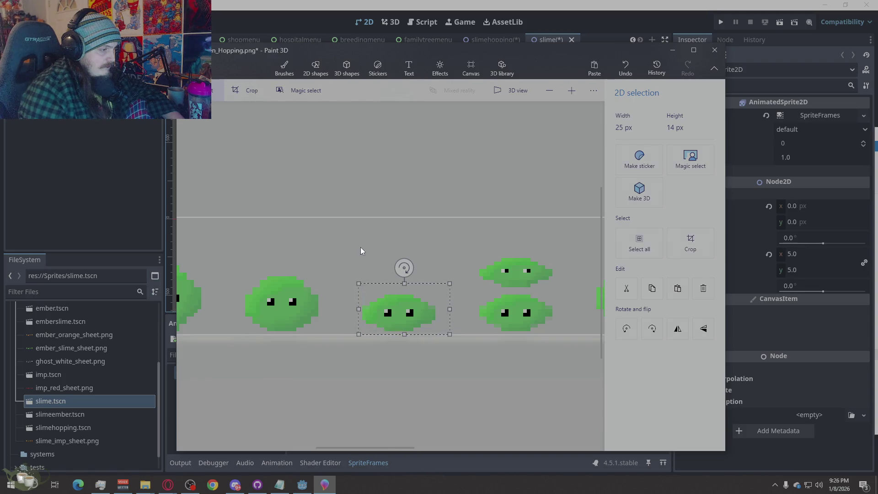
{"action": "left_click", "coordinate": [360, 248]}
{"action": "scroll", "coordinate": [386, 365], "scroll_direction": "up", "scroll_amount": 2}
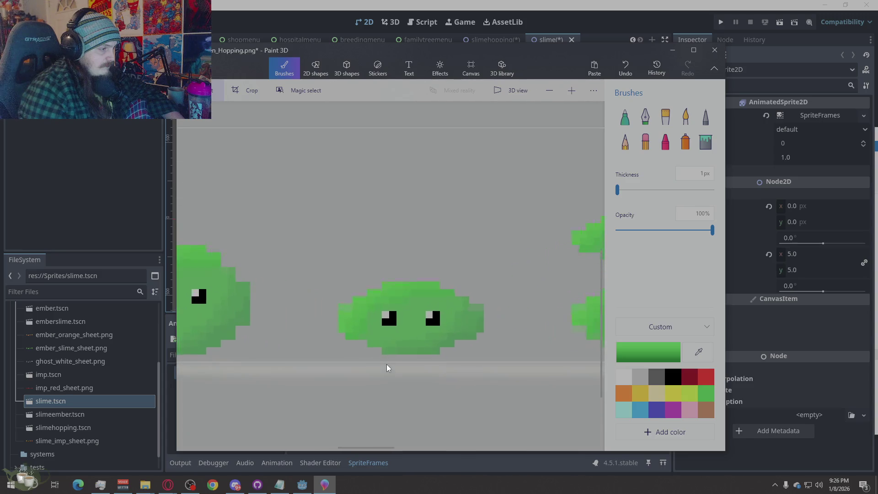
{"action": "scroll", "coordinate": [386, 365], "scroll_direction": "up", "scroll_amount": 2}
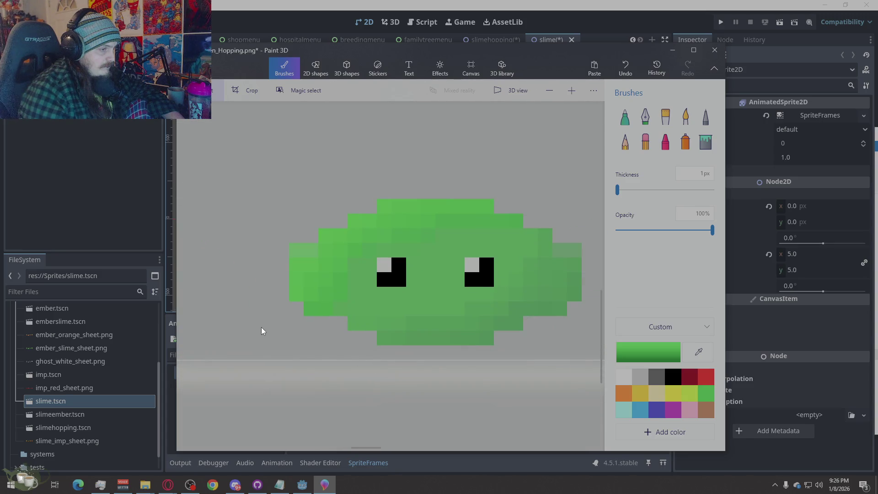
{"action": "scroll", "coordinate": [259, 329], "scroll_direction": "down", "scroll_amount": 2}
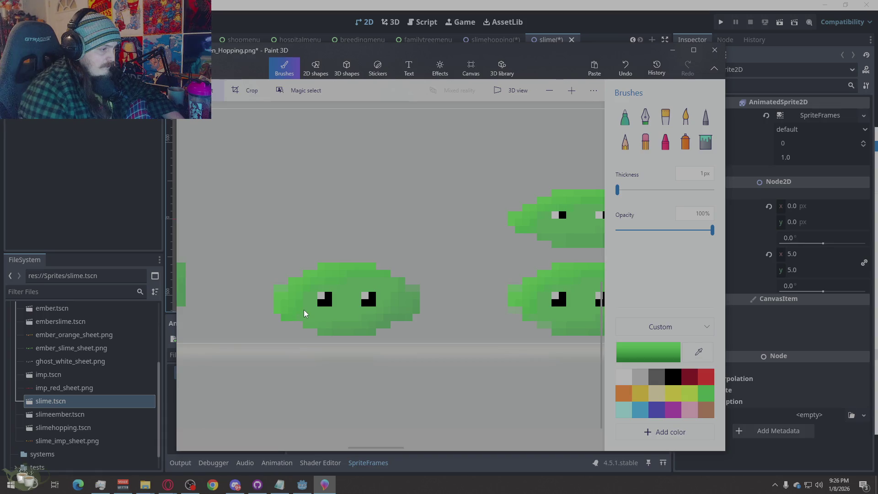
{"action": "scroll", "coordinate": [390, 303], "scroll_direction": "up", "scroll_amount": 2}
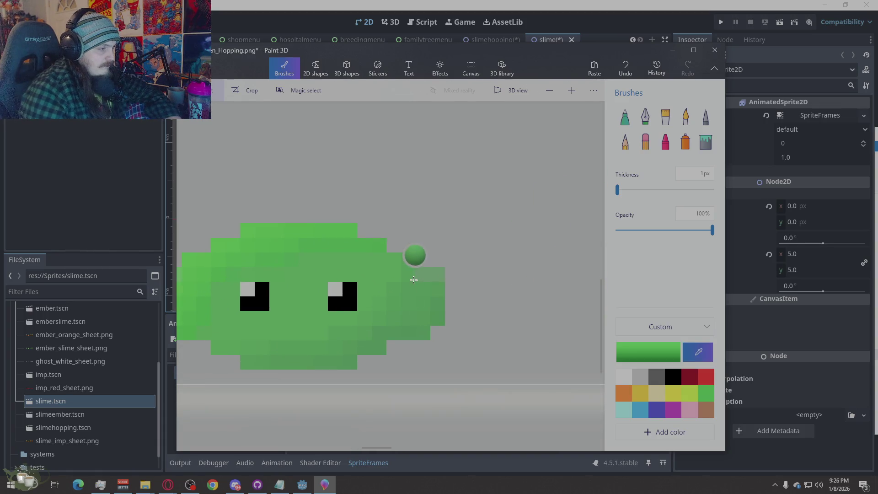
Add sampled green pixels along the middle slime's edge with the Pixel pen.
{"action": "left_click", "coordinate": [705, 117]}
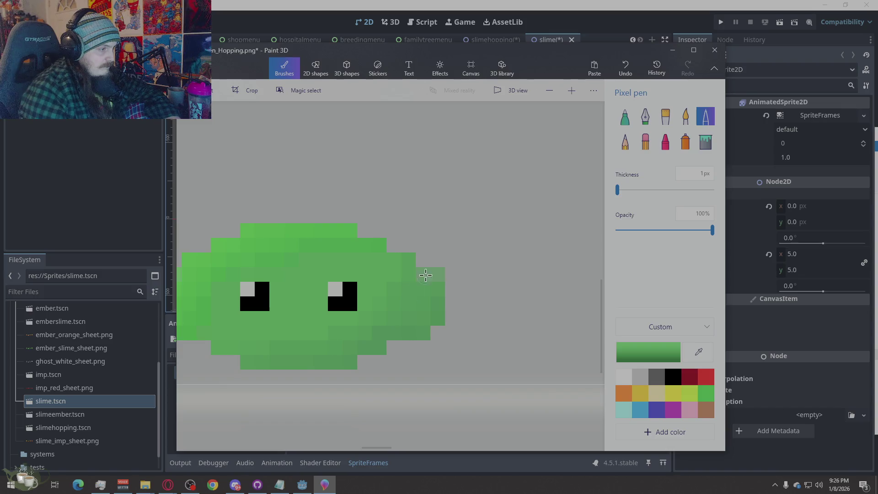
{"action": "scroll", "coordinate": [535, 271], "scroll_direction": "down", "scroll_amount": 2}
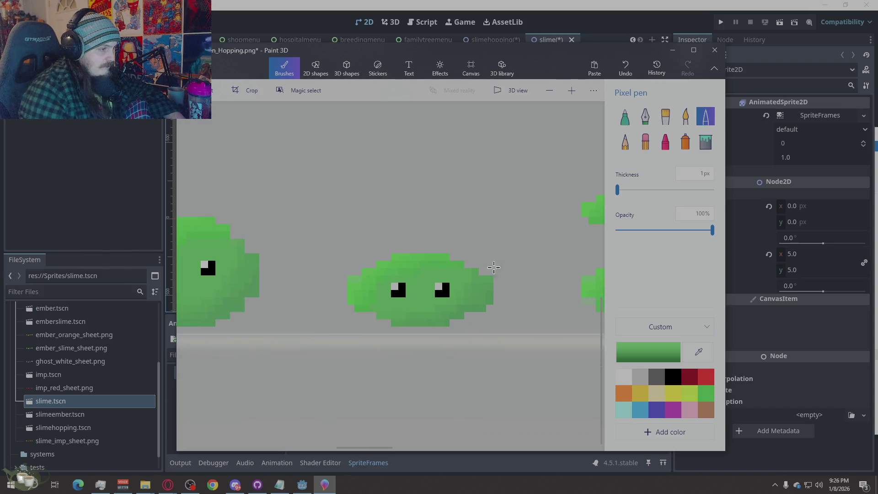
{"action": "scroll", "coordinate": [382, 286], "scroll_direction": "up", "scroll_amount": 2}
{"action": "left_click", "coordinate": [334, 275]}
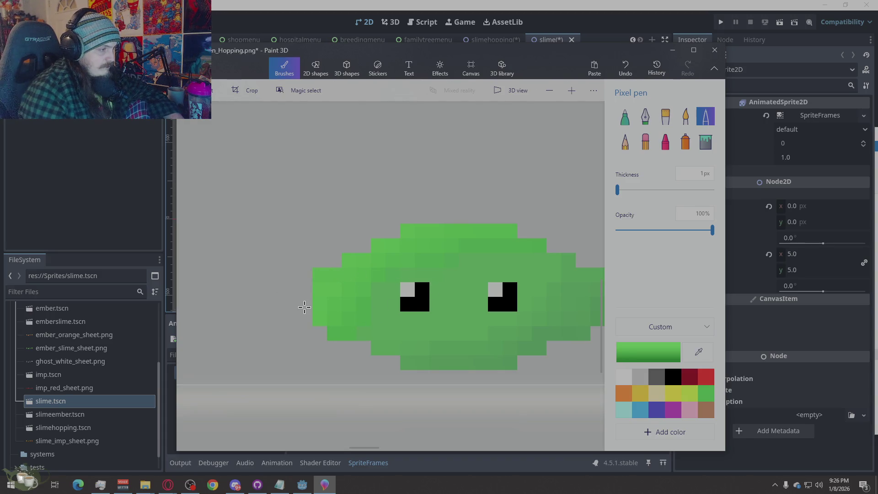
{"action": "scroll", "coordinate": [302, 304], "scroll_direction": "down", "scroll_amount": 2}
{"action": "scroll", "coordinate": [318, 303], "scroll_direction": "up", "scroll_amount": 2}
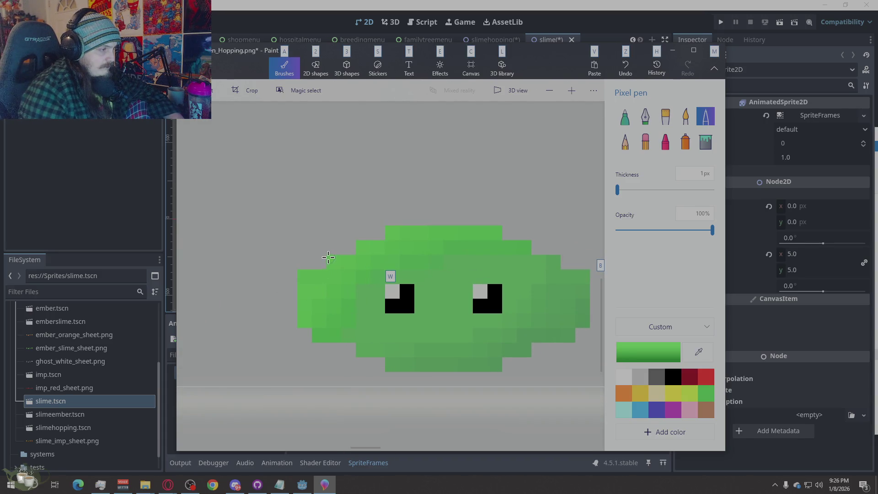
{"action": "left_click_drag", "start_coordinate": [331, 263], "coordinate": [302, 276]}
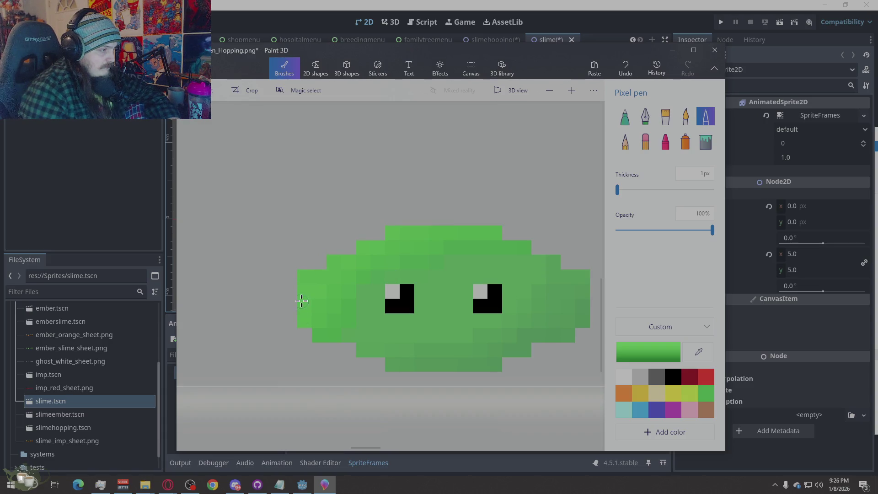
{"action": "left_click", "coordinate": [305, 271], "text": "alt"}
{"action": "left_click", "coordinate": [317, 275]}
{"action": "scroll", "coordinate": [239, 281], "scroll_direction": "down", "scroll_amount": 2, "text": "ctrl"}
{"action": "scroll", "coordinate": [414, 304], "scroll_direction": "up", "scroll_amount": 2, "text": "ctrl"}
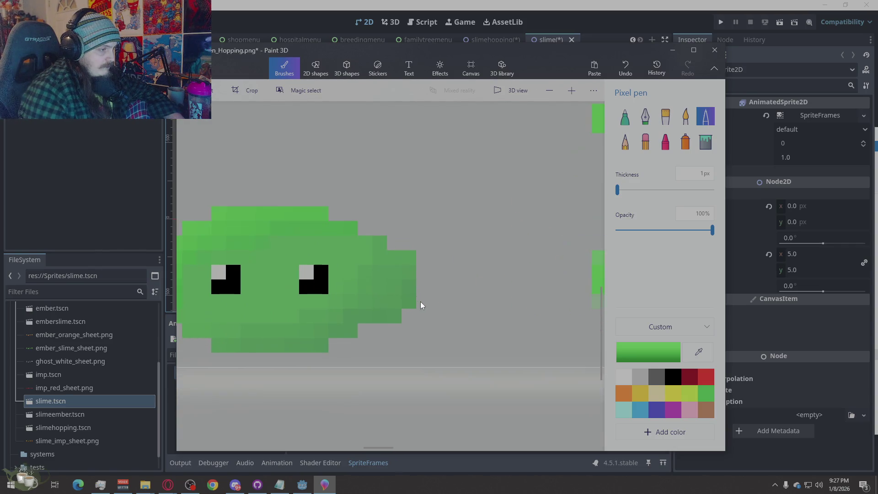
{"action": "scroll", "coordinate": [417, 305], "scroll_direction": "down", "scroll_amount": 2}
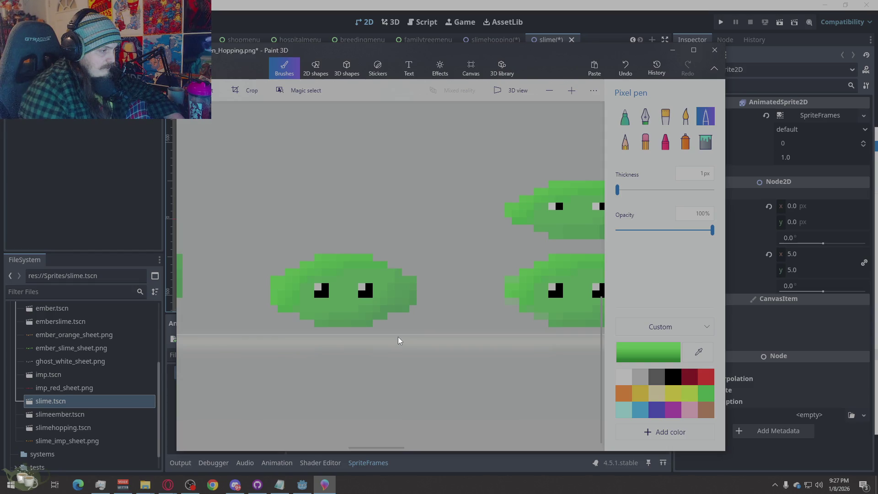
{"action": "scroll", "coordinate": [398, 337], "scroll_direction": "down", "scroll_amount": 2}
{"action": "scroll", "coordinate": [475, 309], "scroll_direction": "up", "scroll_amount": 1}
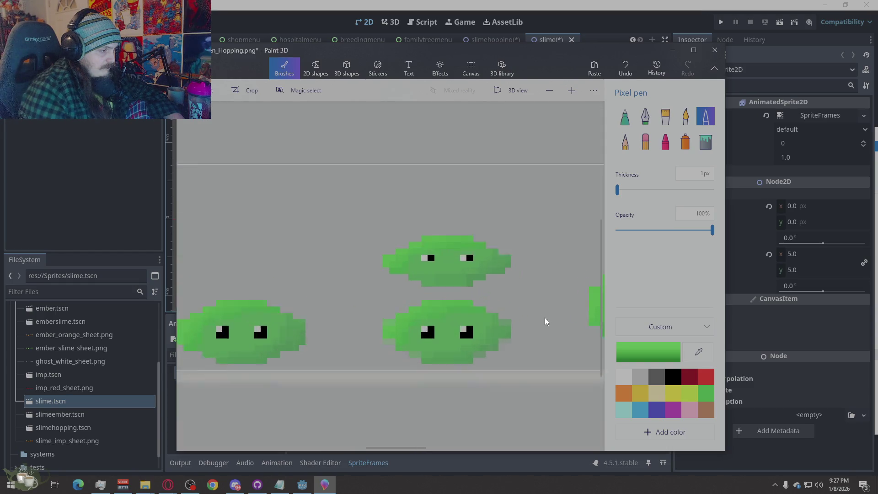
{"action": "scroll", "coordinate": [544, 317], "scroll_direction": "up", "scroll_amount": 2}
{"action": "scroll", "coordinate": [512, 328], "scroll_direction": "down", "scroll_amount": 2}
{"action": "key", "text": "alt"}
{"action": "key", "text": "m"}
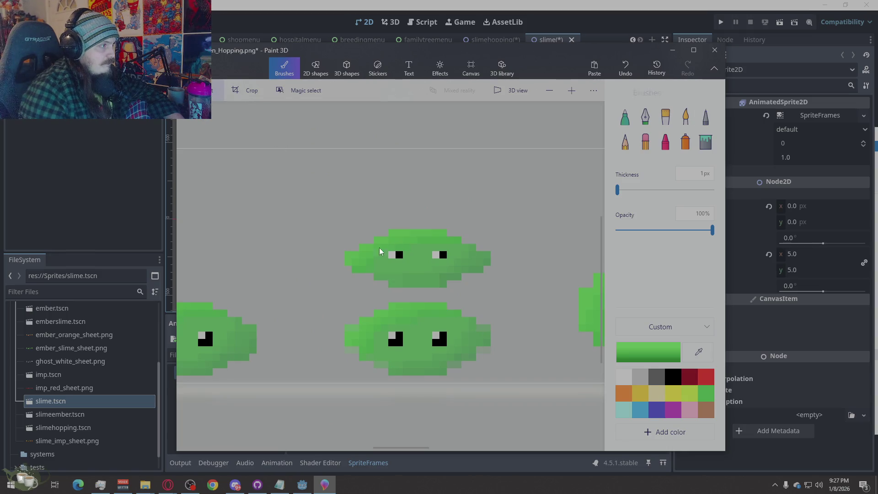
Delete the lower middle slime and move the upper one down into its place.
{"action": "left_click_drag", "start_coordinate": [515, 295], "coordinate": [336, 388]}
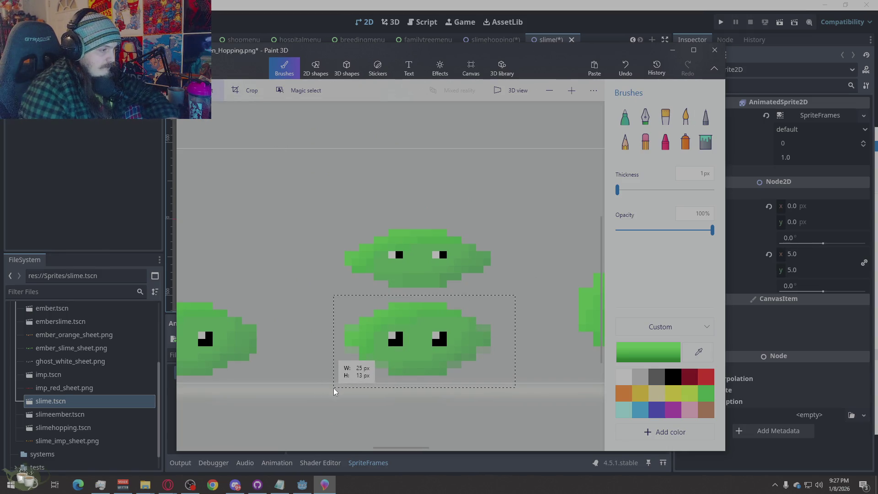
{"action": "key", "text": "Delete"}
{"action": "left_click_drag", "start_coordinate": [514, 206], "coordinate": [330, 315]}
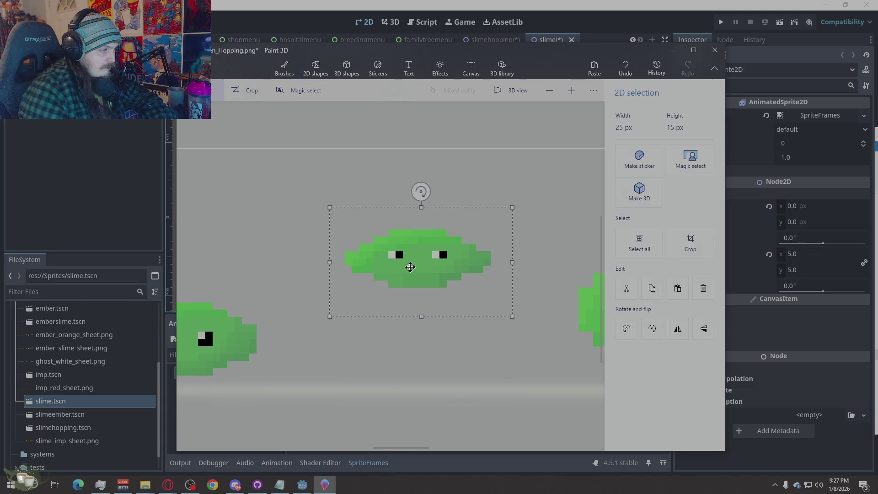
{"action": "left_click_drag", "start_coordinate": [410, 267], "coordinate": [409, 353]}
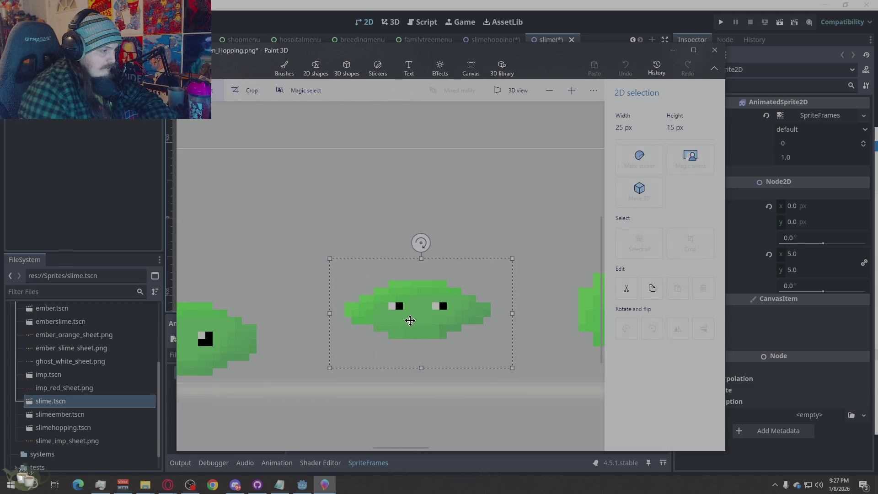
{"action": "left_click", "coordinate": [423, 229]}
{"action": "scroll", "coordinate": [314, 291], "scroll_direction": "down", "scroll_amount": 3}
{"action": "scroll", "coordinate": [314, 291], "scroll_direction": "down", "scroll_amount": 2}
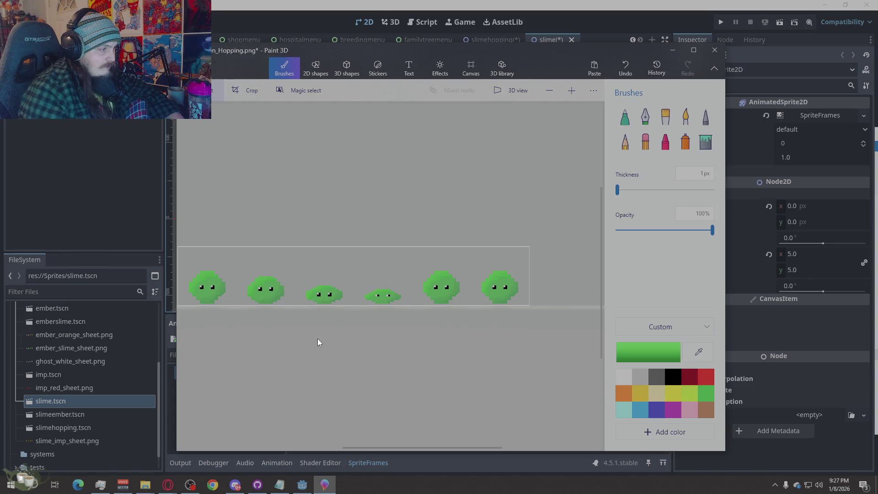
{"action": "key", "text": "alt"}
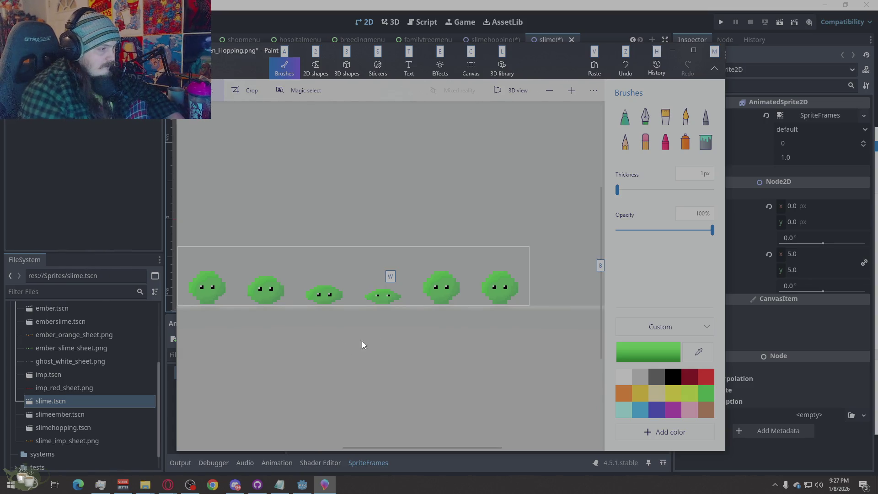
{"action": "scroll", "coordinate": [440, 292], "scroll_direction": "up", "scroll_amount": 2}
{"action": "scroll", "coordinate": [334, 291], "scroll_direction": "down", "scroll_amount": 2}
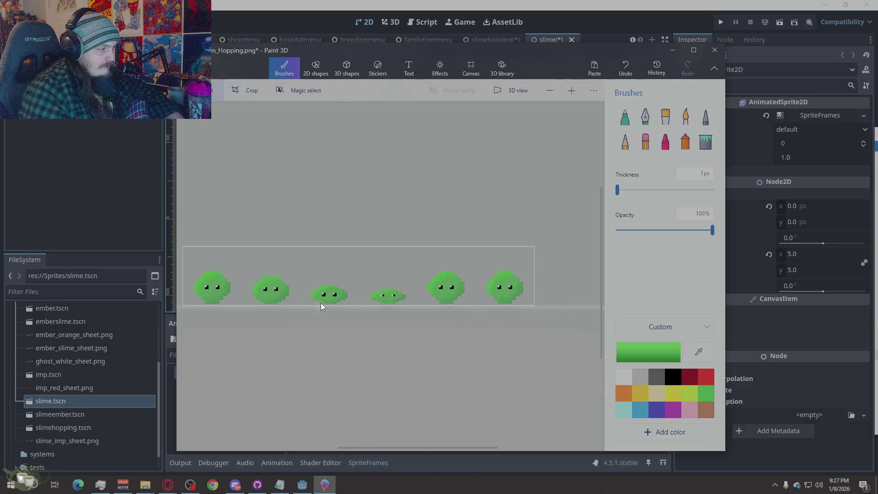
{"action": "scroll", "coordinate": [321, 304], "scroll_direction": "up", "scroll_amount": 2}
Copy the squashed third slime above frame five and delete the tall fifth slime.
{"action": "left_click_drag", "start_coordinate": [380, 272], "coordinate": [304, 328]}
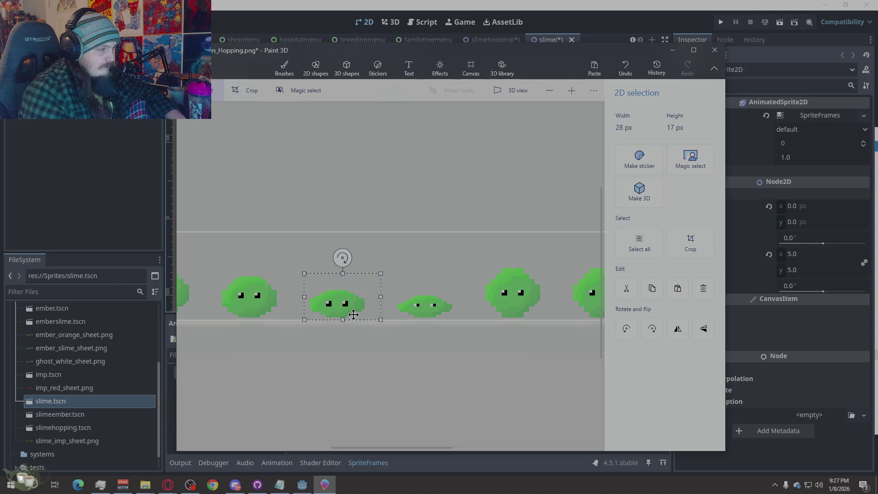
{"action": "mouse_move", "coordinate": [361, 296]}
{"action": "left_mouse_down"}
{"action": "mouse_move", "coordinate": [435, 264]}
{"action": "mouse_move", "coordinate": [529, 244]}
{"action": "left_mouse_up"}
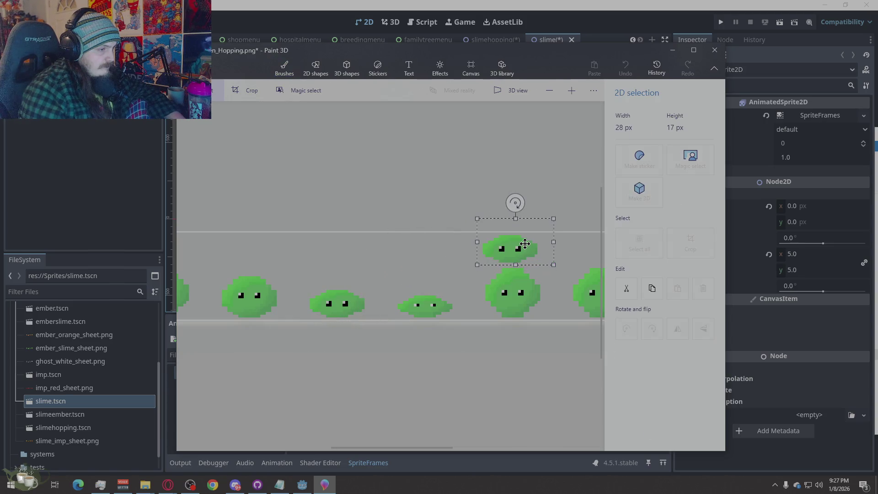
{"action": "left_click", "coordinate": [528, 298]}
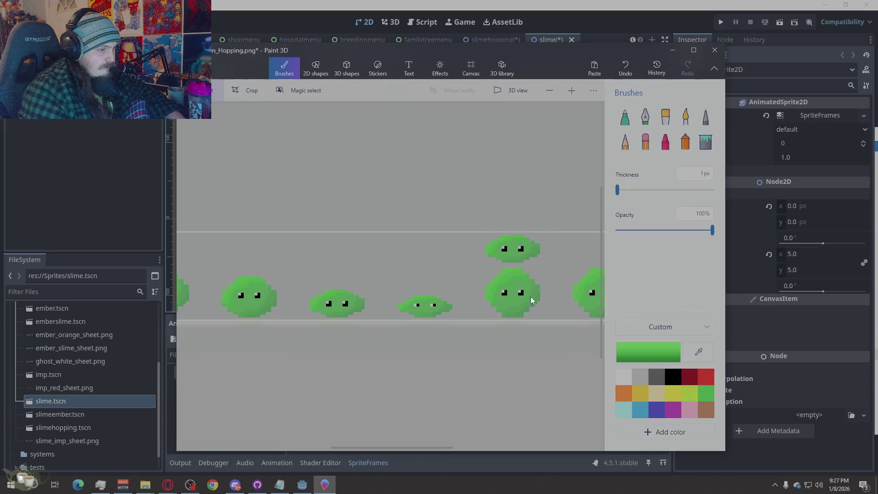
{"action": "left_click_drag", "start_coordinate": [543, 262], "coordinate": [481, 343]}
{"action": "key", "text": "Delete"}
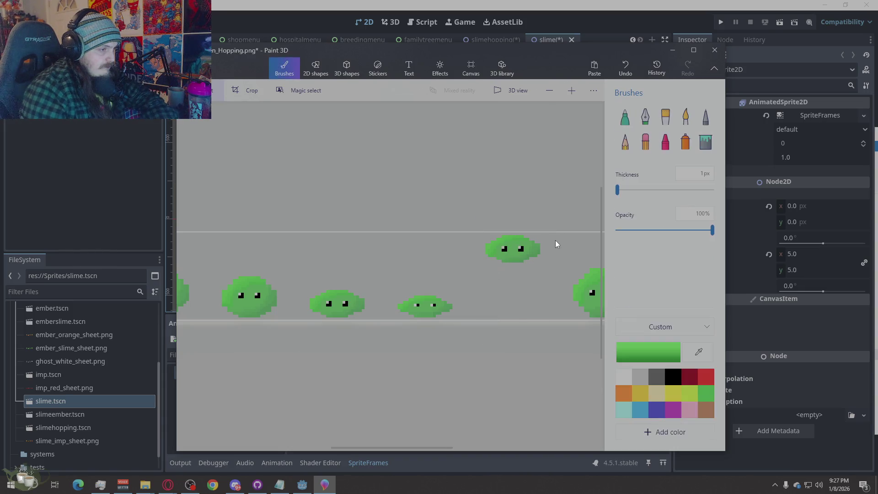
Lower the squashed slime copy into the fifth slot and reselect the row.
{"action": "left_click_drag", "start_coordinate": [496, 267], "coordinate": [480, 271]}
{"action": "left_click_drag", "start_coordinate": [515, 245], "coordinate": [519, 297]}
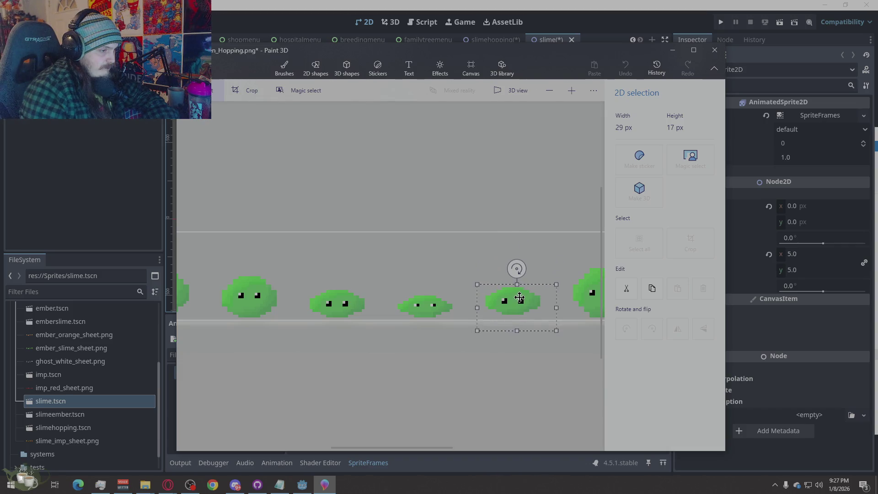
{"action": "left_click", "coordinate": [462, 242]}
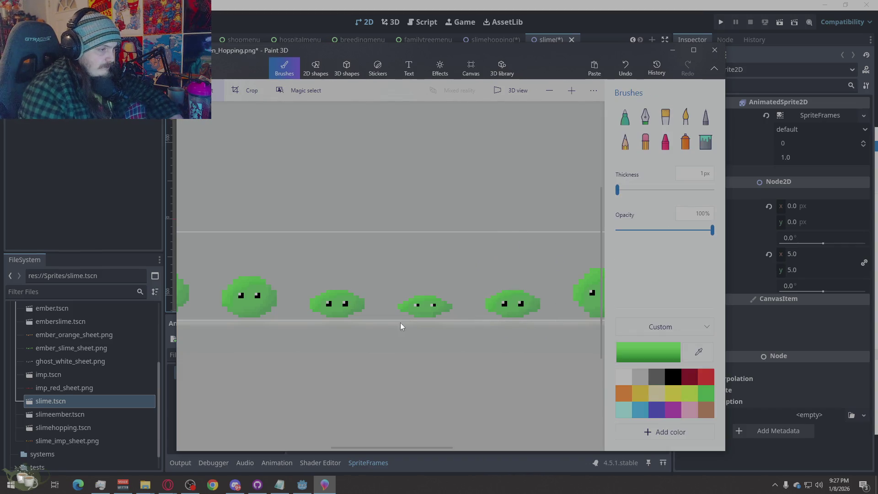
{"action": "scroll", "coordinate": [407, 298], "scroll_direction": "down", "scroll_amount": 2}
{"action": "scroll", "coordinate": [407, 298], "scroll_direction": "up", "scroll_amount": 1}
{"action": "key", "text": "alt"}
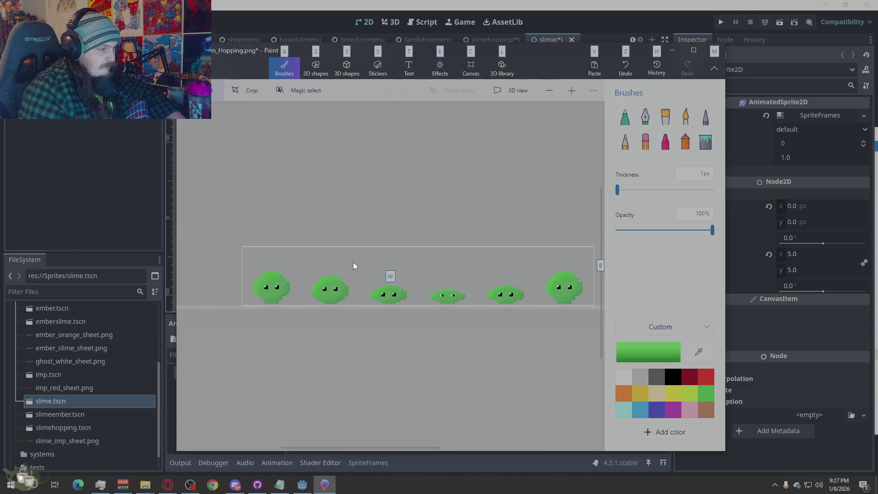
{"action": "key", "text": "m"}
{"action": "mouse_move", "coordinate": [308, 261]}
{"action": "left_mouse_down"}
{"action": "mouse_move", "coordinate": [354, 305]}
{"action": "mouse_move", "coordinate": [568, 257]}
{"action": "mouse_move", "coordinate": [536, 269]}
{"action": "left_mouse_up"}
{"action": "left_click", "coordinate": [533, 301]}
{"action": "scroll", "coordinate": [583, 280], "scroll_direction": "up", "scroll_amount": 2}
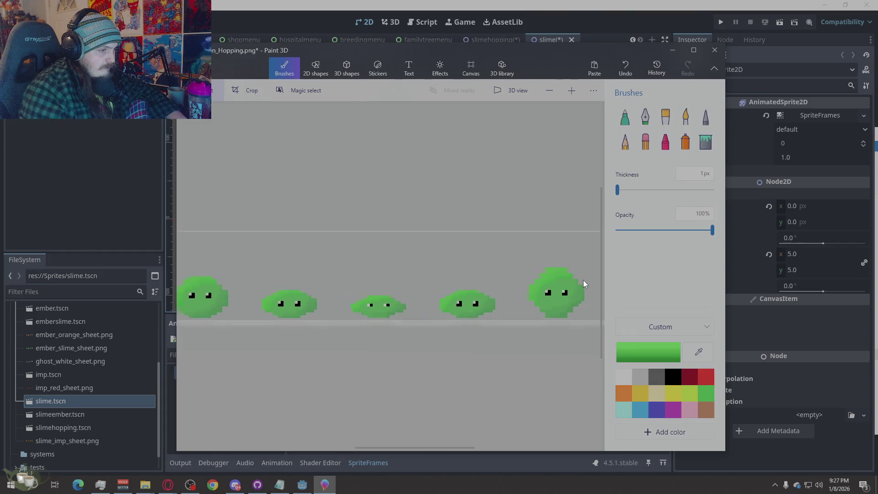
{"action": "scroll", "coordinate": [583, 280], "scroll_direction": "up", "scroll_amount": 3}
With black sampled from an eye, draw a pixel under the sprout and a stem line on the last slime.
{"action": "left_click", "coordinate": [625, 142]}
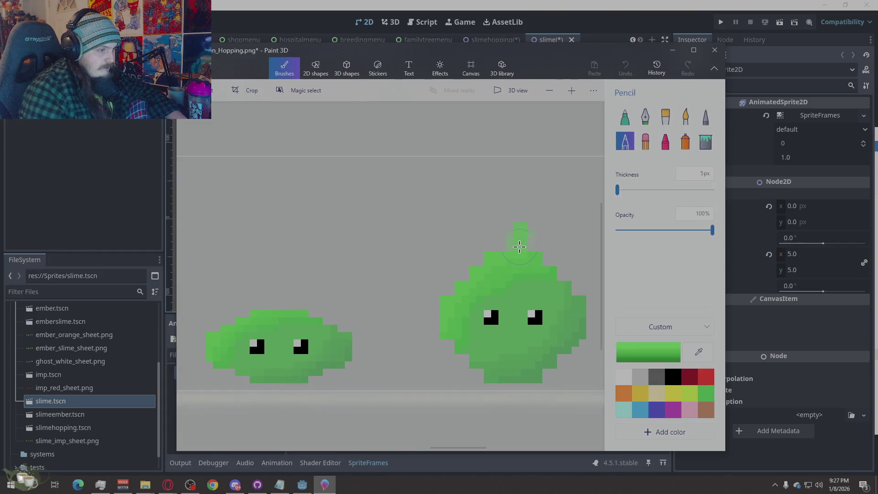
{"action": "left_click", "coordinate": [706, 117]}
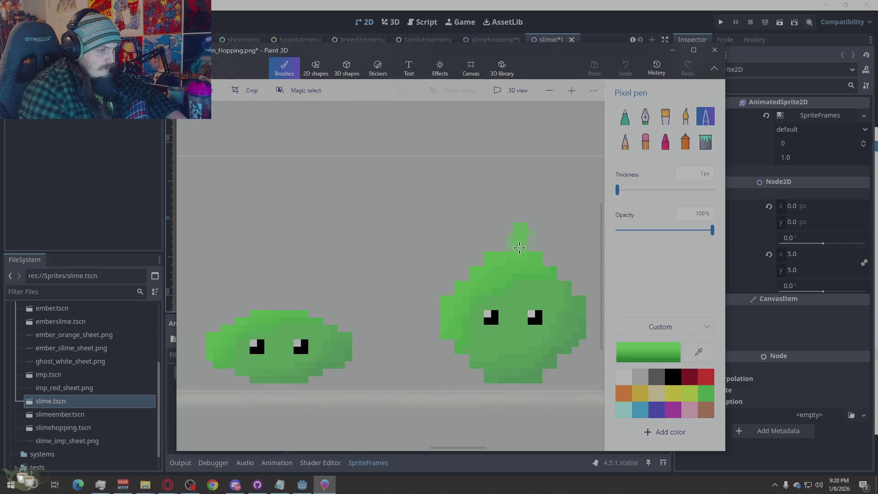
{"action": "left_click", "coordinate": [513, 247]}
{"action": "left_click", "coordinate": [672, 375]}
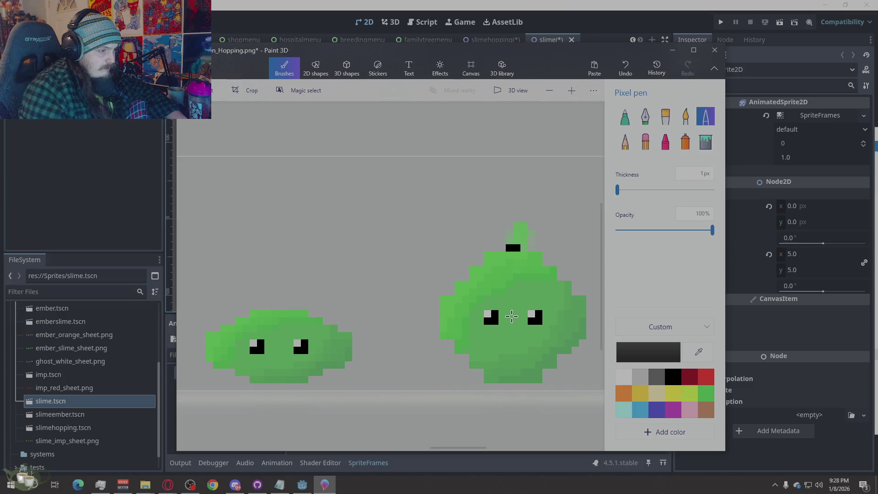
{"action": "left_click_drag", "start_coordinate": [510, 290], "coordinate": [515, 295]}
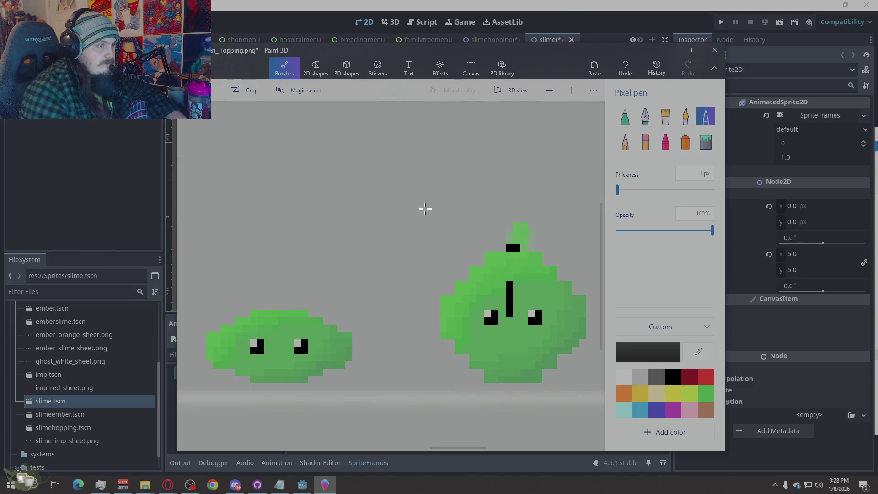
{"action": "scroll", "coordinate": [462, 177], "scroll_direction": "down", "scroll_amount": 1}
{"action": "scroll", "coordinate": [480, 221], "scroll_direction": "down", "scroll_amount": 1}
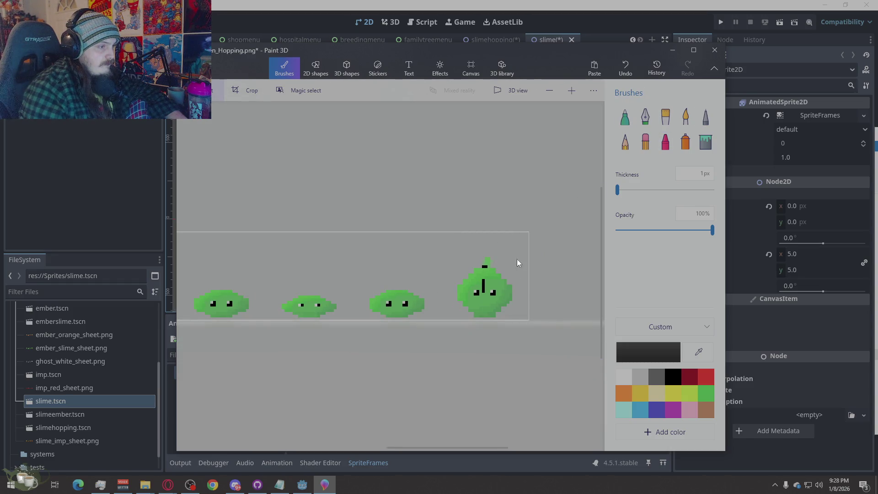
Delete the sprout nub, the last slime and the leftover green pixels.
{"action": "left_click_drag", "start_coordinate": [511, 247], "coordinate": [470, 263]}
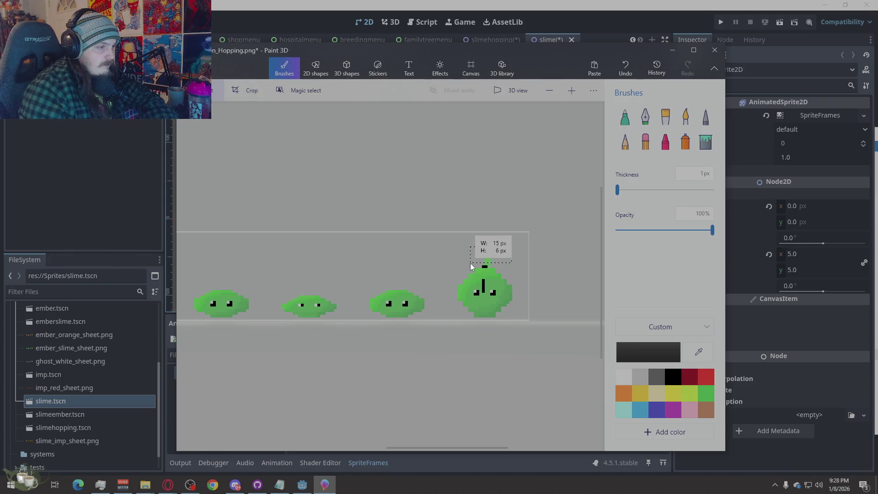
{"action": "key", "text": "Delete"}
{"action": "left_click_drag", "start_coordinate": [523, 273], "coordinate": [454, 331]}
{"action": "key", "text": "Delete"}
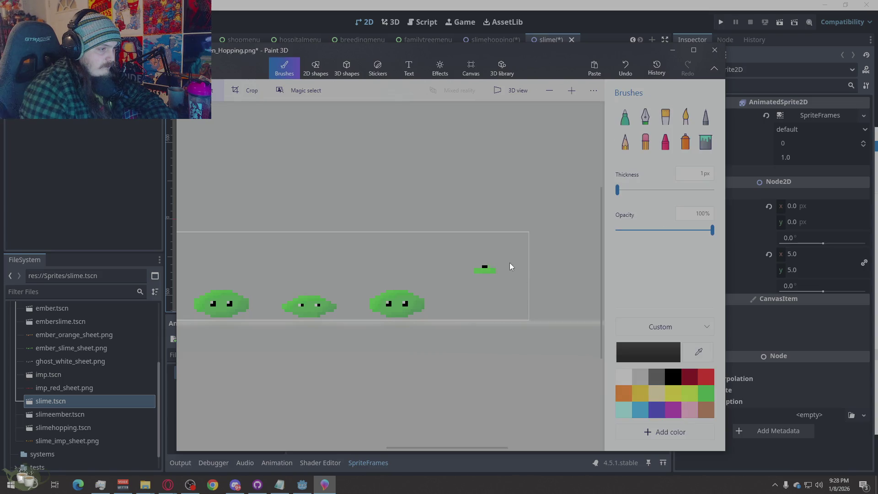
{"action": "left_click_drag", "start_coordinate": [488, 282], "coordinate": [490, 276]}
{"action": "key", "text": "Delete"}
{"action": "key", "text": "Delete"}
{"action": "mouse_move", "coordinate": [474, 270]}
{"action": "left_mouse_down"}
{"action": "mouse_move", "coordinate": [498, 294]}
{"action": "mouse_move", "coordinate": [484, 269]}
{"action": "left_mouse_up"}
{"action": "left_click", "coordinate": [645, 141]}
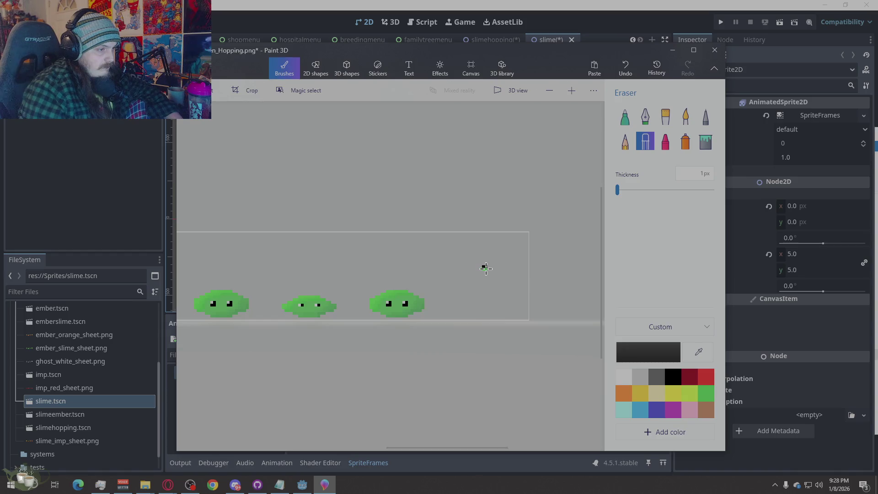
{"action": "scroll", "coordinate": [522, 265], "scroll_direction": "down", "scroll_amount": 2}
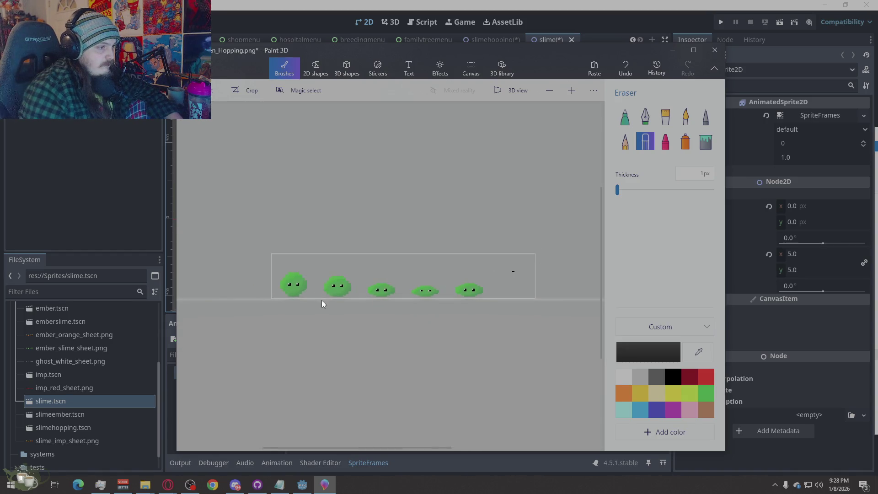
Copy a round slime into the last slot, clear the stray black dash and bring up the save-as choices.
{"action": "mouse_move", "coordinate": [368, 263]}
{"action": "left_mouse_down"}
{"action": "mouse_move", "coordinate": [316, 312]}
{"action": "mouse_move", "coordinate": [581, 292]}
{"action": "left_mouse_up"}
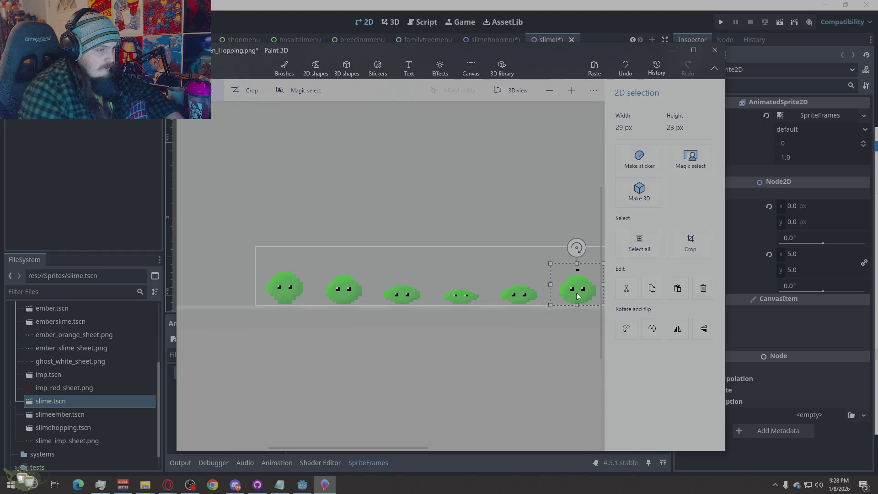
{"action": "scroll", "coordinate": [578, 295], "scroll_direction": "up", "scroll_amount": 2}
{"action": "scroll", "coordinate": [555, 334], "scroll_direction": "up", "scroll_amount": 1}
{"action": "scroll", "coordinate": [423, 329], "scroll_direction": "up", "scroll_amount": 2}
{"action": "scroll", "coordinate": [336, 311], "scroll_direction": "down", "scroll_amount": 1}
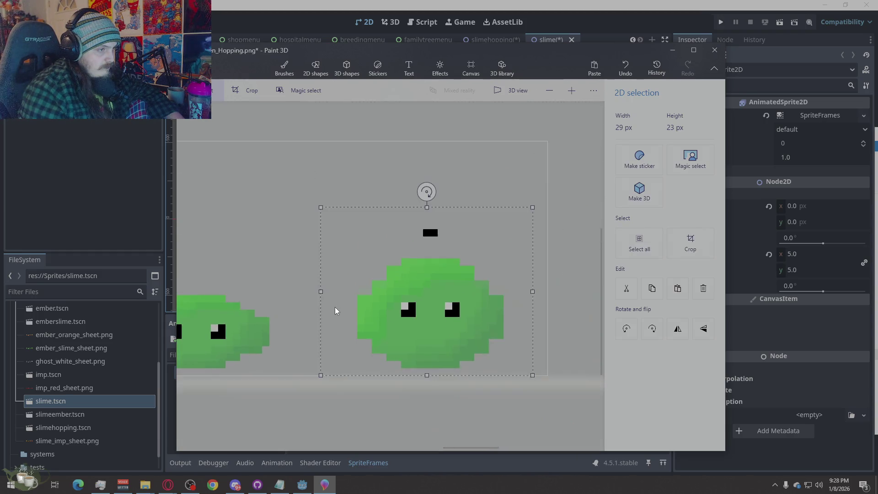
{"action": "scroll", "coordinate": [372, 298], "scroll_direction": "down", "scroll_amount": 2}
{"action": "left_click", "coordinate": [494, 211]}
{"action": "right_click", "coordinate": [396, 271]}
{"action": "left_click", "coordinate": [415, 253]}
{"action": "left_click", "coordinate": [555, 233]}
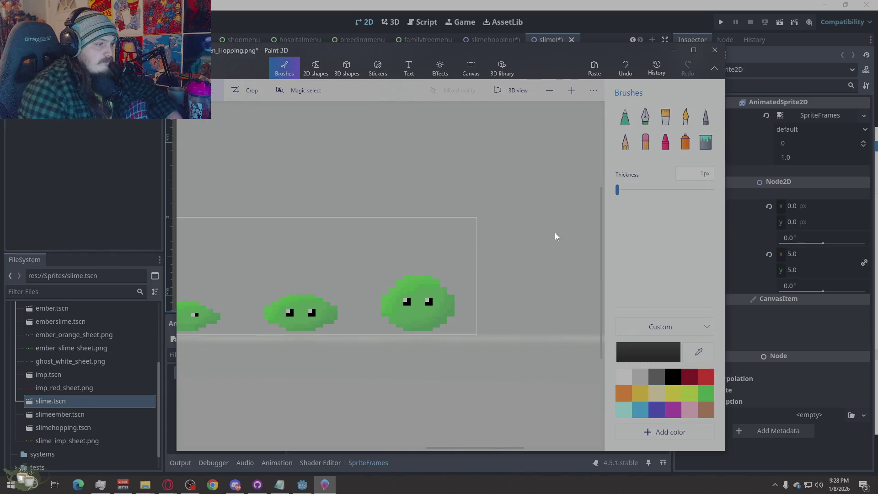
{"action": "scroll", "coordinate": [553, 240], "scroll_direction": "down", "scroll_amount": 2}
{"action": "scroll", "coordinate": [415, 354], "scroll_direction": "down", "scroll_amount": 2}
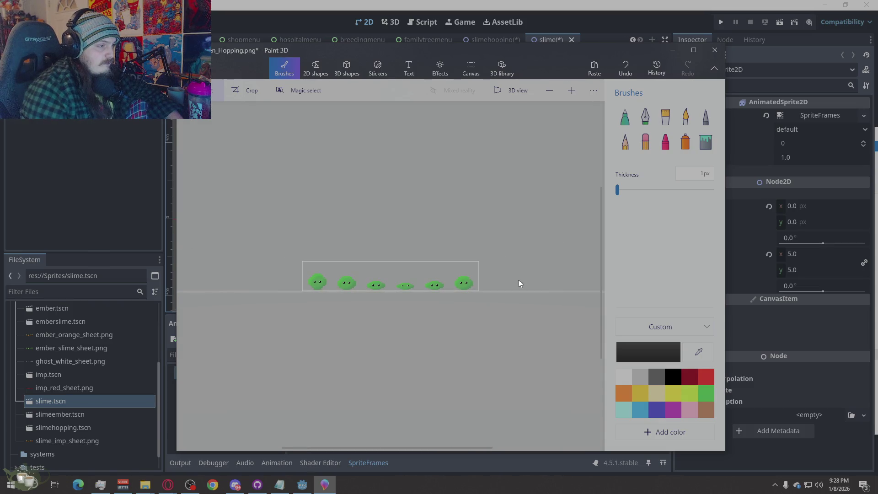
{"action": "scroll", "coordinate": [439, 278], "scroll_direction": "up", "scroll_amount": 2}
{"action": "key", "text": "alt"}
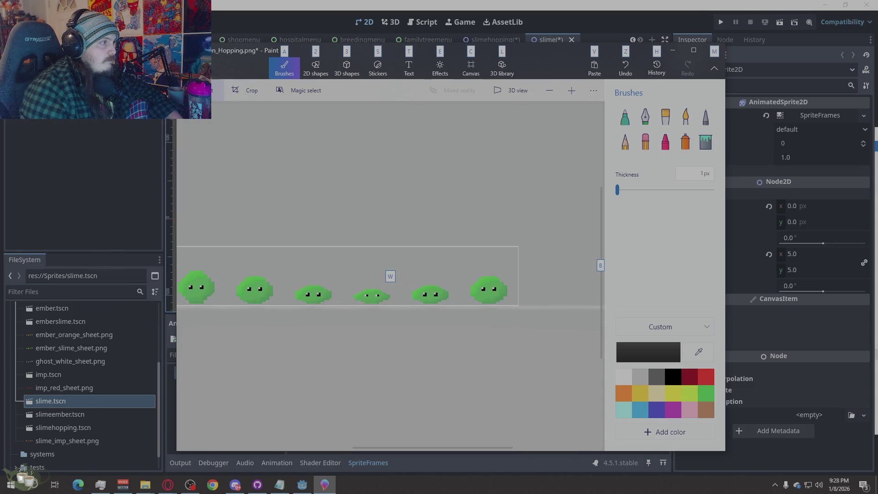
{"action": "key", "text": "f"}
{"action": "left_click", "coordinate": [239, 180]}
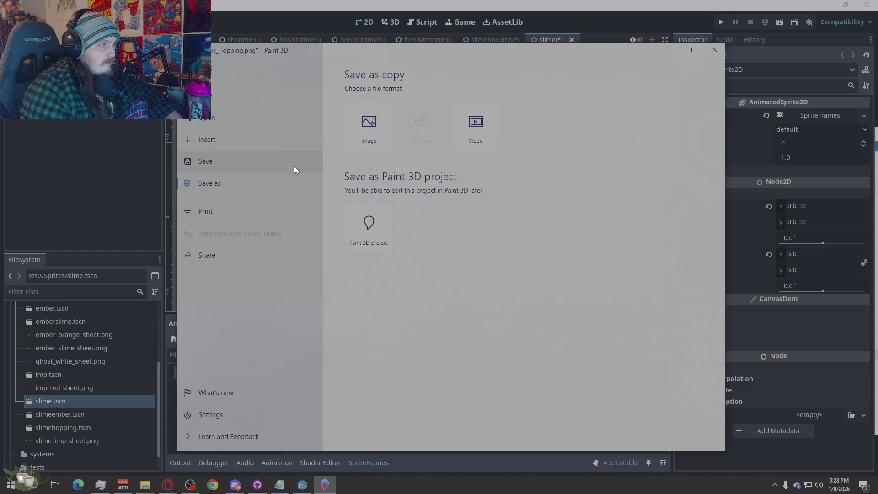
Save the sheet as PNG over slime_green_Hopping, confirm the replace, and close Paint 3D.
{"action": "left_click", "coordinate": [381, 138]}
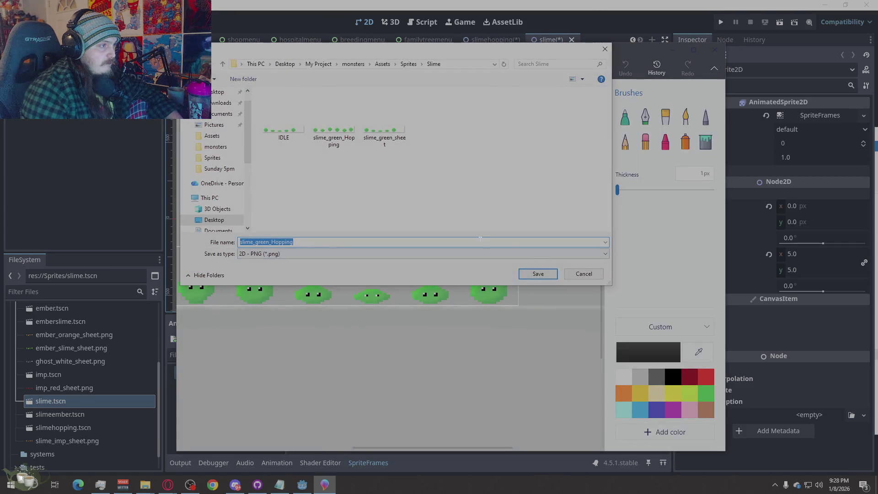
{"action": "left_click", "coordinate": [271, 127]}
{"action": "left_click", "coordinate": [528, 275]}
{"action": "left_click", "coordinate": [452, 243]}
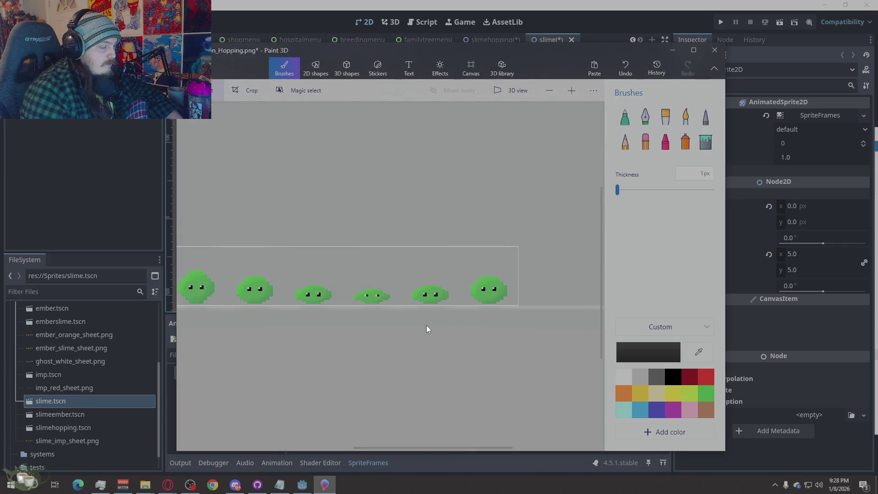
{"action": "left_click", "coordinate": [721, 52]}
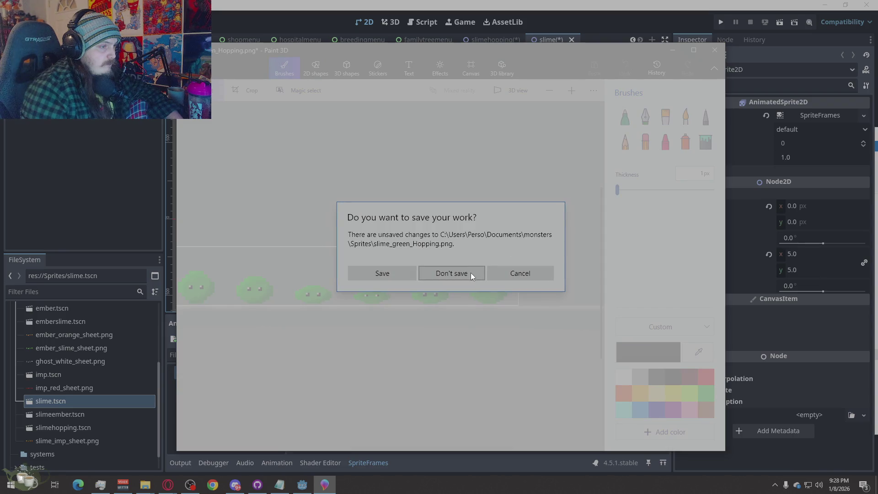
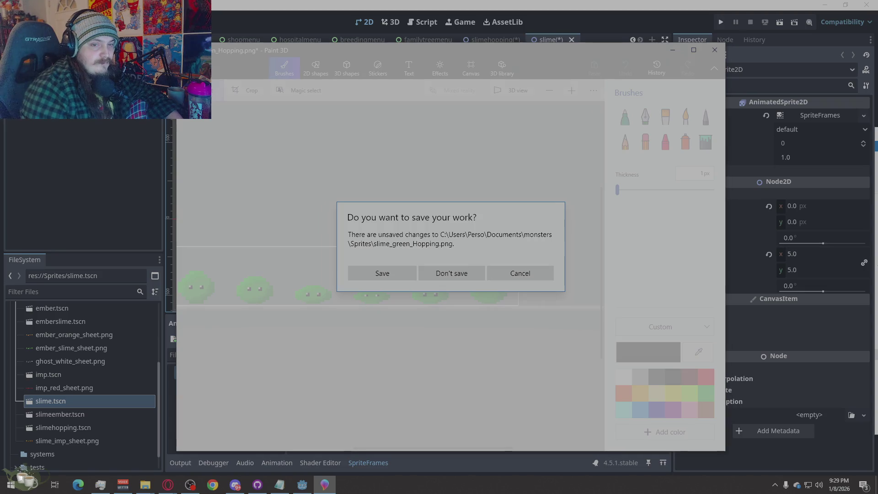
Discard the Paint 3D slime image unsaved and switch to File Explorer for the sprite sheet.
{"action": "left_click", "coordinate": [441, 274]}
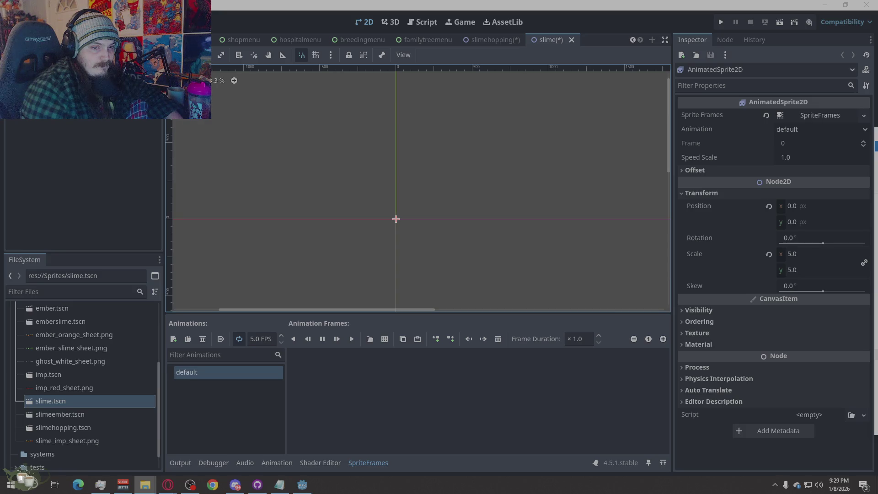
{"action": "scroll", "coordinate": [501, 181], "scroll_direction": "down", "scroll_amount": 1}
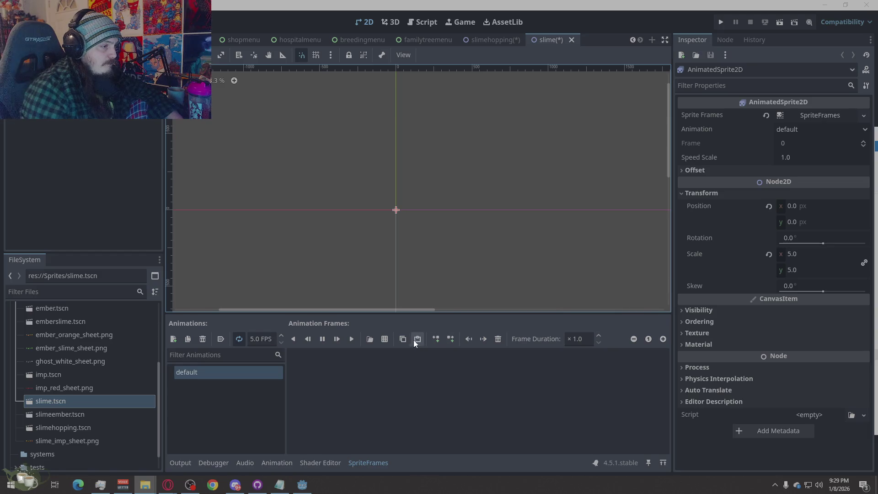
{"action": "left_click", "coordinate": [384, 339]}
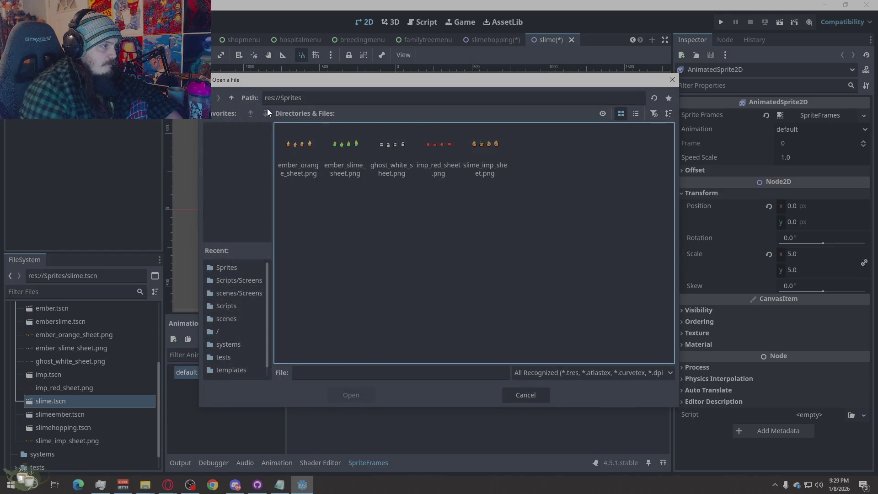
{"action": "left_click", "coordinate": [145, 484]}
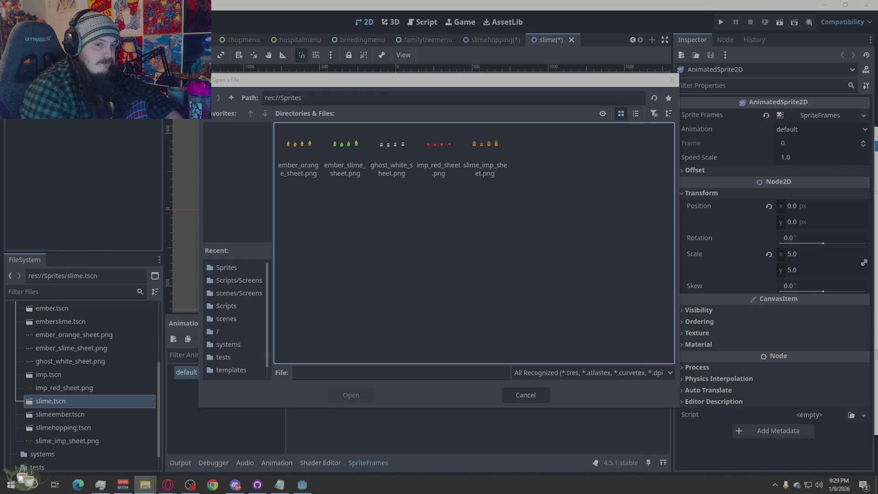
Drag IDLE.png into the project's Sprites folder, dismiss the file picker and select it.
{"action": "left_click_drag", "start_coordinate": [228, 356], "coordinate": [91, 353]}
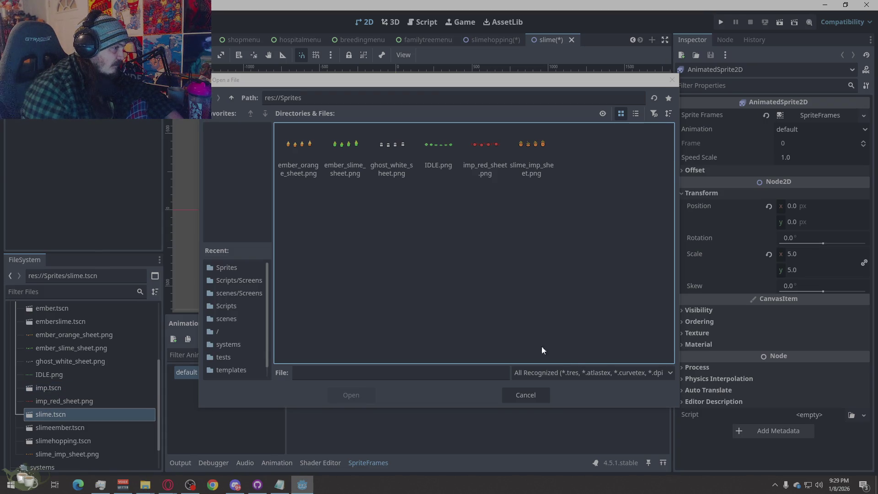
{"action": "left_click", "coordinate": [531, 394]}
{"action": "left_click", "coordinate": [48, 375]}
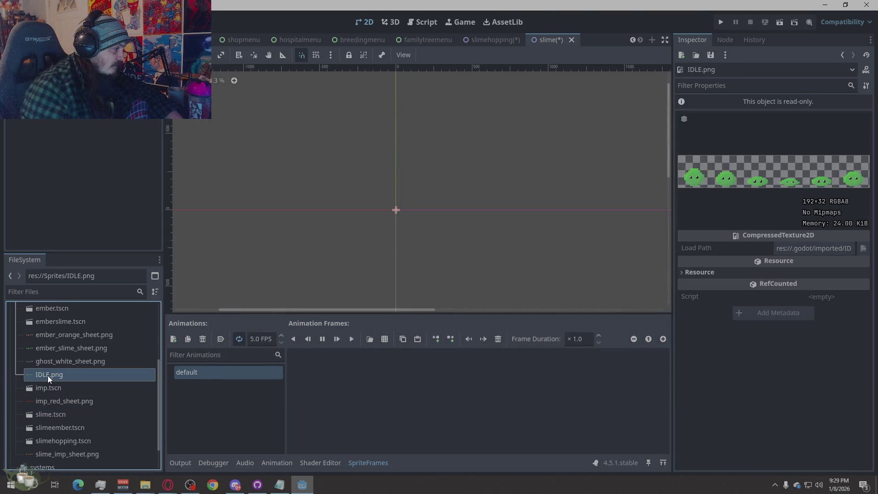
Rename IDLE.png to Slime_Idle.png in the FileSystem dock.
{"action": "right_click", "coordinate": [48, 376]}
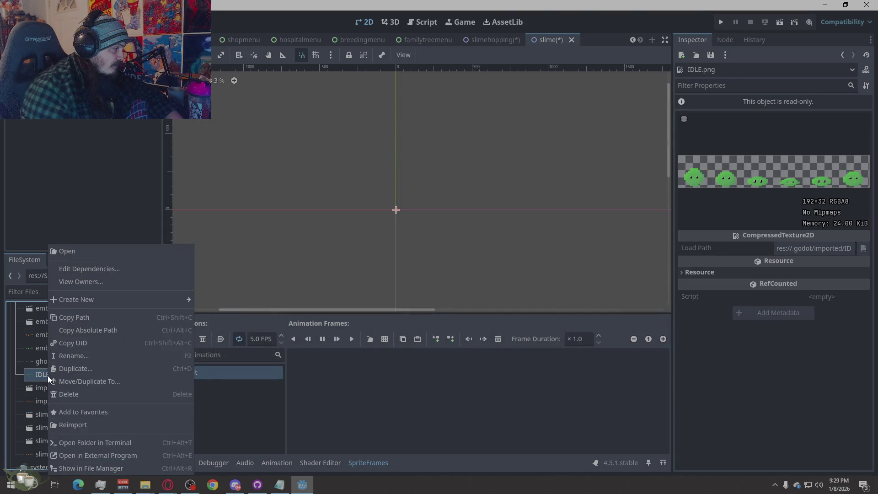
{"action": "left_click", "coordinate": [92, 355]}
{"action": "type", "text": "SLIM"}
{"action": "key", "text": "BackSpace"}
{"action": "key", "text": "BackSpace"}
{"action": "key", "text": "BackSpace"}
{"action": "type", "text": "lime"}
{"action": "type", "text": "_"}
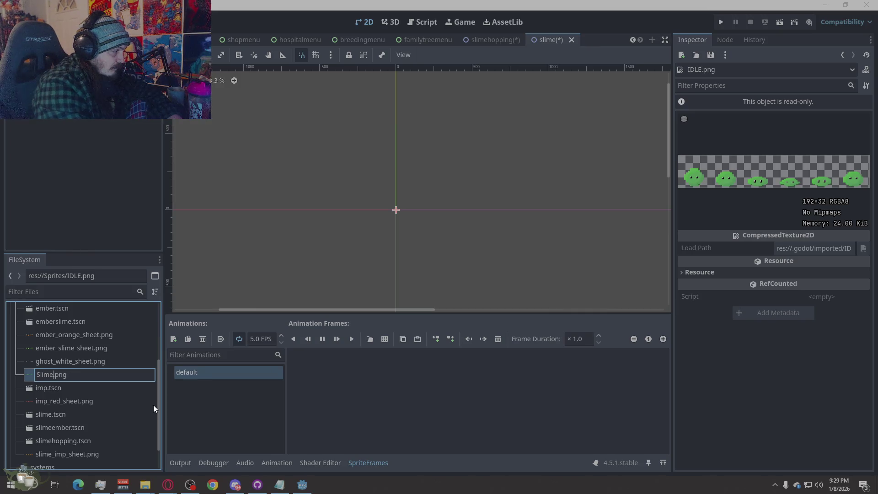
{"action": "type", "text": "Idle"}
{"action": "key", "text": "Return"}
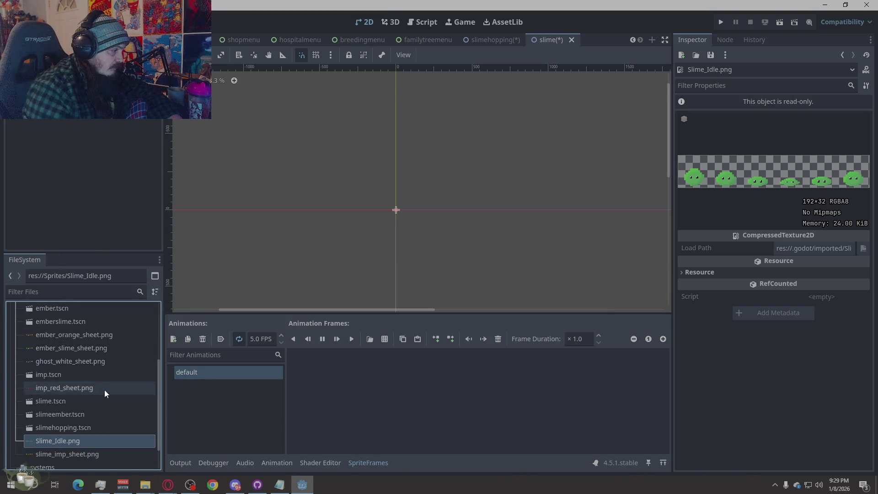
Add all six frames from the Slime_Idle.png sheet to the slime's default animation.
{"action": "left_click", "coordinate": [385, 339]}
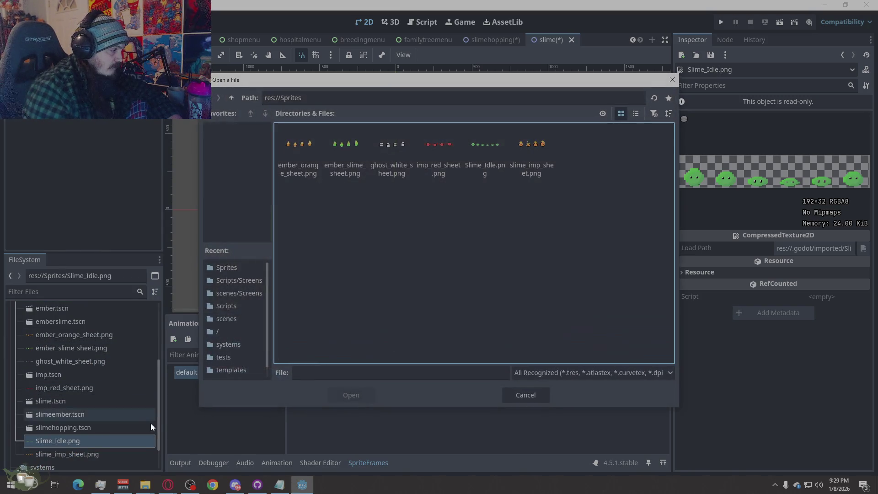
{"action": "left_click", "coordinate": [489, 150]}
{"action": "double_click", "coordinate": [489, 151]}
{"action": "left_click", "coordinate": [364, 247]}
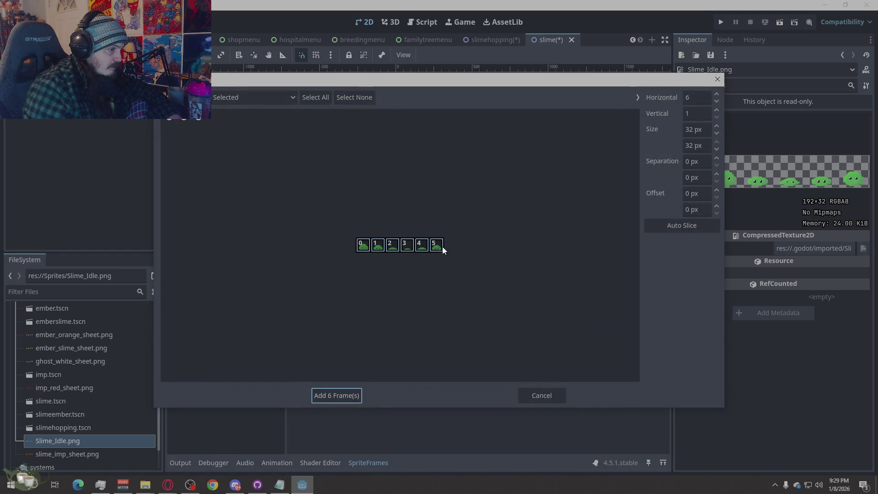
{"action": "left_click", "coordinate": [344, 397]}
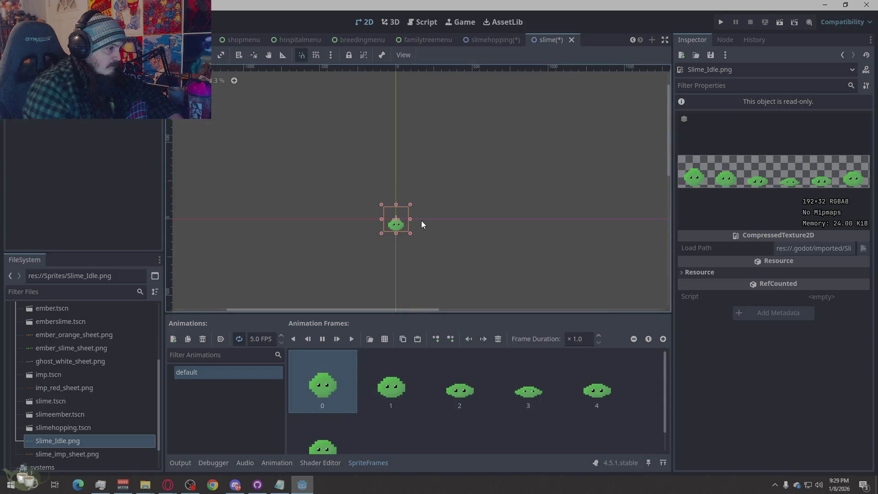
{"action": "scroll", "coordinate": [425, 260], "scroll_direction": "up", "scroll_amount": 5}
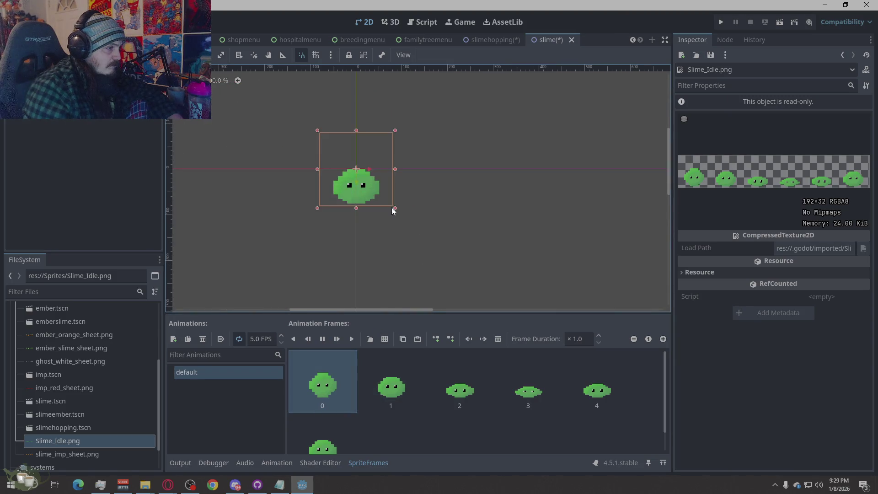
{"action": "scroll", "coordinate": [392, 208], "scroll_direction": "up", "scroll_amount": 5}
{"action": "scroll", "coordinate": [558, 284], "scroll_direction": "down", "scroll_amount": 3}
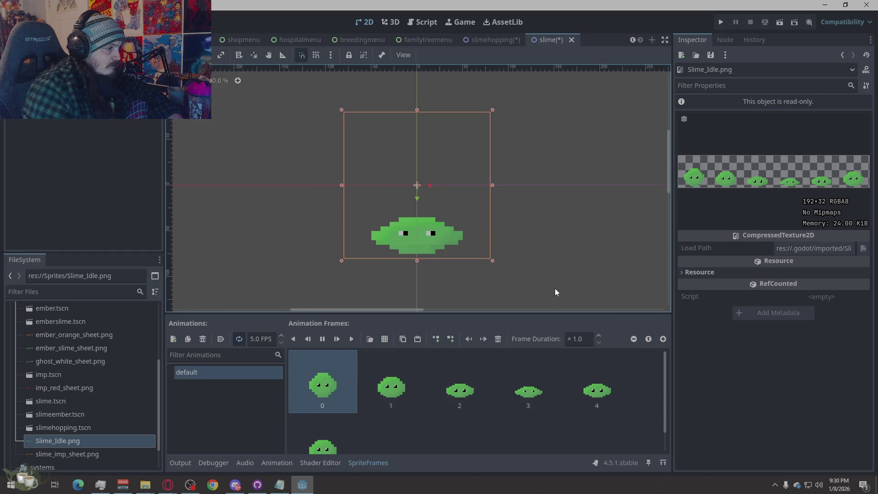
{"action": "scroll", "coordinate": [244, 241], "scroll_direction": "down", "scroll_amount": 3}
Save the slime scene and run the game to test the animation.
{"action": "left_click", "coordinate": [542, 259]}
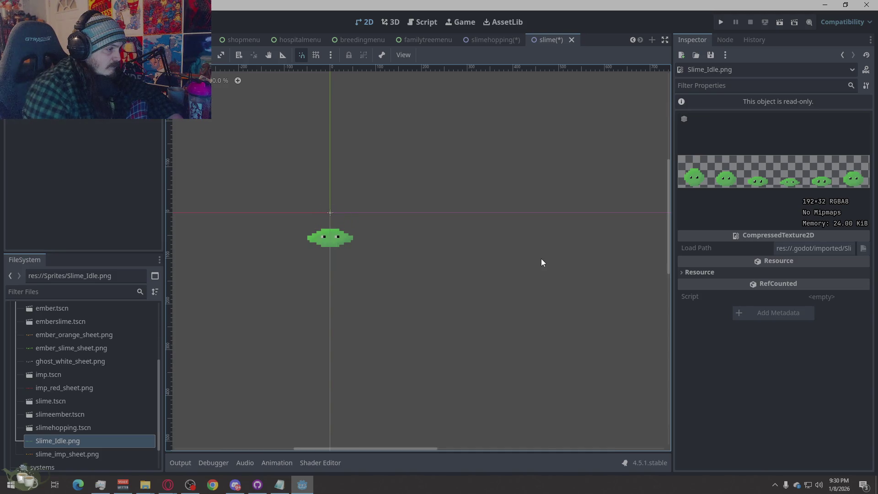
{"action": "key", "text": "ctrl+s"}
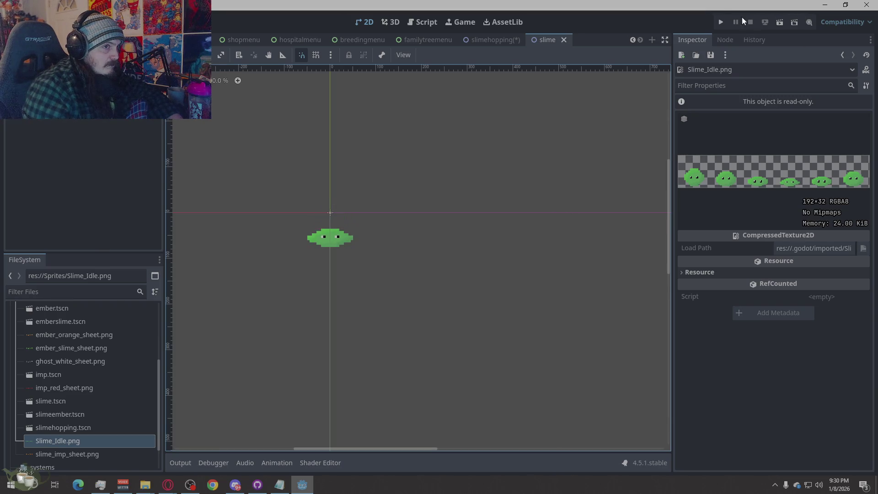
{"action": "left_click", "coordinate": [724, 21]}
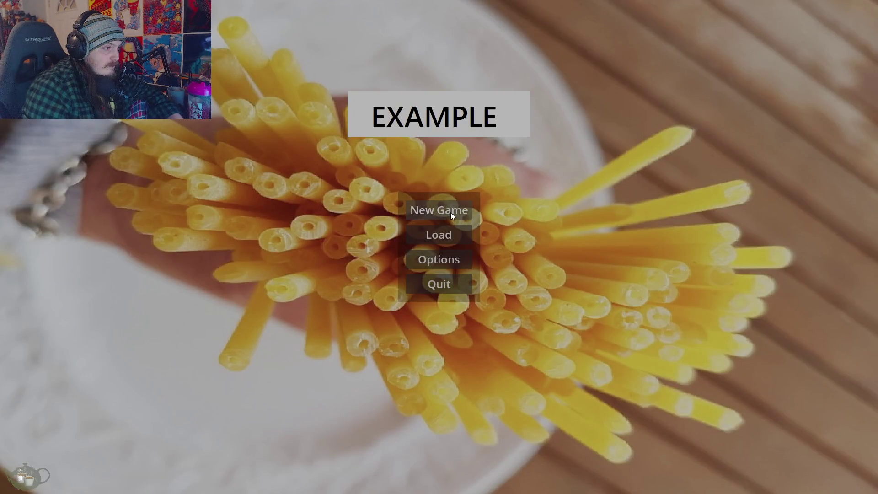
Load Save Slot 03 from the title menu.
{"action": "left_click", "coordinate": [436, 237]}
{"action": "left_click", "coordinate": [335, 242]}
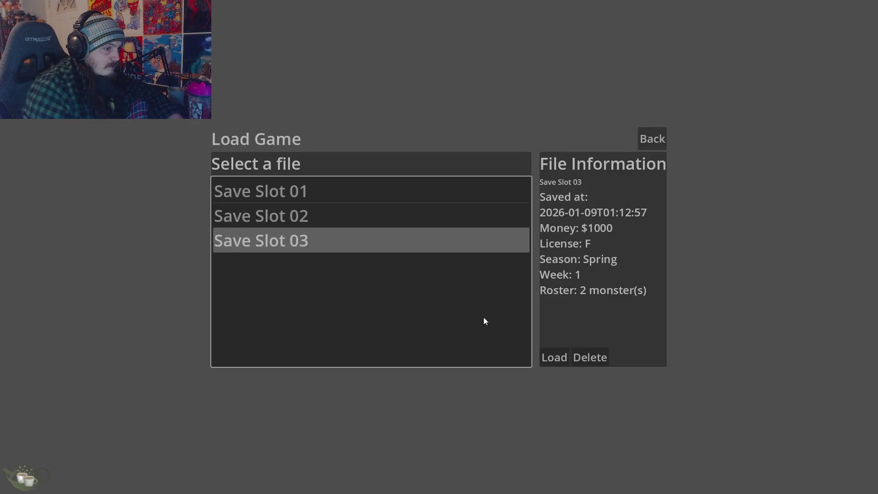
{"action": "left_click", "coordinate": [546, 358]}
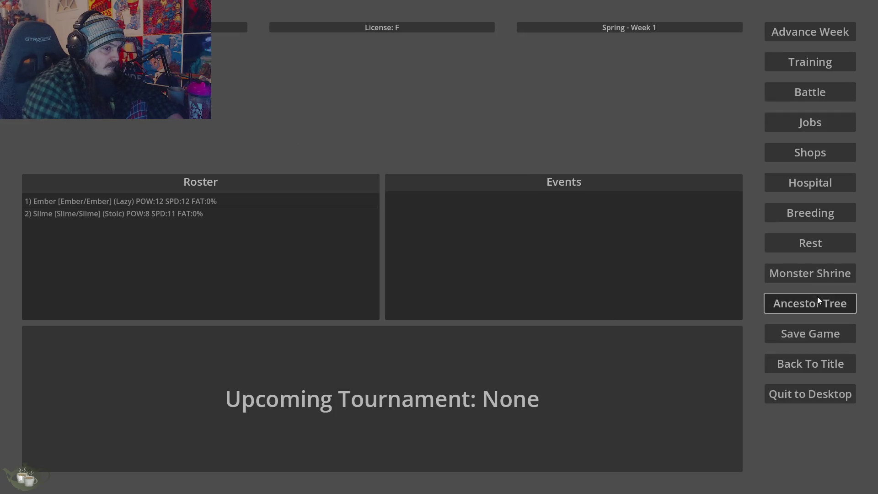
View the Ember and Slime family trees in the ancestor tree, checking the slime's idle portrait.
{"action": "left_click", "coordinate": [813, 302]}
{"action": "left_click", "coordinate": [63, 201]}
{"action": "left_click", "coordinate": [62, 214]}
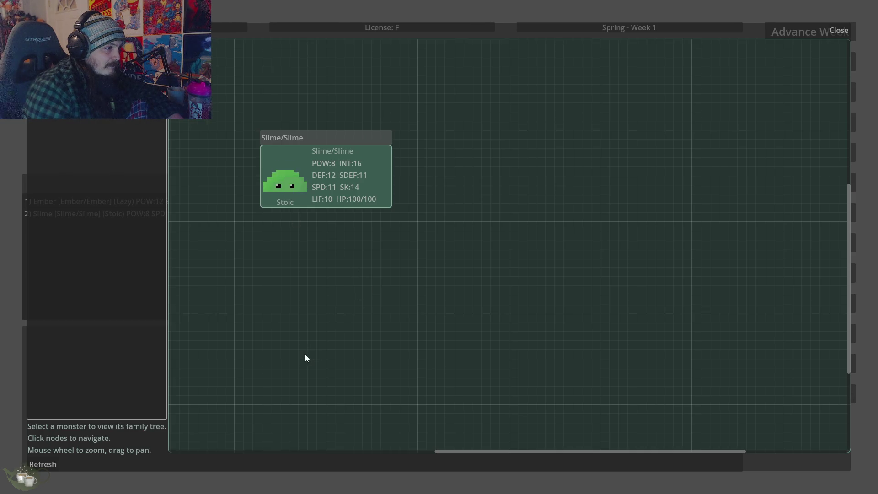
{"action": "key", "text": "Up"}
{"action": "key", "text": "Down"}
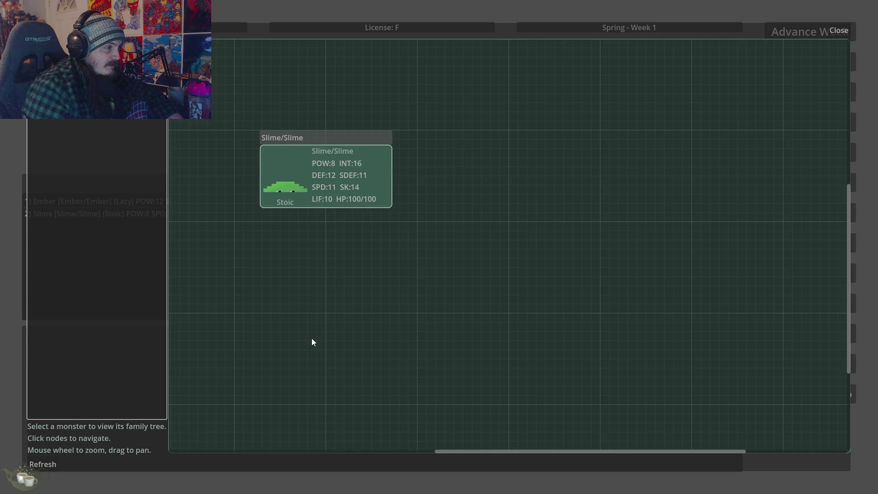
{"action": "left_click", "coordinate": [835, 31]}
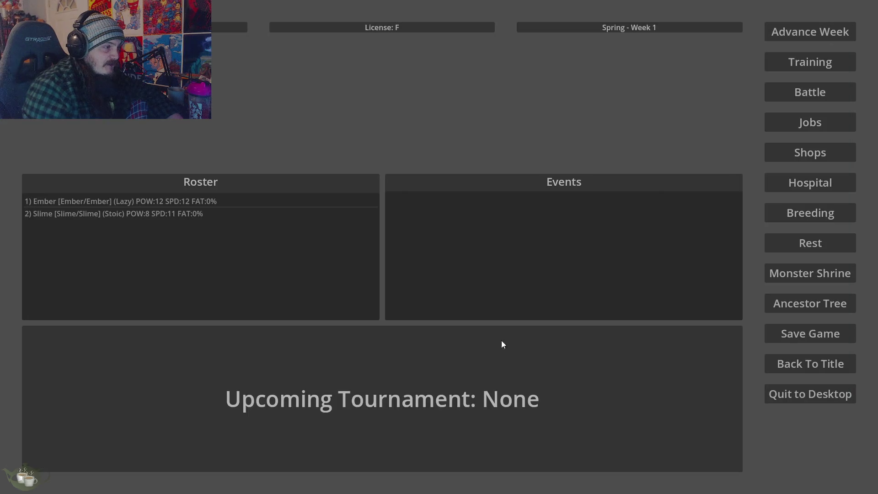
Quit the game to desktop, returning to the editor.
{"action": "left_click", "coordinate": [817, 394]}
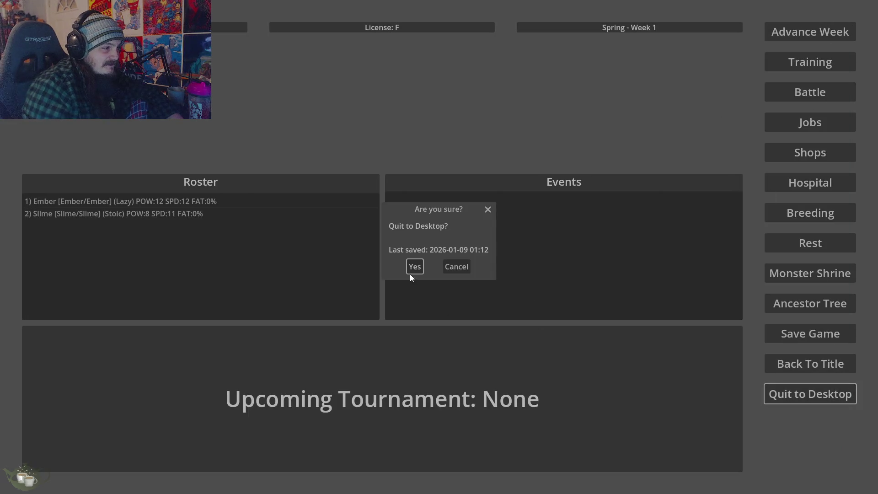
{"action": "left_click", "coordinate": [413, 268]}
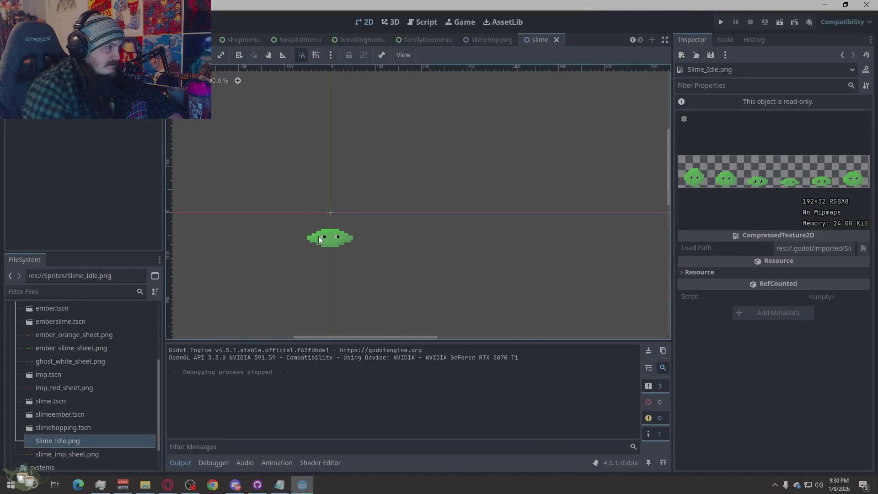
Uncheck Offset > Centered on the slime's AnimatedSprite2D in the Inspector.
{"action": "left_click", "coordinate": [319, 236]}
{"action": "left_click_drag", "start_coordinate": [327, 231], "coordinate": [328, 229]}
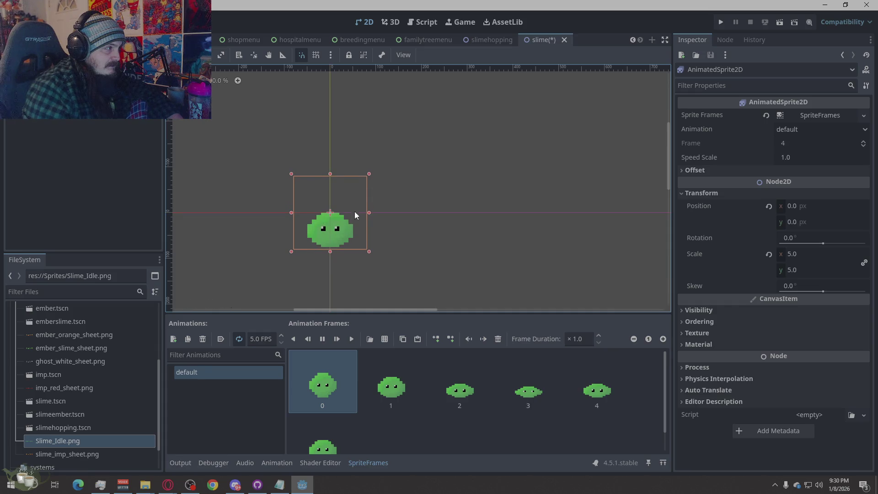
{"action": "left_click", "coordinate": [41, 131]}
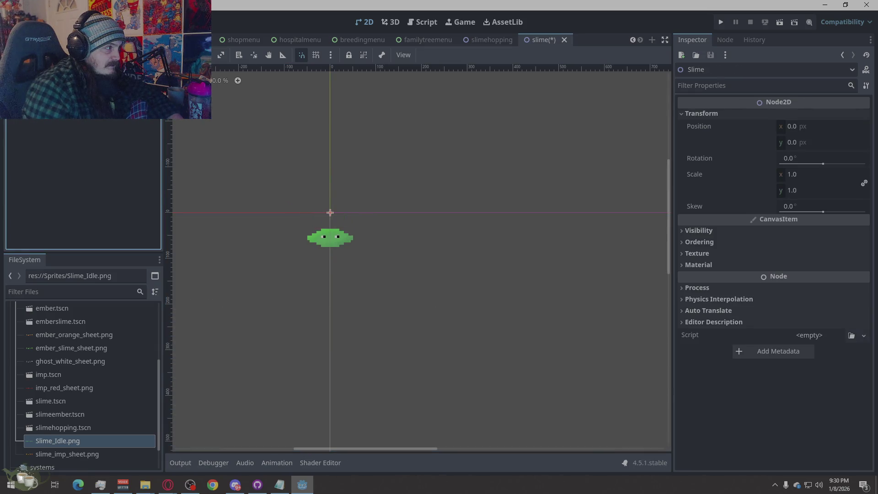
{"action": "left_click", "coordinate": [323, 233]}
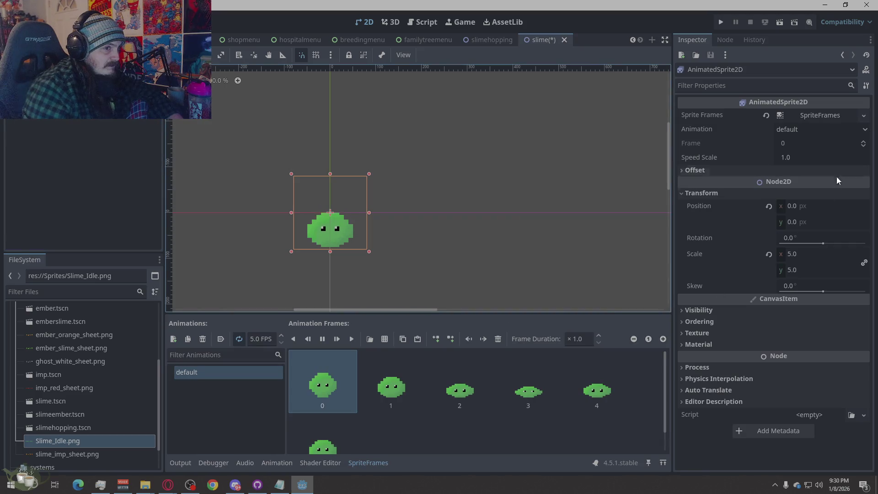
{"action": "left_click", "coordinate": [796, 131]}
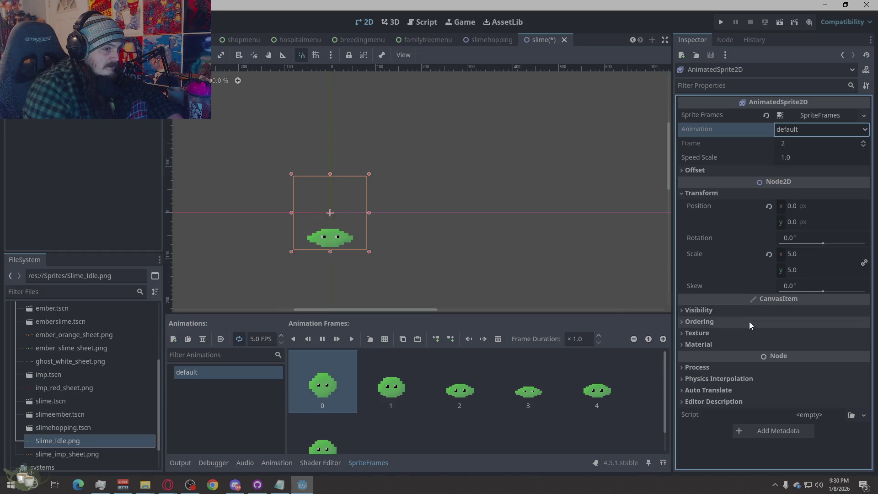
{"action": "left_click", "coordinate": [692, 170]}
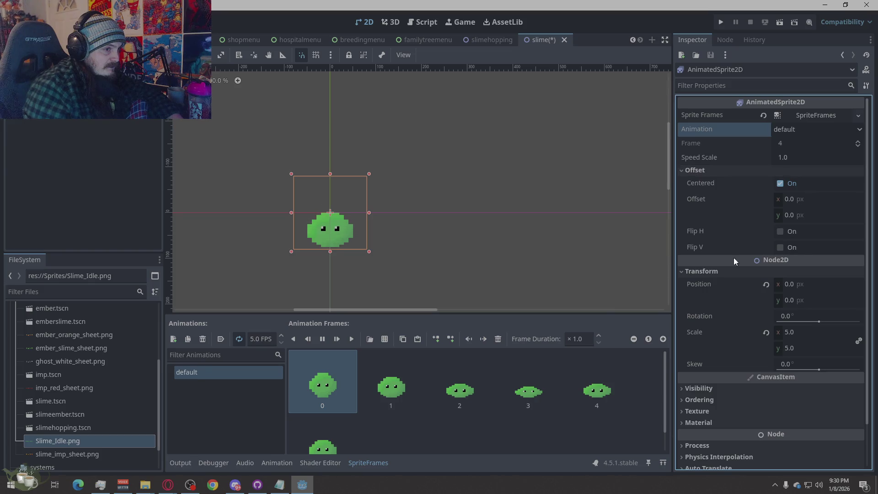
{"action": "left_click", "coordinate": [781, 184]}
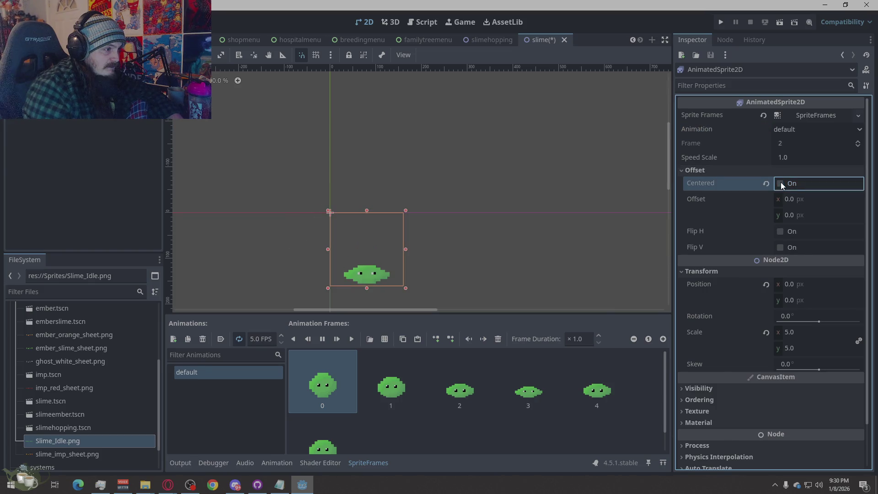
Save the slime scene and run the game to test the change.
{"action": "left_click", "coordinate": [501, 255]}
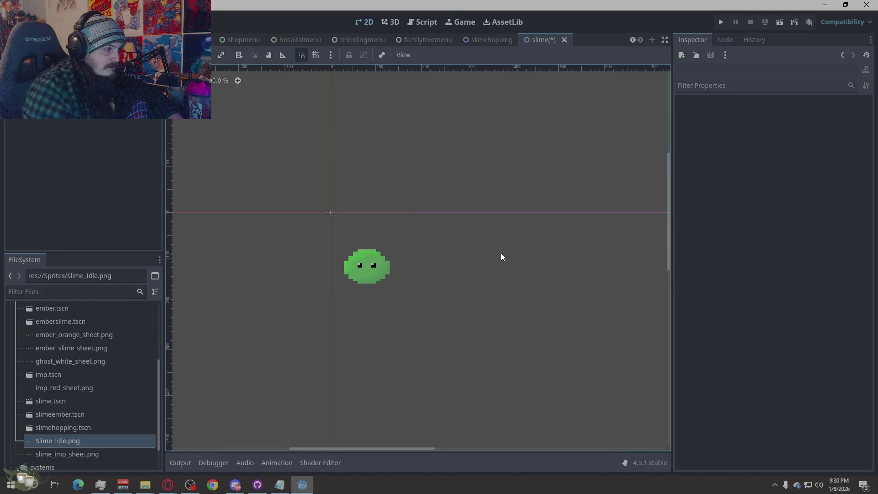
{"action": "key", "text": "ctrl+s"}
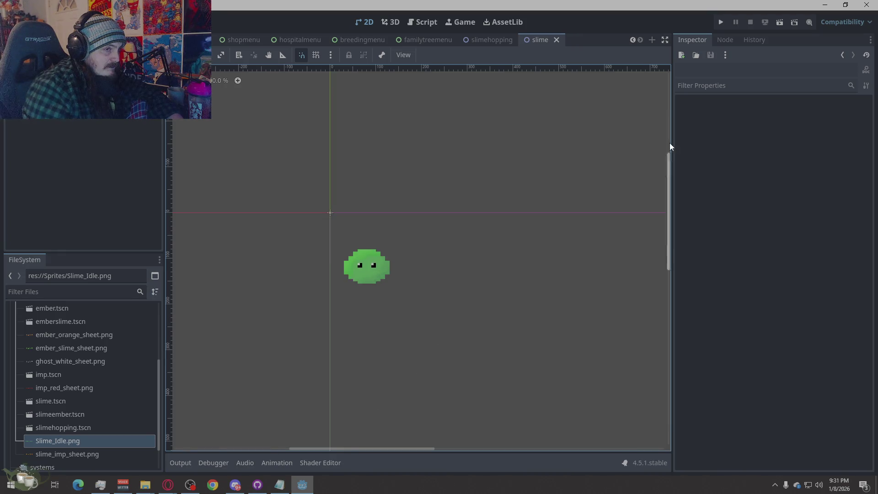
{"action": "left_click", "coordinate": [722, 23]}
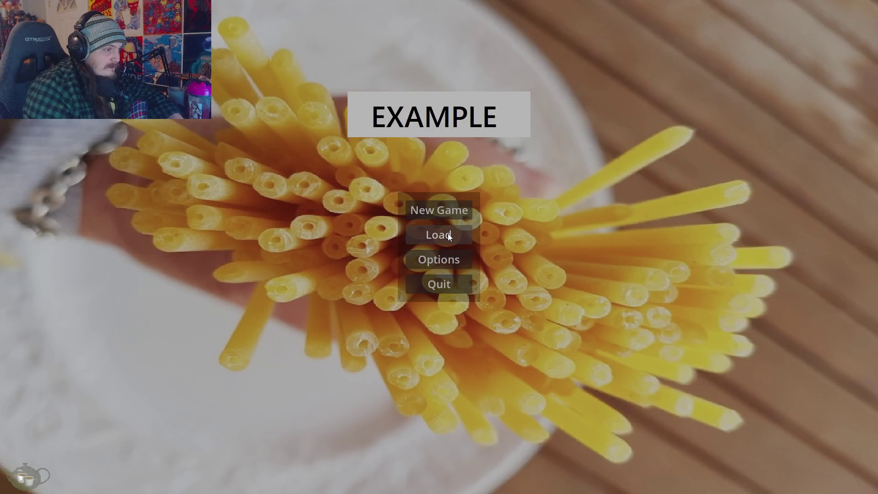
Load Save Slot 03 from the title menu.
{"action": "left_click", "coordinate": [448, 233]}
{"action": "left_click", "coordinate": [412, 241]}
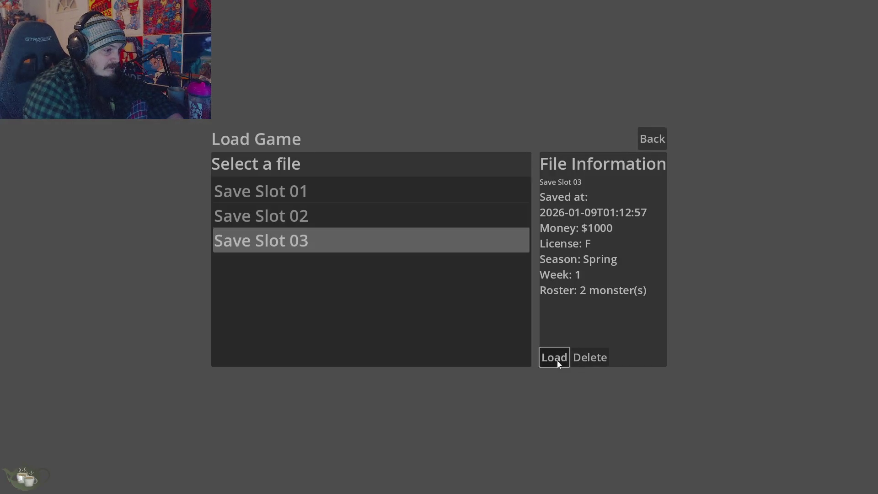
{"action": "left_click", "coordinate": [555, 358]}
Check the Ember and Slime family trees for the slime portrait.
{"action": "left_click", "coordinate": [807, 307]}
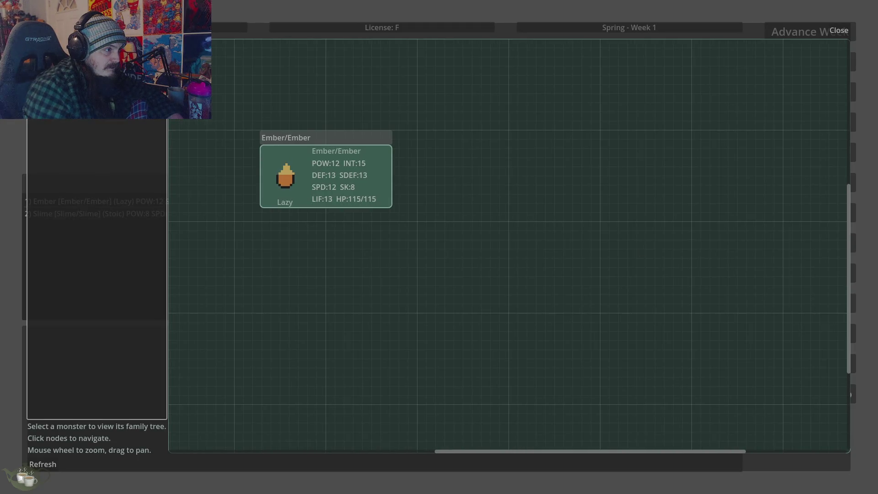
{"action": "left_click", "coordinate": [837, 31]}
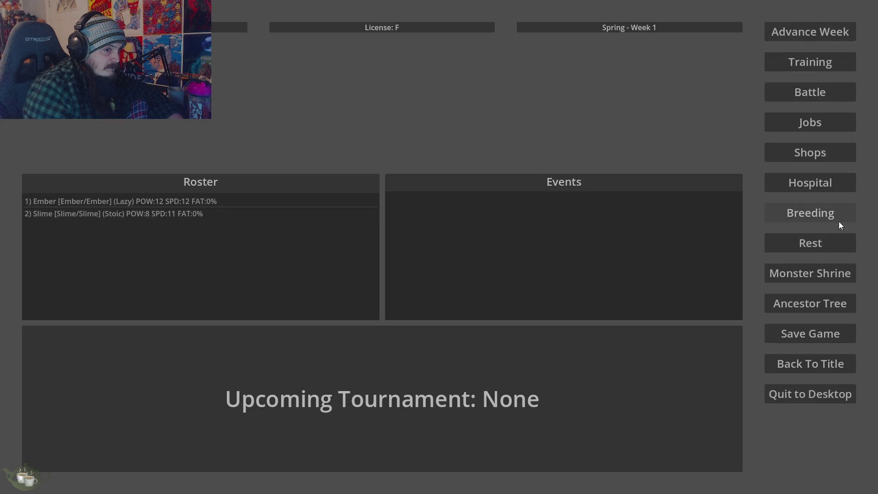
{"action": "left_click", "coordinate": [820, 303]}
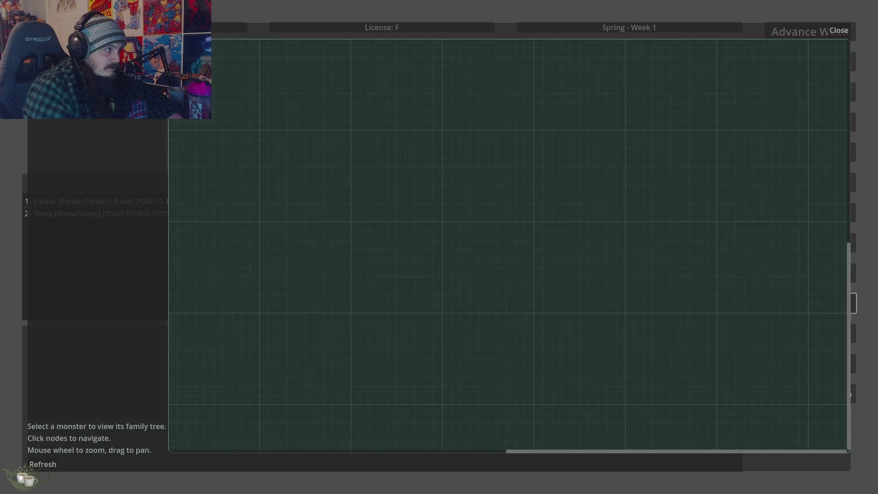
{"action": "left_click", "coordinate": [837, 31]}
Quit the game to desktop and drag the slime sprite above the origin at −80, −161.
{"action": "left_click", "coordinate": [807, 394]}
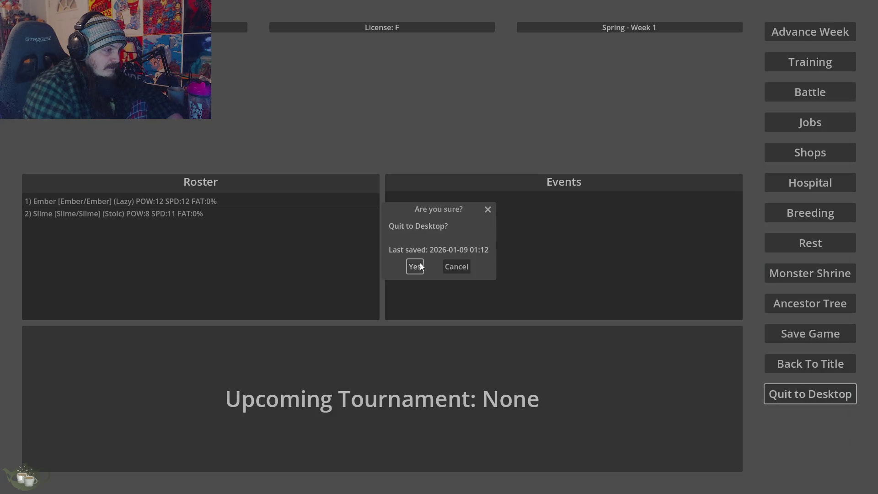
{"action": "left_click", "coordinate": [420, 266]}
{"action": "mouse_move", "coordinate": [369, 271]}
{"action": "left_mouse_down"}
{"action": "mouse_move", "coordinate": [376, 278]}
{"action": "mouse_move", "coordinate": [339, 199]}
{"action": "left_mouse_up"}
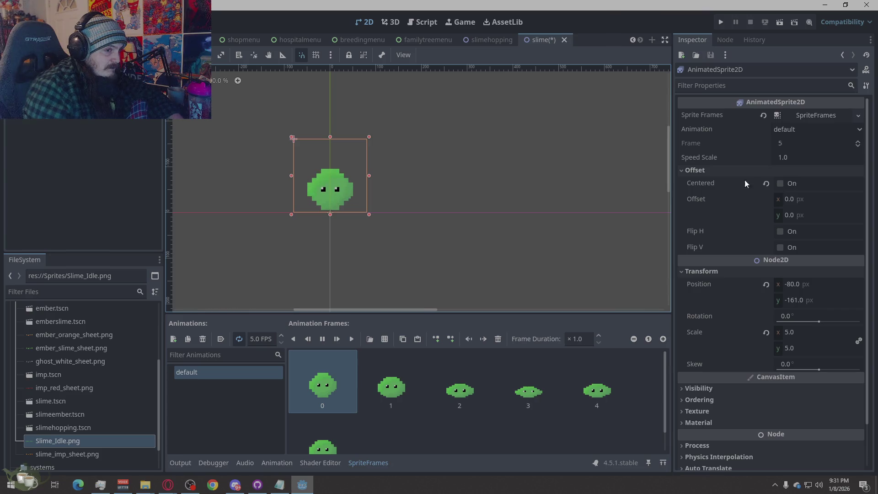
Re-enable Centered, place the sprite just above the origin at 0, −80, save and run.
{"action": "left_click", "coordinate": [786, 186]}
{"action": "left_click_drag", "start_coordinate": [294, 148], "coordinate": [334, 188]}
{"action": "left_click", "coordinate": [364, 288]}
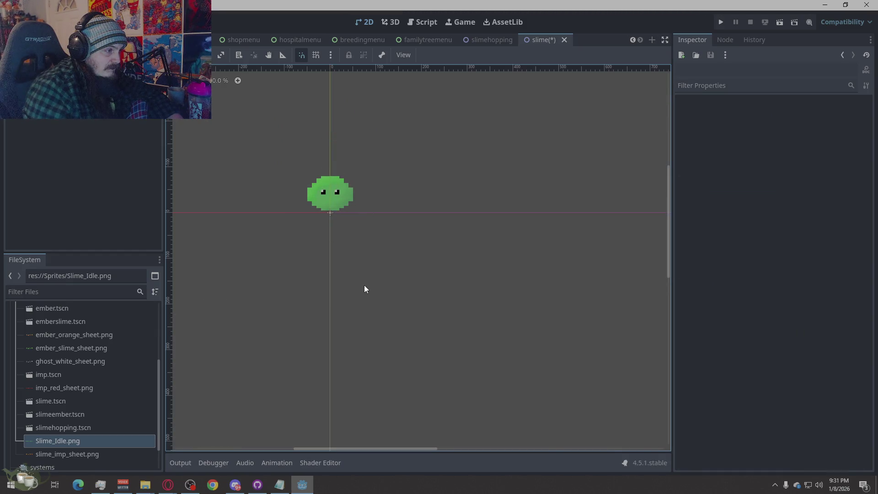
{"action": "key", "text": "ctrl+s"}
{"action": "left_click", "coordinate": [721, 22]}
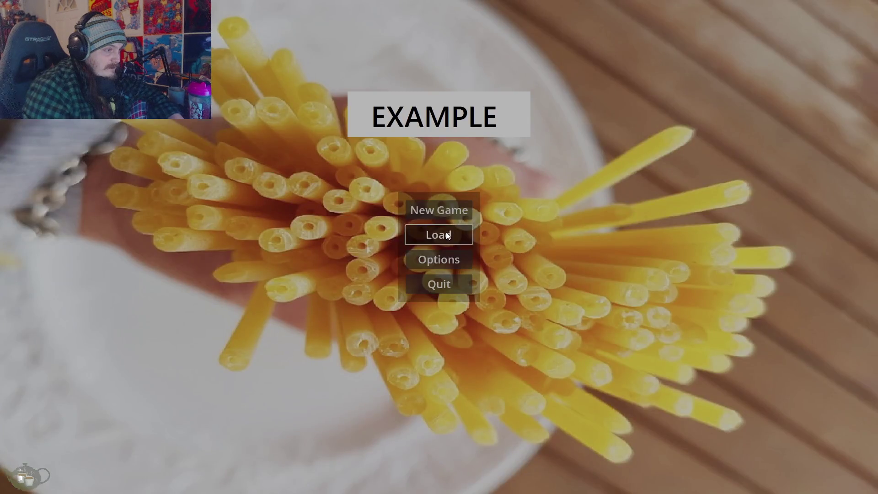
Load Save Slot 03 and view the slime's portrait in its family tree.
{"action": "left_click", "coordinate": [448, 235]}
{"action": "left_click", "coordinate": [361, 239]}
{"action": "left_click", "coordinate": [560, 357]}
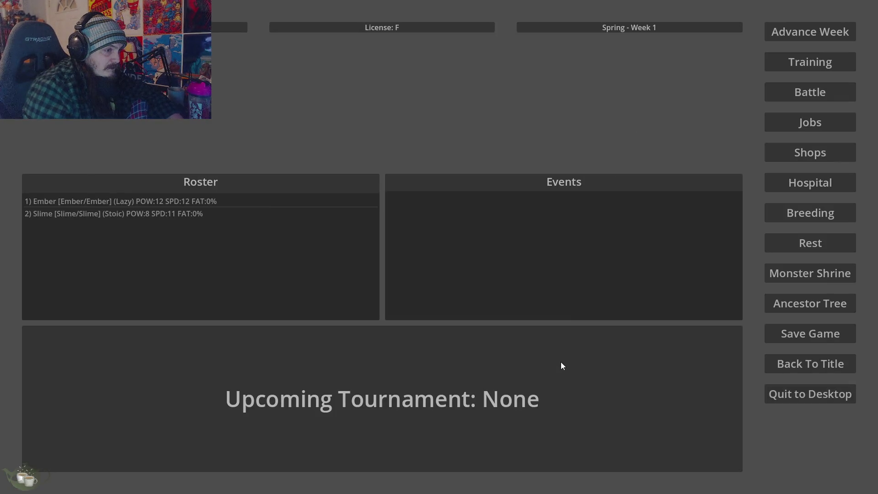
{"action": "left_click", "coordinate": [787, 303]}
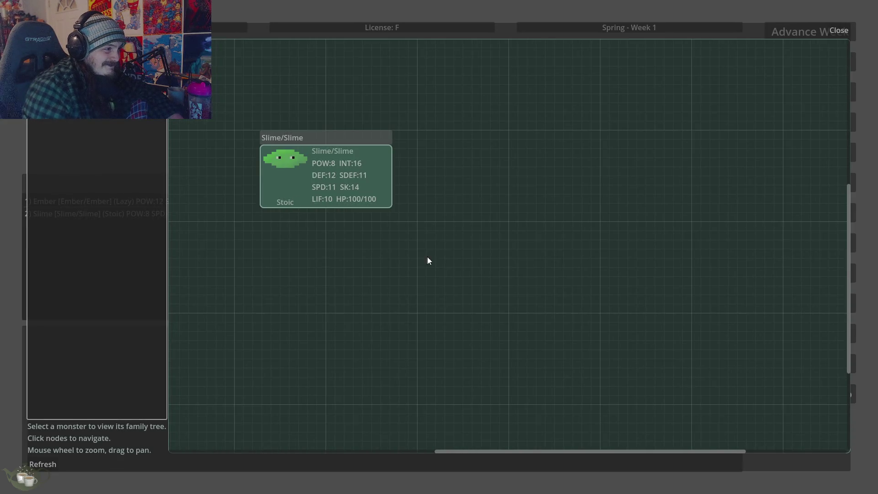
{"action": "left_click", "coordinate": [836, 30]}
Quit the game to desktop rather than the title screen, then select the slime sprite.
{"action": "left_click", "coordinate": [815, 371]}
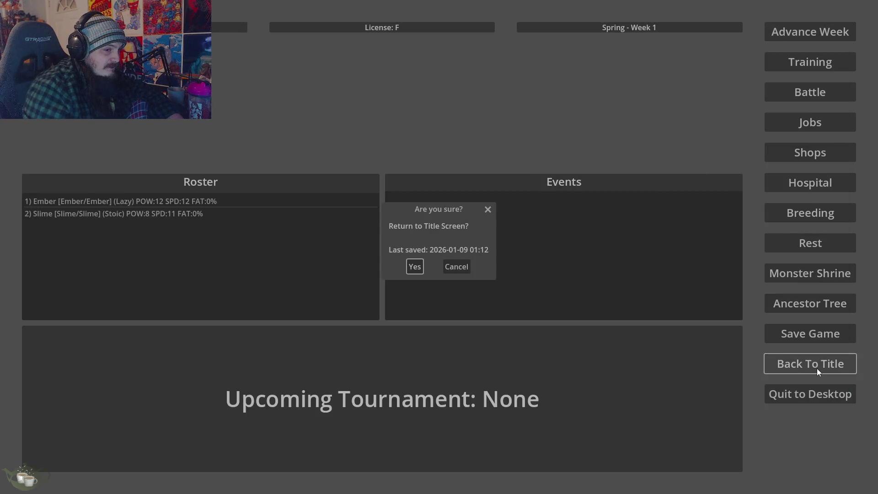
{"action": "left_click", "coordinate": [456, 267]}
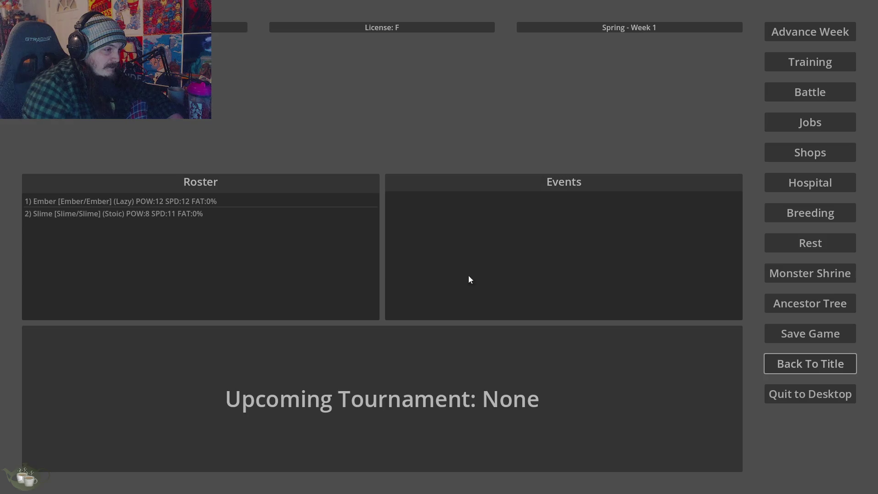
{"action": "left_click", "coordinate": [821, 394]}
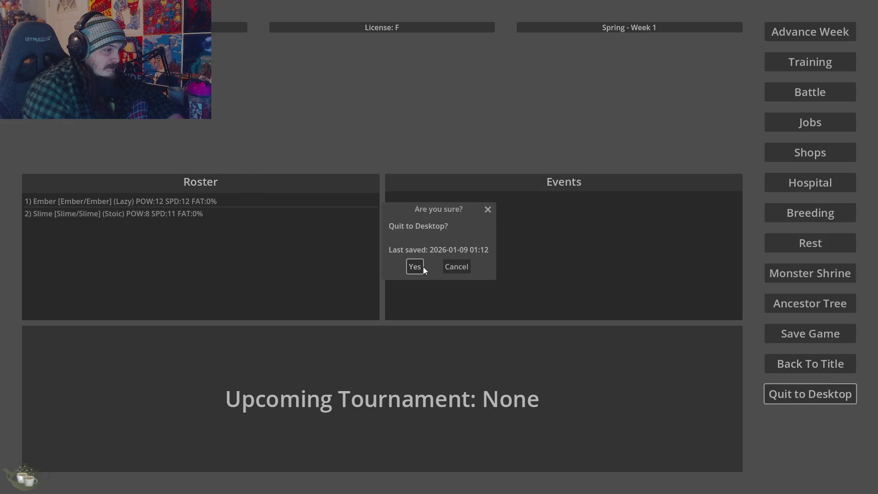
{"action": "left_click", "coordinate": [420, 266]}
{"action": "left_click", "coordinate": [339, 172]}
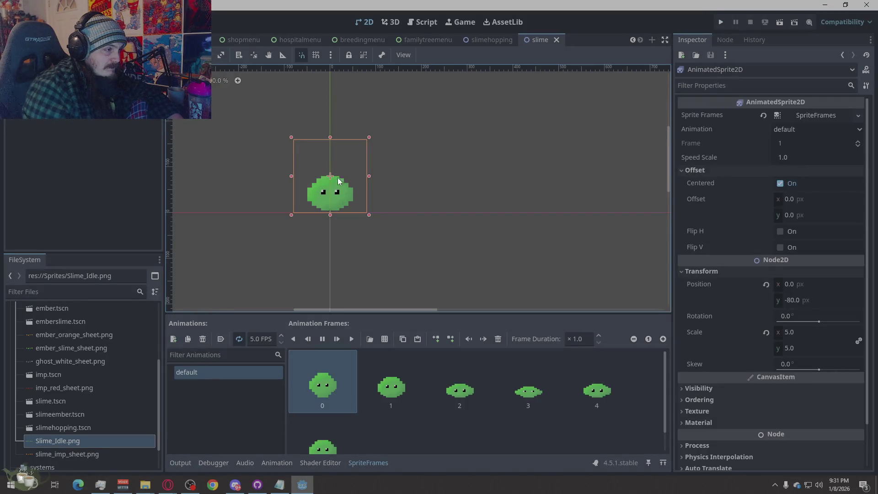
Drag the slime sprite down toward the origin, save the scene and run the game.
{"action": "left_click_drag", "start_coordinate": [340, 168], "coordinate": [337, 186]}
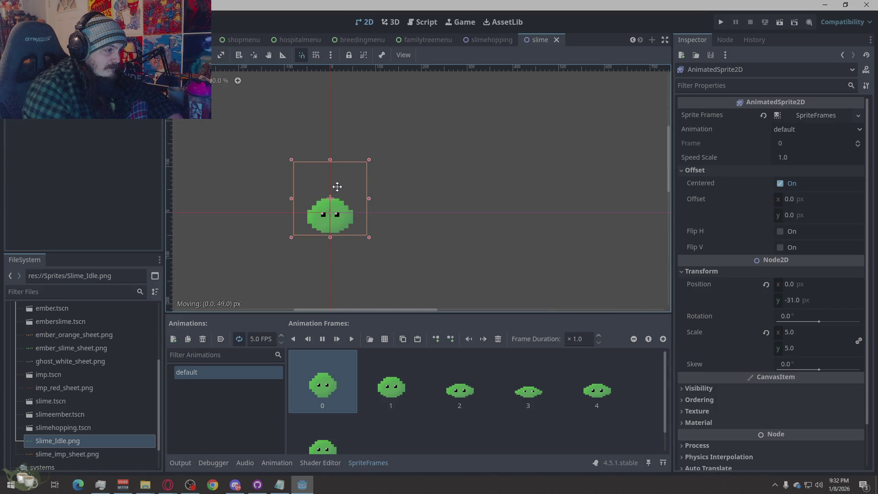
{"action": "left_click_drag", "start_coordinate": [337, 187], "coordinate": [336, 187]}
{"action": "left_click", "coordinate": [489, 226]}
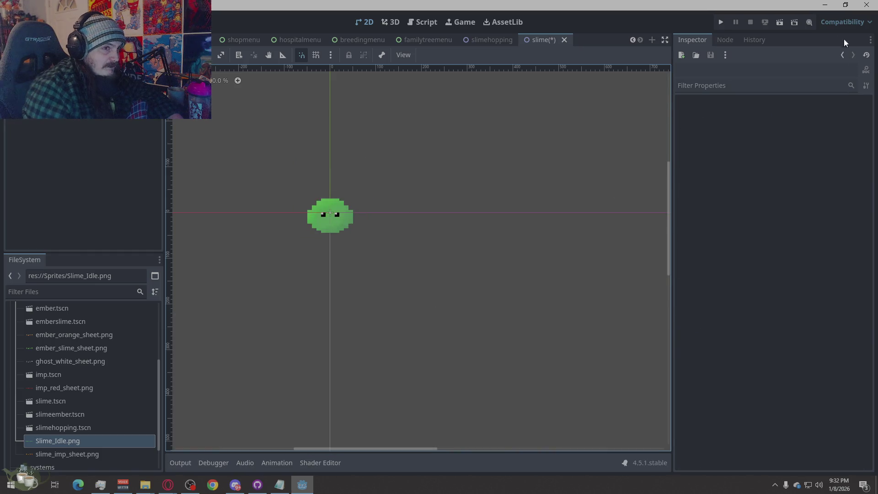
{"action": "key", "text": "ctrl+s"}
{"action": "left_click", "coordinate": [718, 22]}
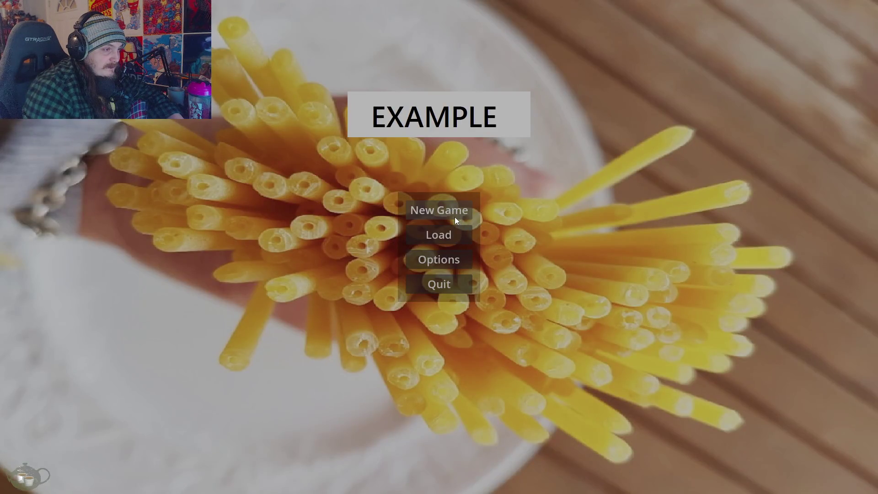
Load Save Slot 03, check the slime family-tree portrait and quit to desktop.
{"action": "left_click", "coordinate": [447, 233]}
{"action": "left_click", "coordinate": [412, 240]}
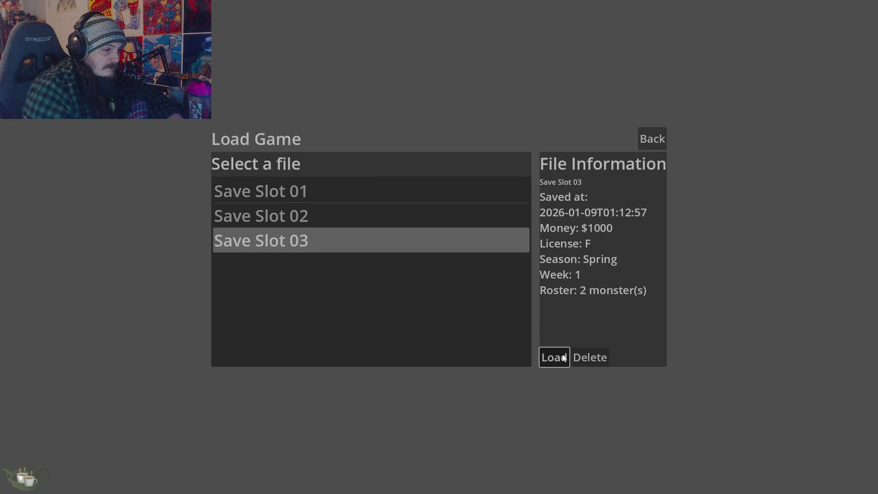
{"action": "left_click", "coordinate": [563, 357]}
{"action": "left_click", "coordinate": [786, 303]}
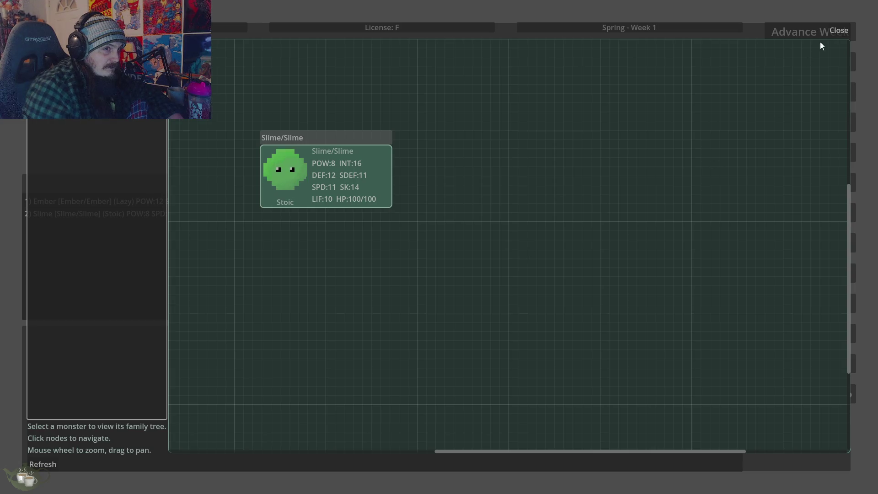
{"action": "left_click", "coordinate": [836, 30]}
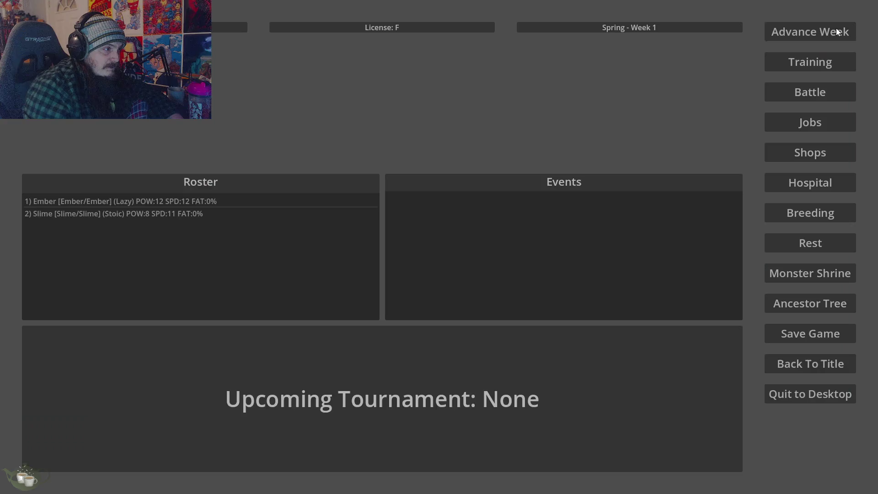
{"action": "left_click", "coordinate": [822, 392]}
{"action": "left_click", "coordinate": [413, 267]}
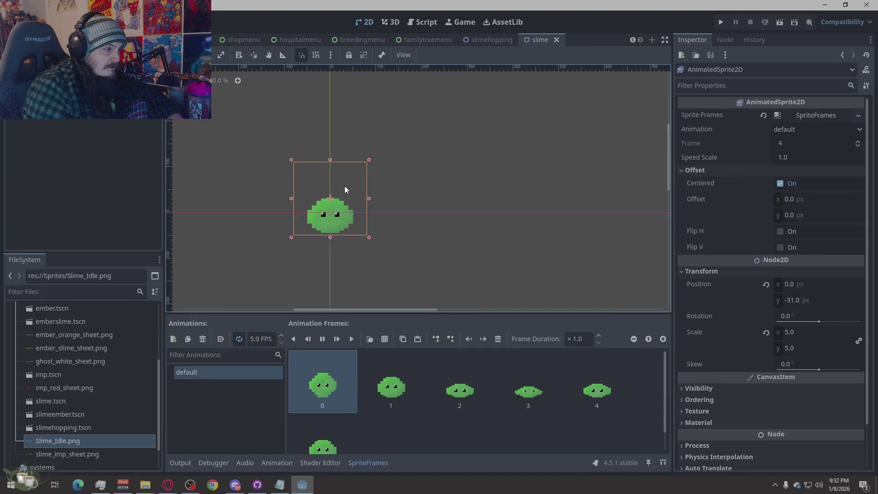
Nudge the slime sprite slightly lower, save the scene and run again.
{"action": "left_click_drag", "start_coordinate": [345, 187], "coordinate": [344, 191]}
{"action": "left_click", "coordinate": [461, 238]}
{"action": "key", "text": "ctrl+s"}
{"action": "left_click", "coordinate": [726, 22]}
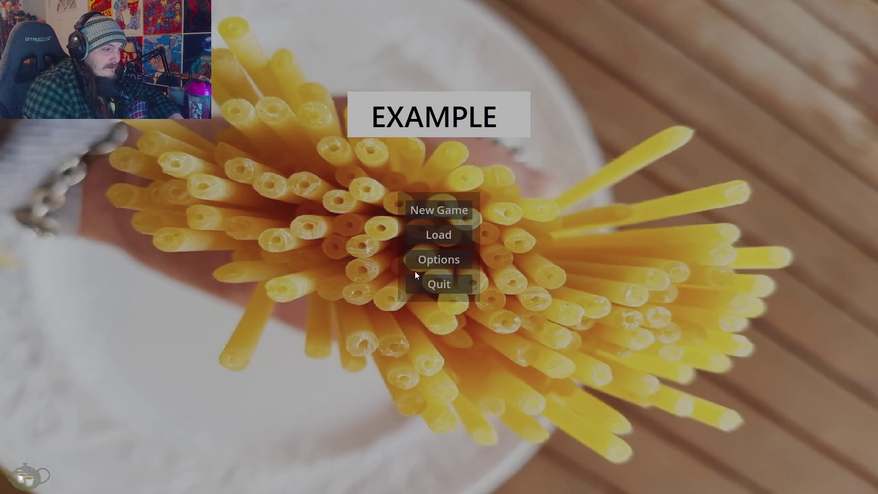
Load Save Slot 03, recheck the fuller slime portrait and quit to desktop.
{"action": "left_click", "coordinate": [434, 235]}
{"action": "left_click", "coordinate": [374, 241]}
{"action": "left_click", "coordinate": [555, 357]}
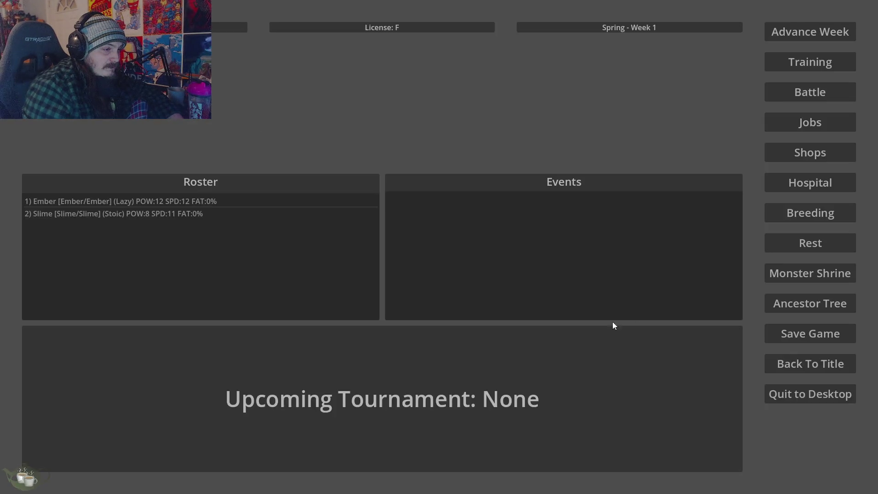
{"action": "left_click", "coordinate": [801, 297]}
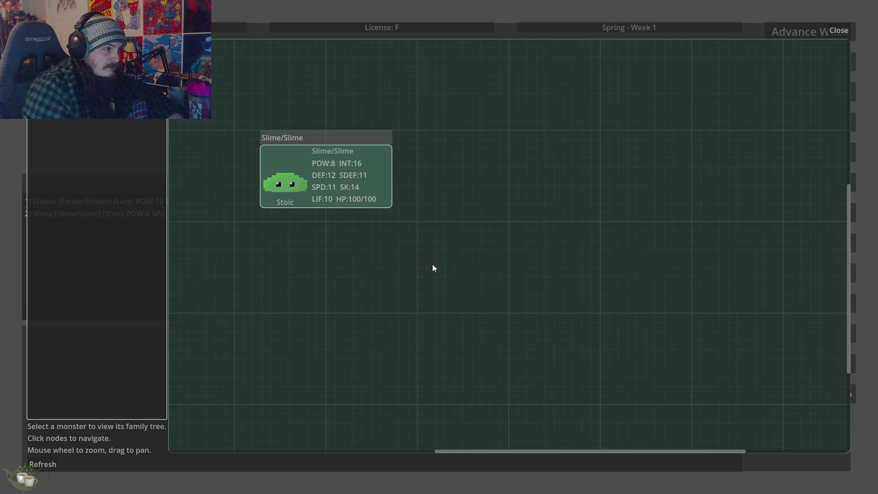
{"action": "left_click", "coordinate": [837, 28]}
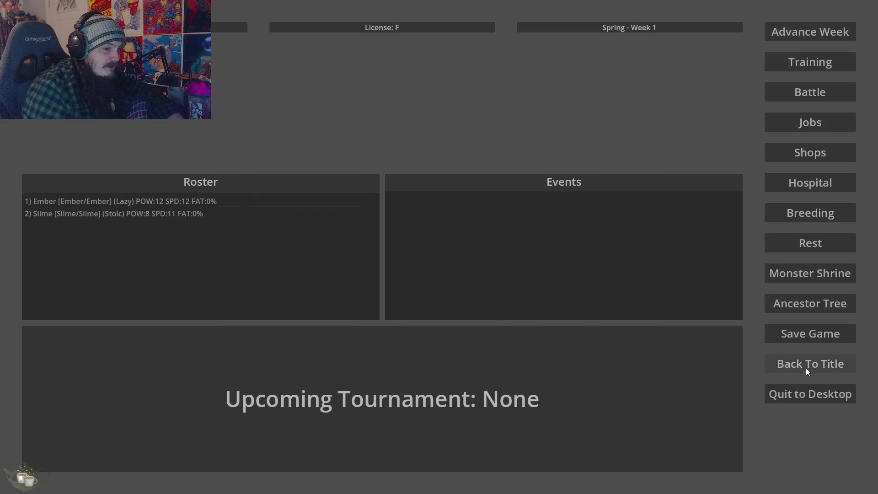
{"action": "left_click", "coordinate": [798, 394]}
{"action": "left_click", "coordinate": [419, 262]}
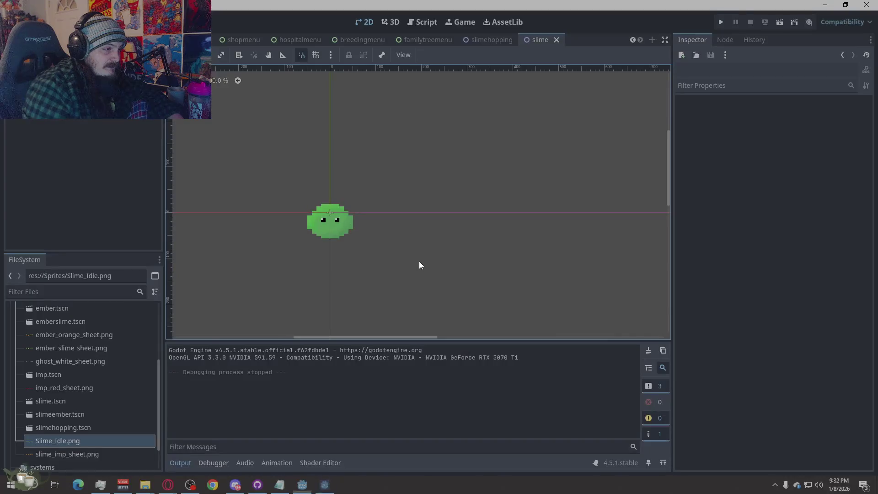
Nudge the slime sprite up with the arrow keys from y −19.
{"action": "left_click", "coordinate": [342, 217]}
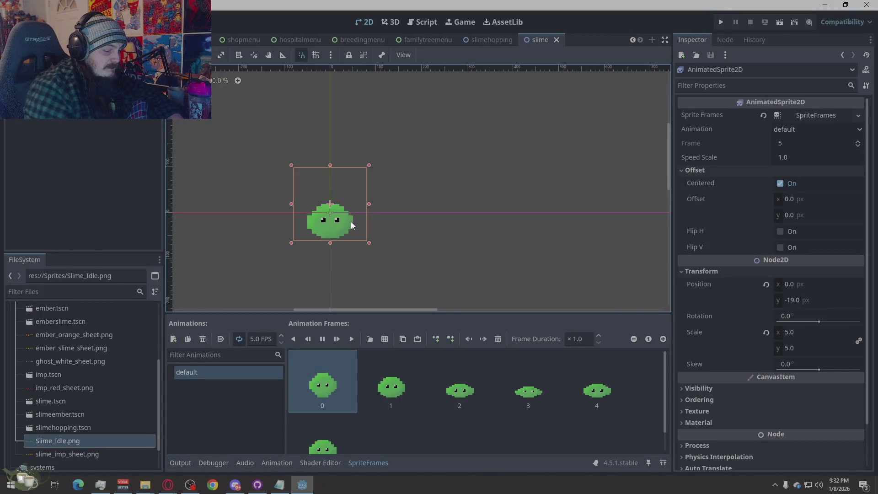
{"action": "key", "text": "Up"}
{"action": "key", "text": "Up"}
{"action": "key", "text": "Up"}
{"action": "key", "text": "Up"}
{"action": "key", "text": "Up"}
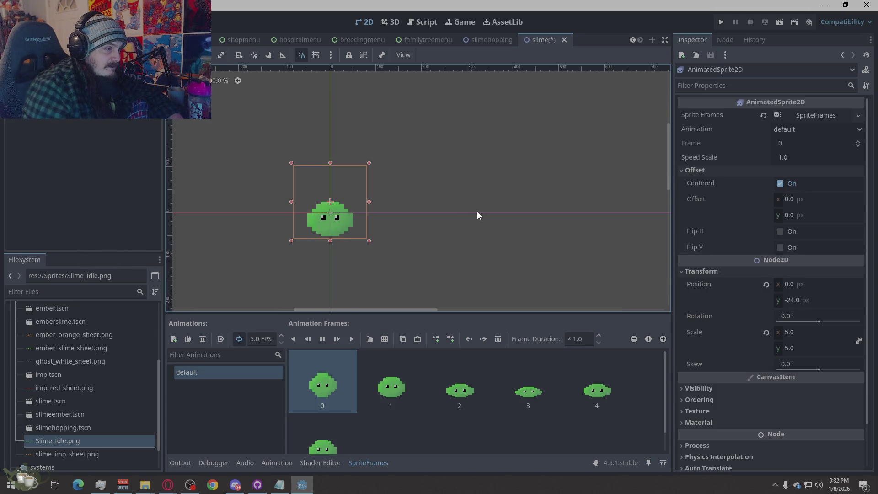
{"action": "key", "text": "Up"}
{"action": "key", "text": "Up"}
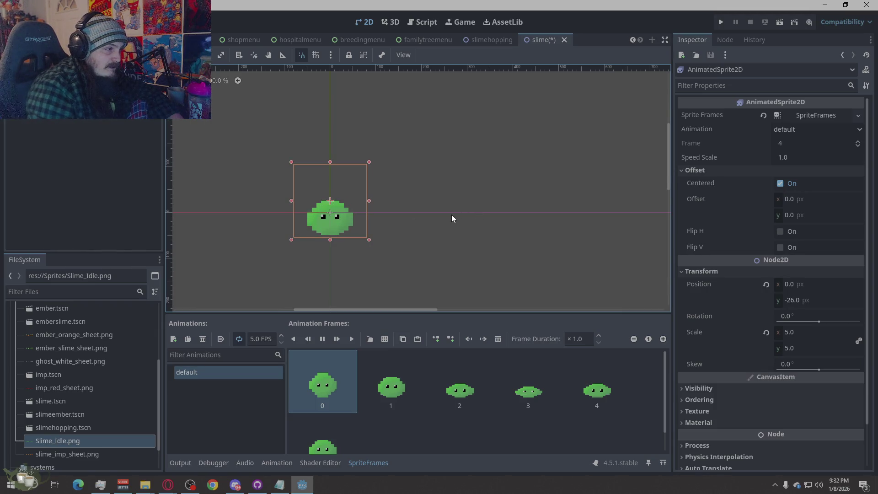
{"action": "key", "text": "Up"}
{"action": "key", "text": "Up"}
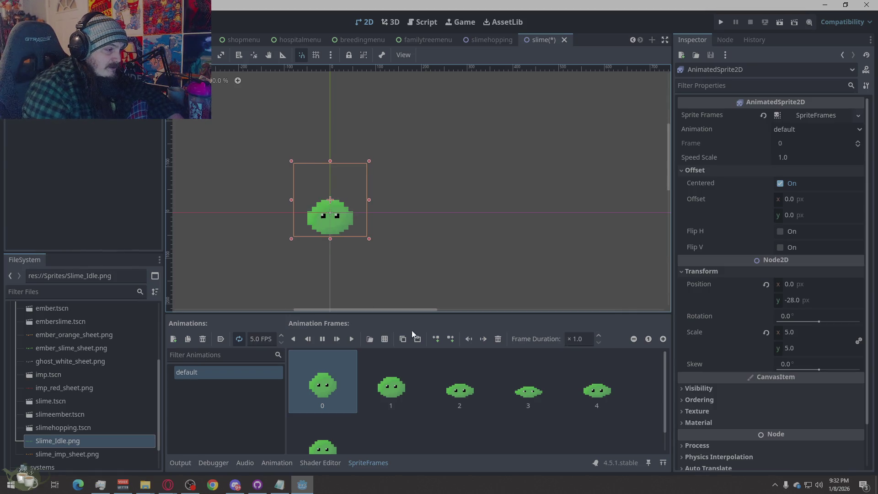
Preview the slime animation in SpriteFrames: stop, inspect frames, play backwards, stop.
{"action": "left_click", "coordinate": [322, 339]}
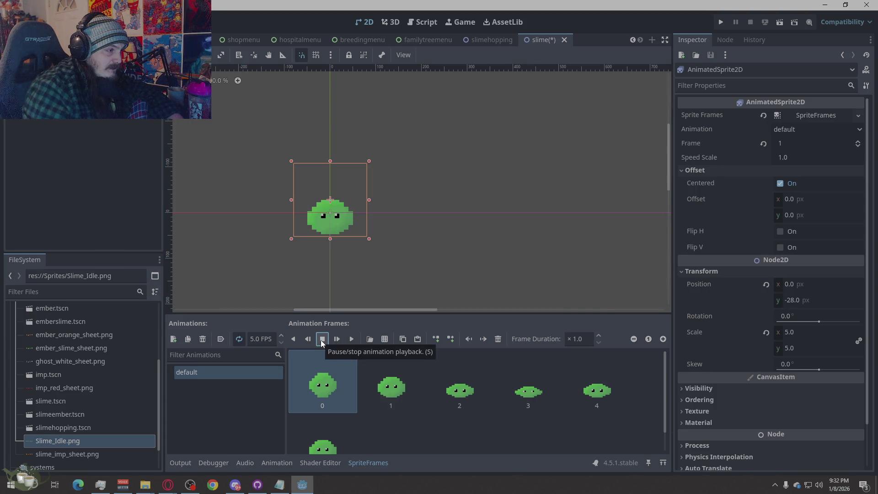
{"action": "left_click", "coordinate": [391, 384]}
{"action": "left_click", "coordinate": [321, 384]}
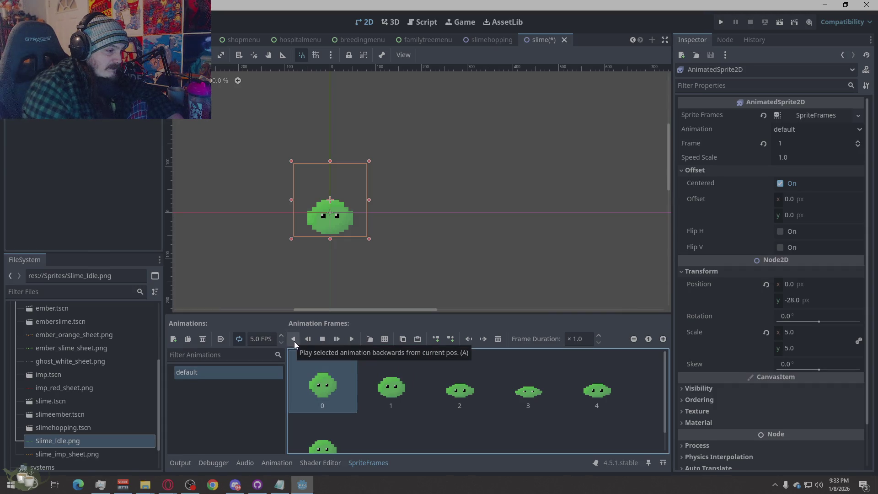
{"action": "left_click", "coordinate": [294, 341]}
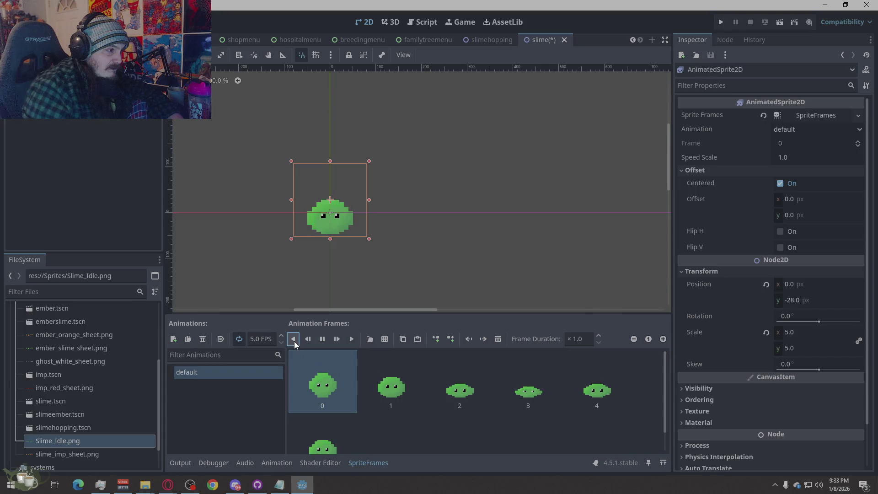
{"action": "left_click", "coordinate": [322, 340]}
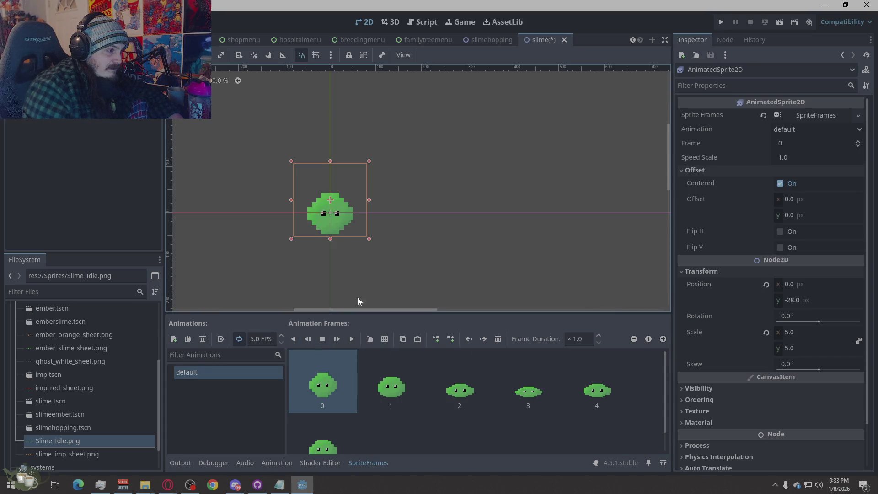
Raise the sprite one more pixel to y −30 and save the slime scene.
{"action": "key", "text": "Up"}
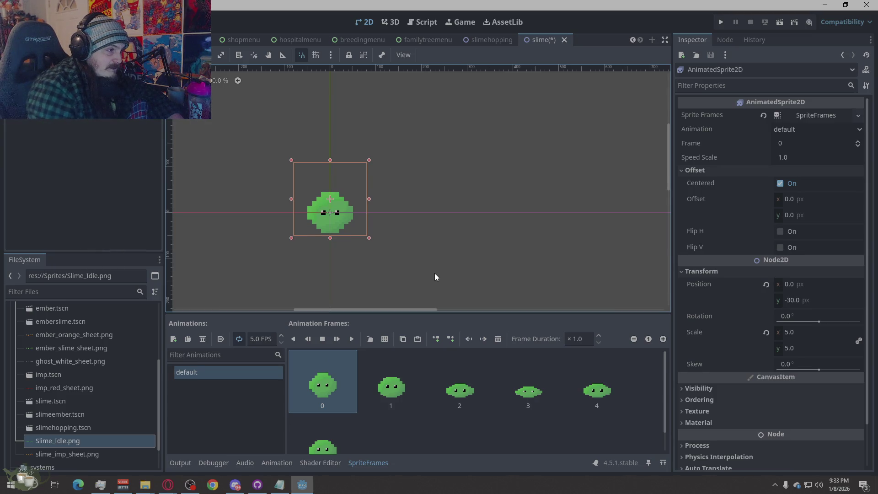
{"action": "left_click", "coordinate": [476, 225]}
{"action": "key", "text": "ctrl+s"}
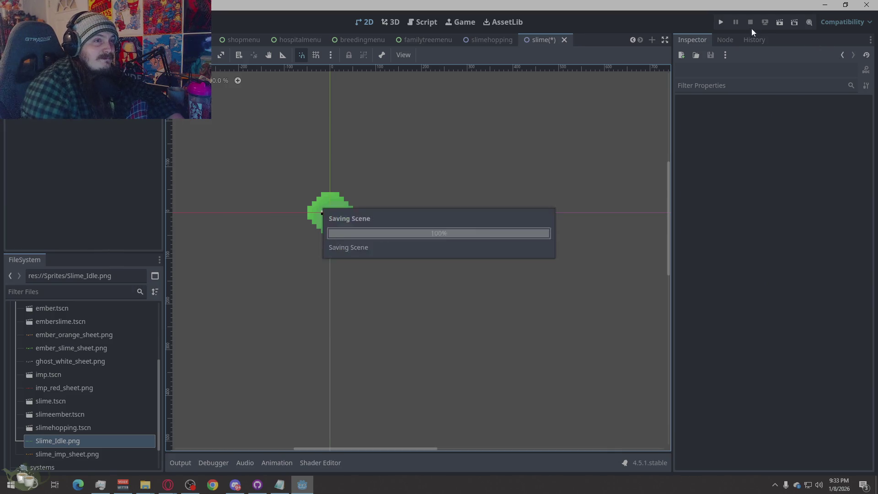
{"action": "left_click", "coordinate": [718, 22]}
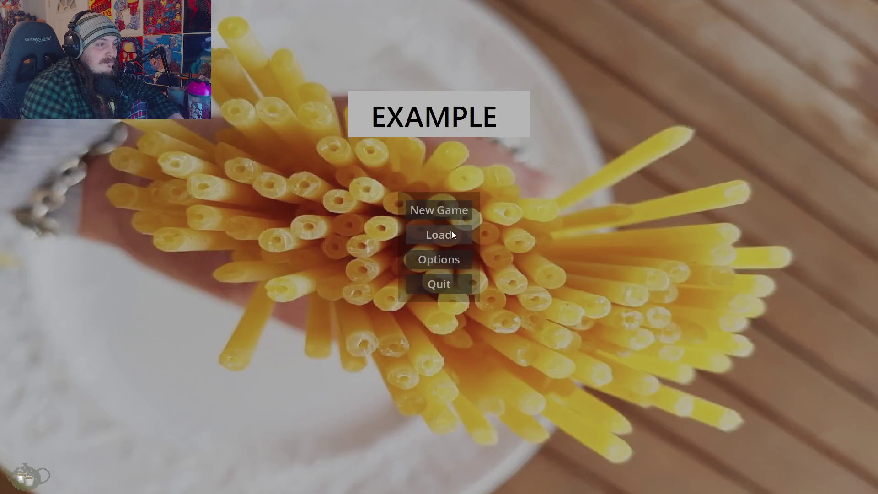
{"action": "left_click", "coordinate": [451, 233]}
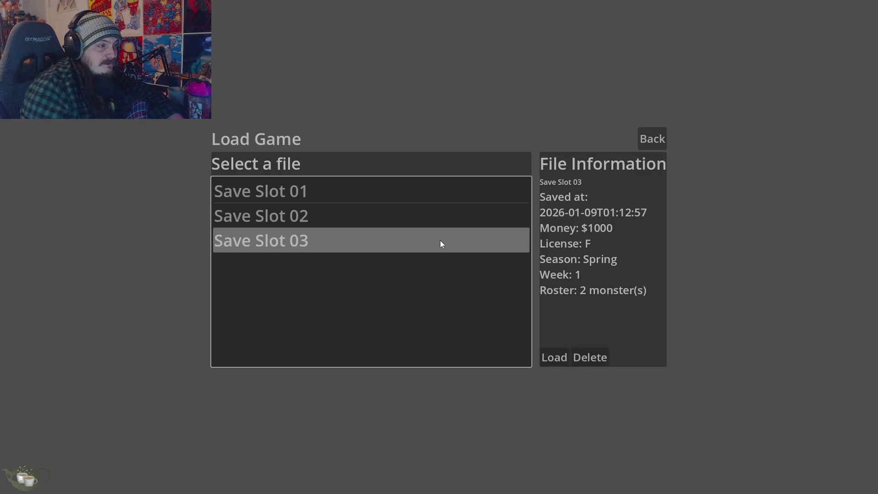
{"action": "left_click", "coordinate": [556, 358]}
{"action": "left_click", "coordinate": [799, 311]}
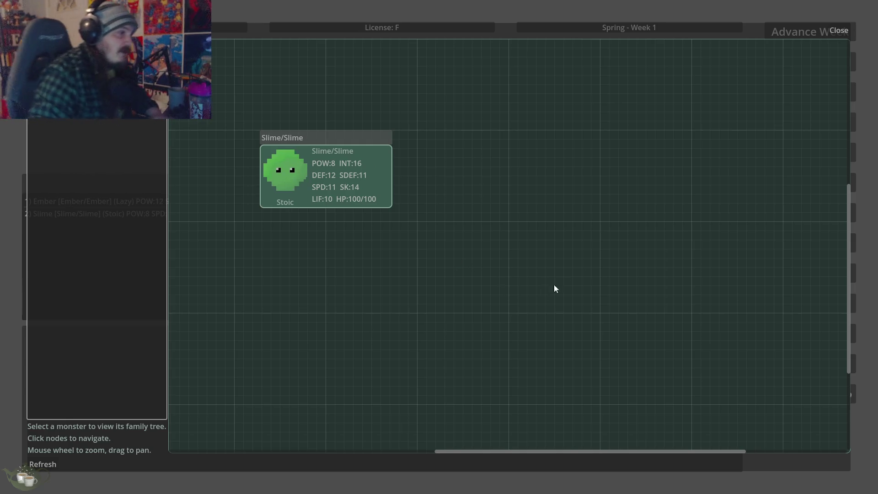
{"action": "left_click", "coordinate": [845, 30]}
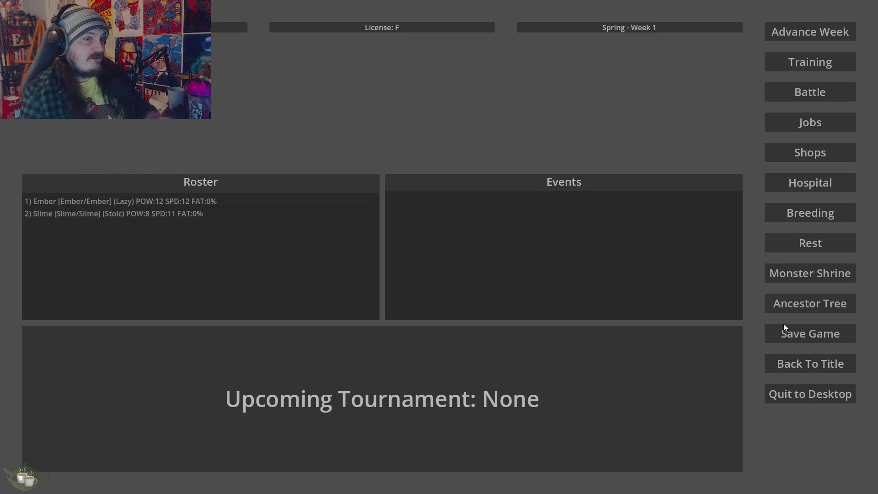
{"action": "left_click", "coordinate": [796, 393]}
{"action": "left_click", "coordinate": [416, 264]}
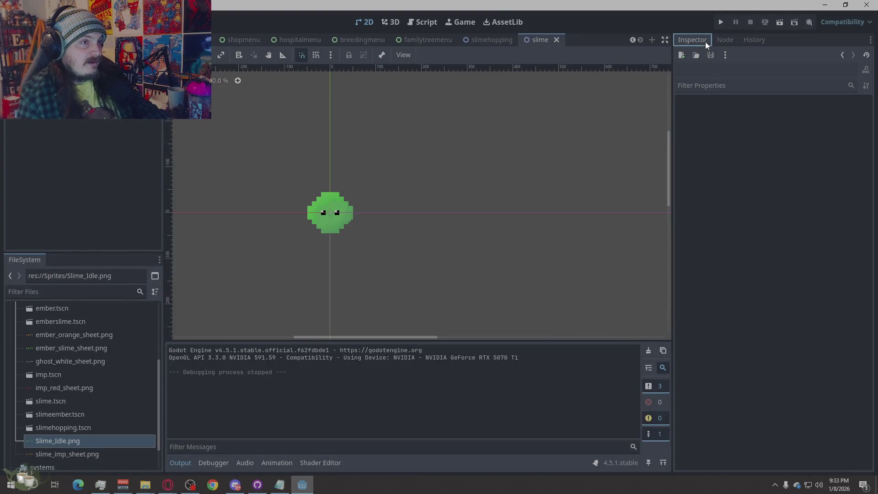
Set the slime sprite's Scale x and y to 4 in the Inspector and save.
{"action": "left_click", "coordinate": [314, 202]}
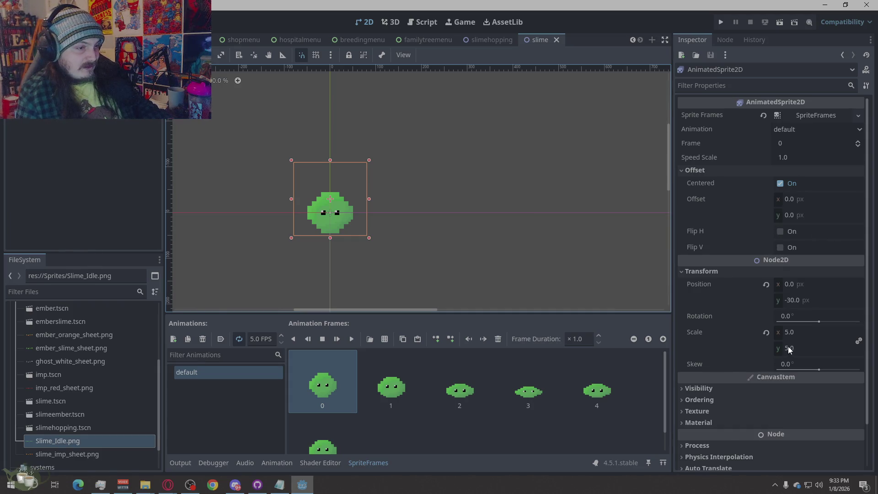
{"action": "left_click", "coordinate": [795, 334]}
{"action": "key", "text": "Tab"}
{"action": "type", "text": "4"}
{"action": "left_click", "coordinate": [441, 243]}
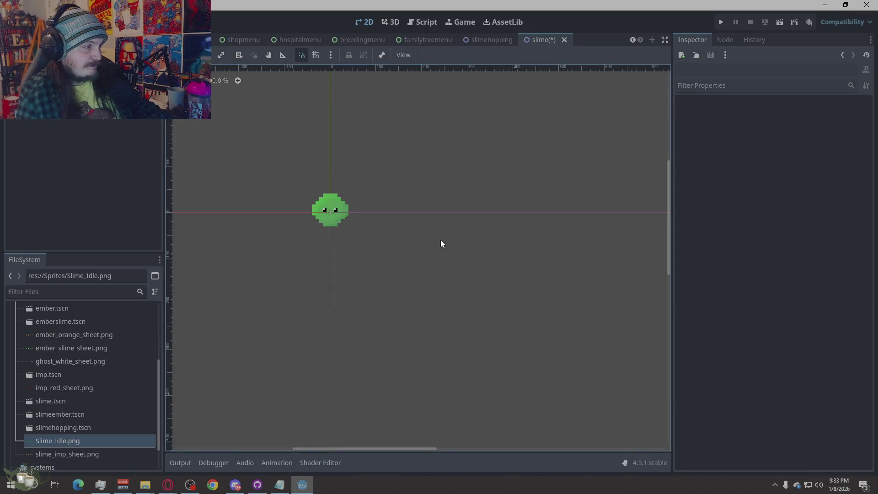
{"action": "key", "text": "ctrl+s"}
Lower the sprite to Position y −25 with the arrow keys and run the game.
{"action": "left_click", "coordinate": [340, 215]}
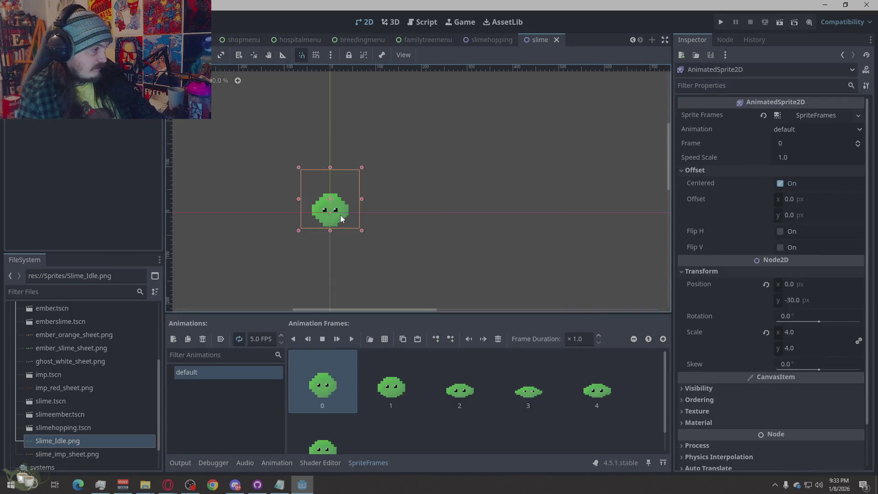
{"action": "key", "text": "Down"}
{"action": "key", "text": "Down"}
{"action": "key", "text": "Down"}
{"action": "key", "text": "Down"}
{"action": "key", "text": "Down"}
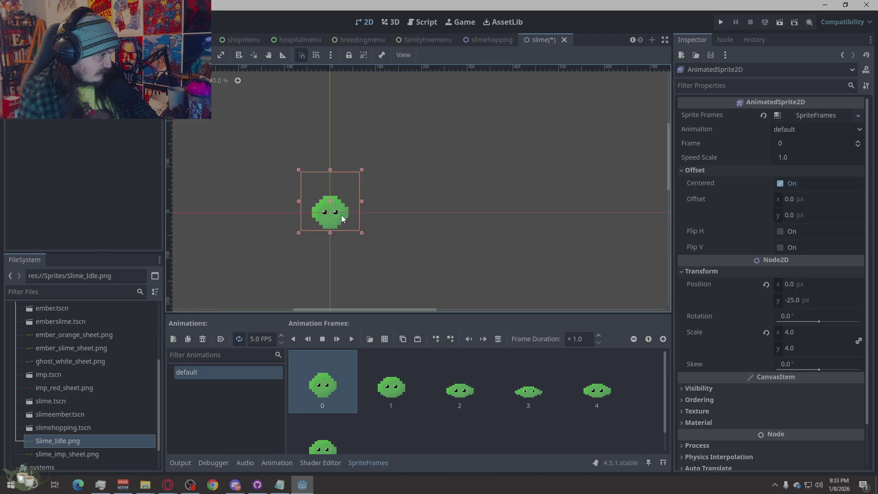
{"action": "left_click", "coordinate": [441, 240]}
{"action": "left_click", "coordinate": [720, 22]}
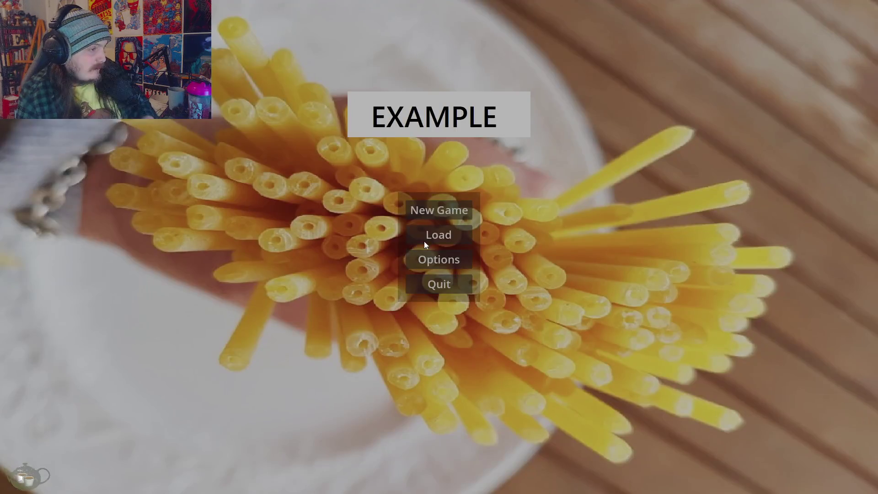
Load Save Slot 03 and view the resized slime in the roster's family tree.
{"action": "left_click", "coordinate": [439, 236]}
{"action": "left_click", "coordinate": [343, 251]}
{"action": "left_click", "coordinate": [566, 361]}
{"action": "left_click", "coordinate": [816, 309]}
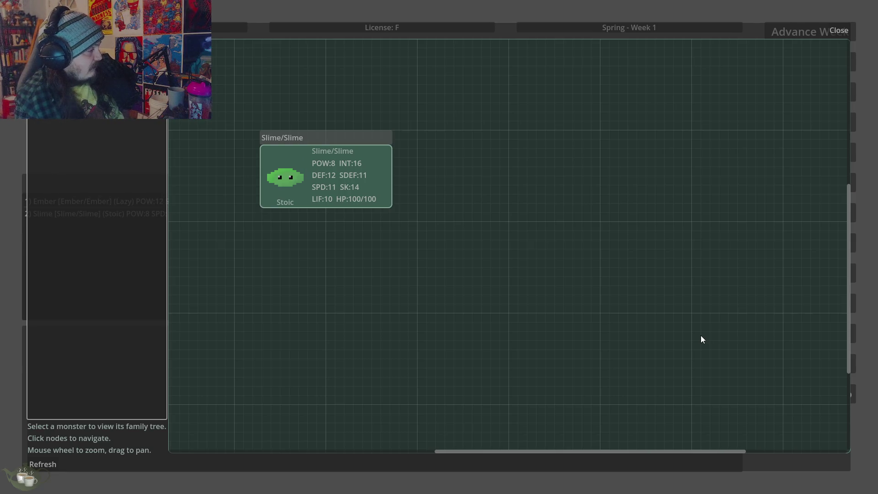
Close the family tree and quit the game to desktop.
{"action": "left_click", "coordinate": [840, 31]}
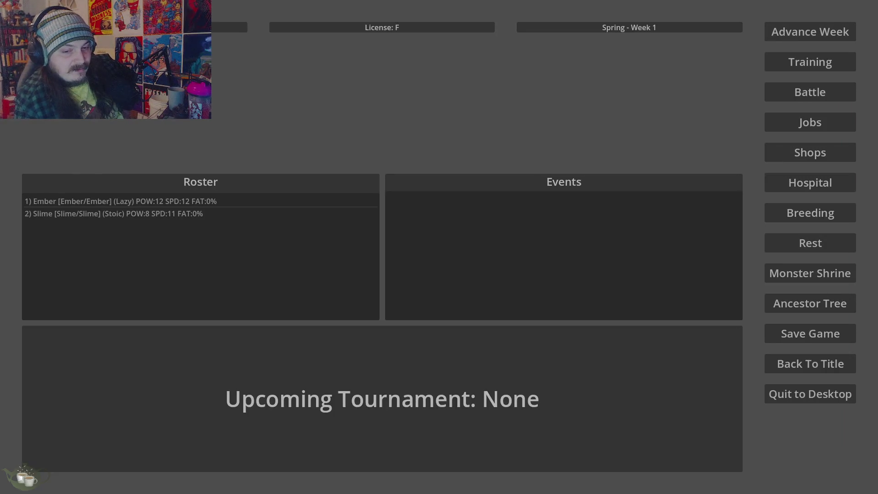
{"action": "left_click", "coordinate": [809, 394]}
{"action": "left_click", "coordinate": [415, 266]}
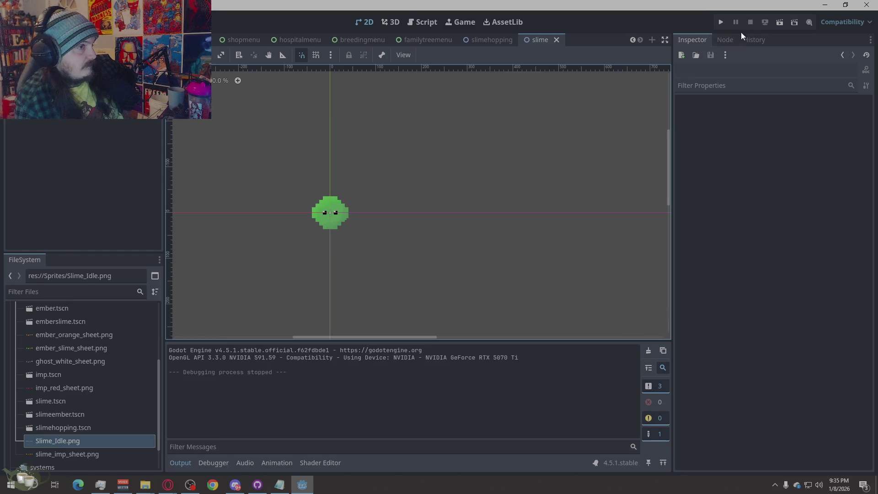
Discard a stray empty scene, load the slimeember scene and run the project briefly to test it.
{"action": "left_click", "coordinate": [651, 39]}
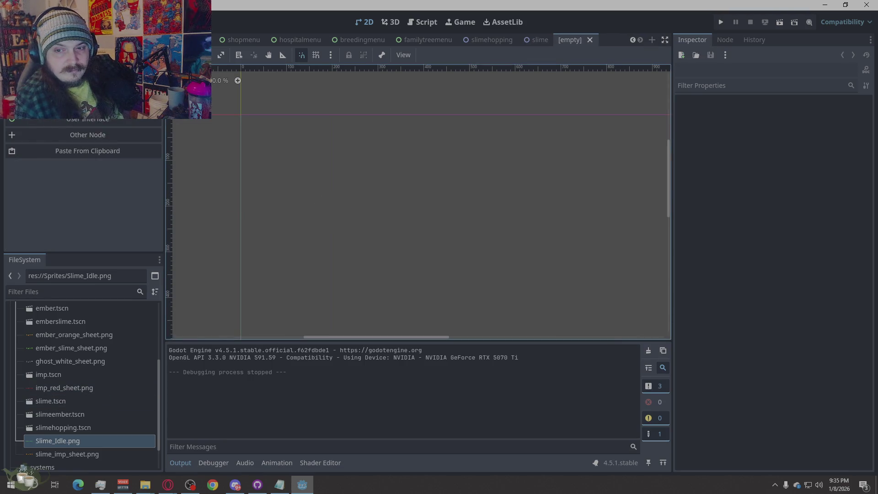
{"action": "key", "text": "alt+Tab"}
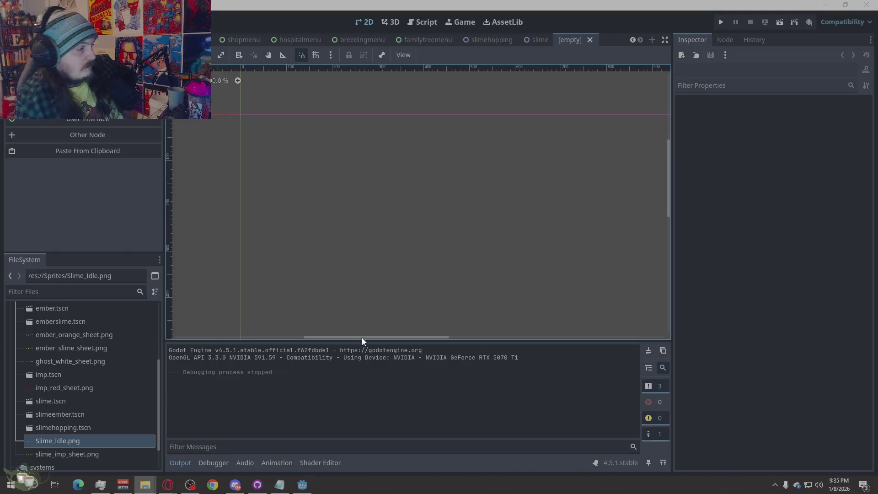
{"action": "left_click", "coordinate": [590, 40]}
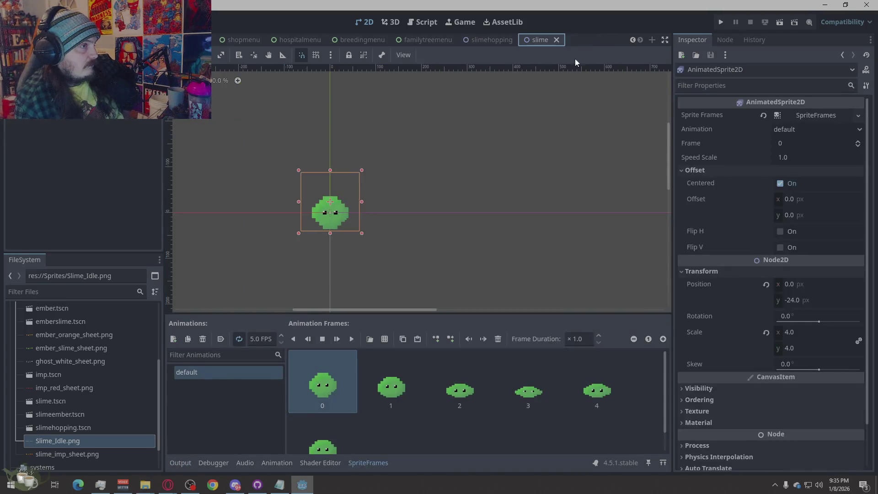
{"action": "double_click", "coordinate": [113, 414]}
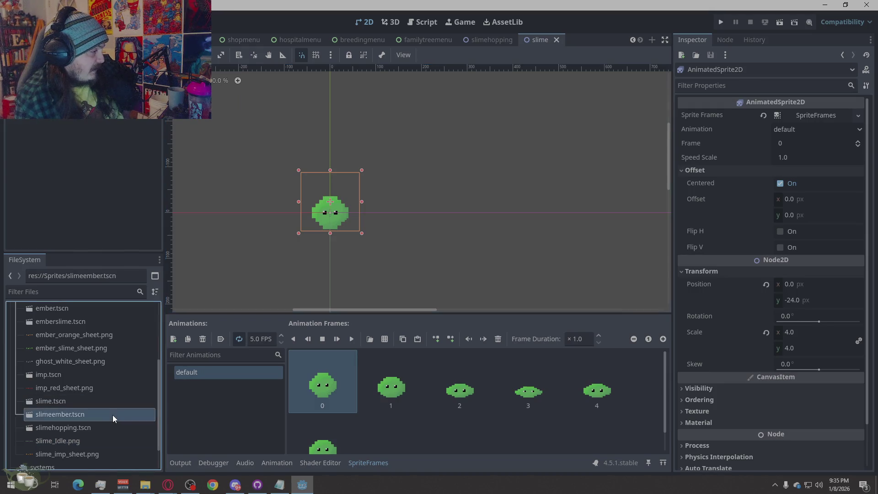
{"action": "scroll", "coordinate": [494, 268], "scroll_direction": "down", "scroll_amount": 2}
{"action": "scroll", "coordinate": [480, 267], "scroll_direction": "down", "scroll_amount": 1}
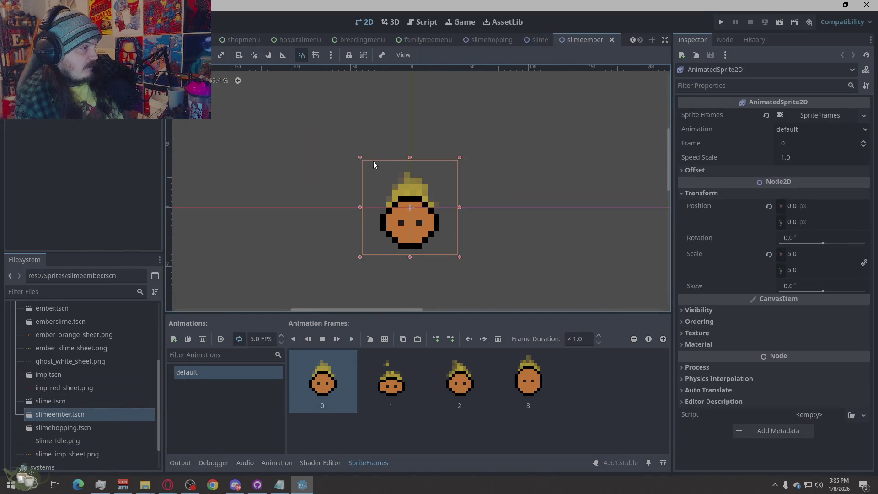
{"action": "scroll", "coordinate": [467, 270], "scroll_direction": "down", "scroll_amount": 2}
{"action": "scroll", "coordinate": [445, 227], "scroll_direction": "up", "scroll_amount": 1}
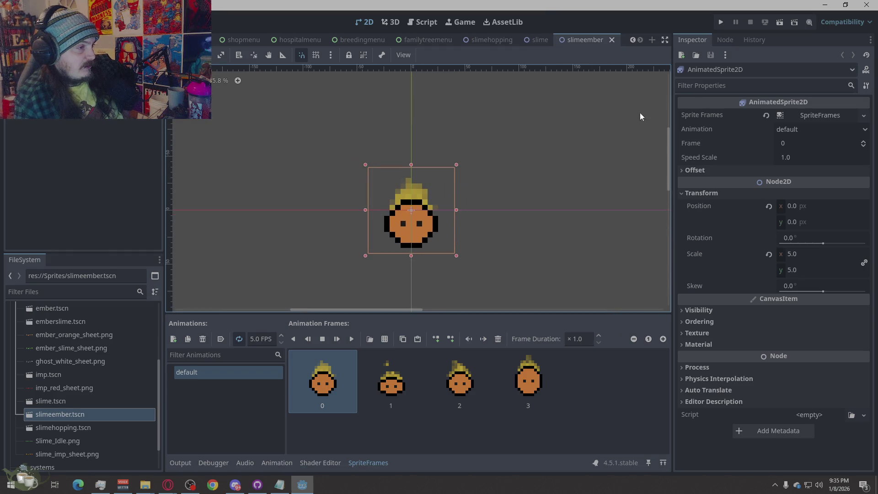
{"action": "left_click", "coordinate": [718, 22]}
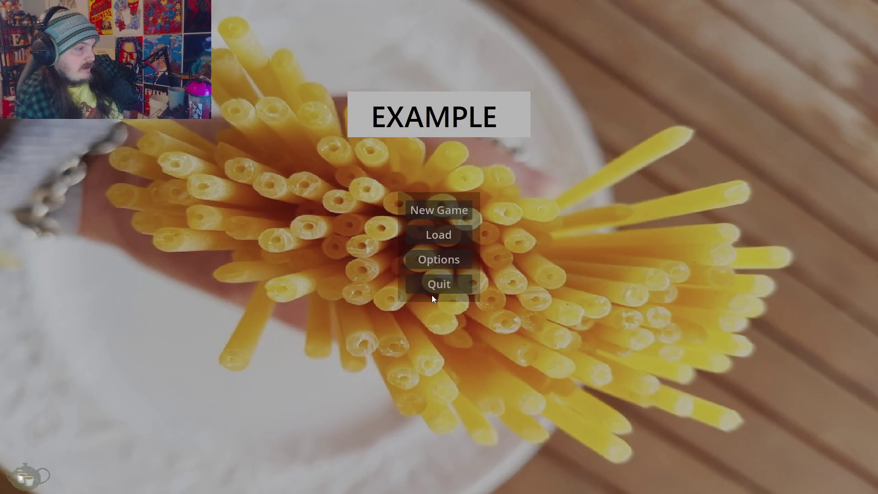
{"action": "left_click", "coordinate": [432, 293]}
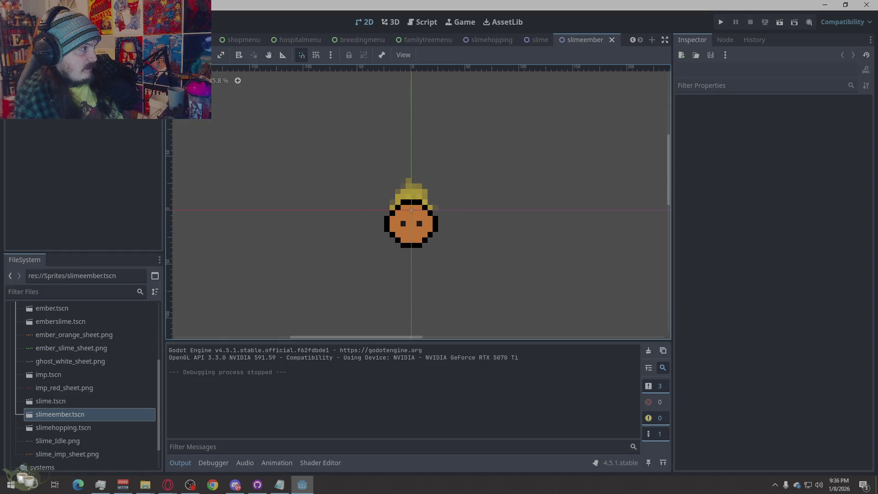
Preview the ember slime's animation, then the green slime's animation in its own scene.
{"action": "left_click", "coordinate": [382, 199]}
{"action": "left_click", "coordinate": [353, 338]}
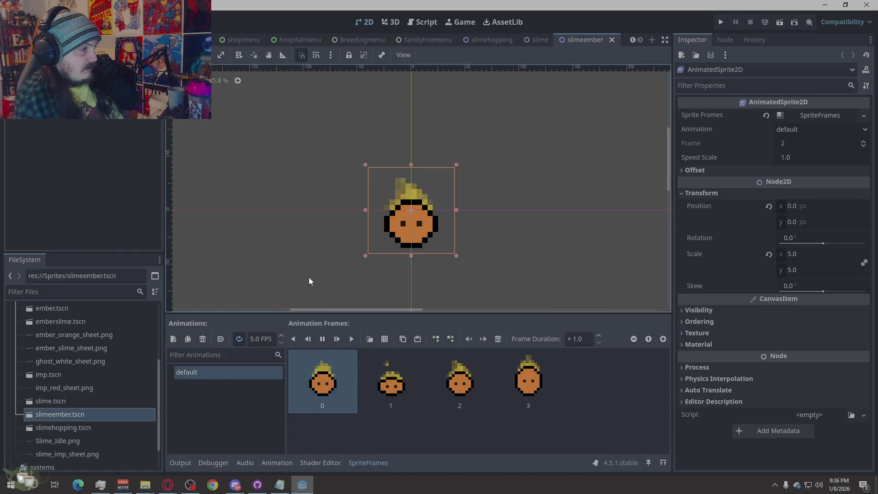
{"action": "left_click", "coordinate": [252, 220]}
{"action": "scroll", "coordinate": [381, 371], "scroll_direction": "down", "scroll_amount": 2}
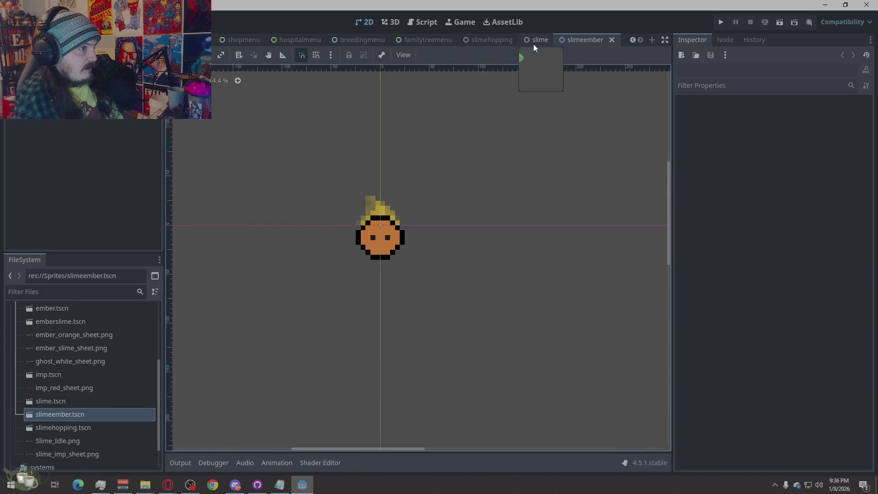
{"action": "left_click", "coordinate": [533, 44]}
{"action": "left_click", "coordinate": [352, 338]}
{"action": "left_click", "coordinate": [439, 265]}
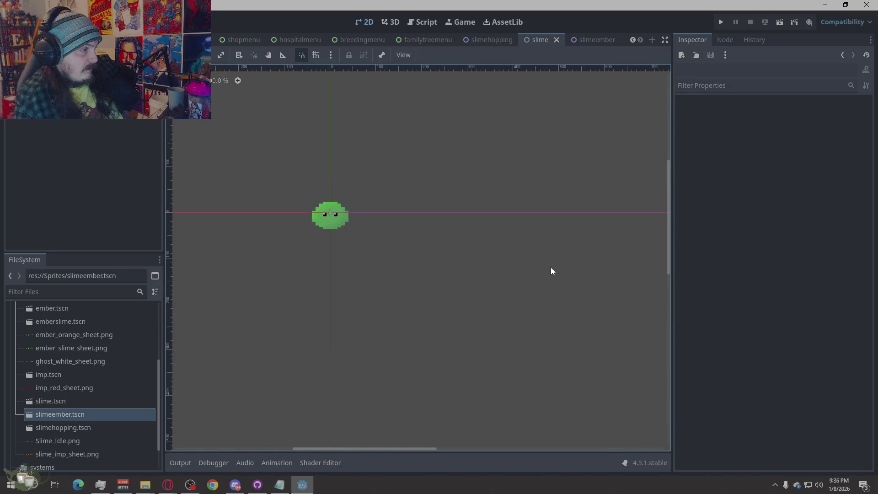
Flip between the ember and green slime scenes comparing animations, then leave Godot for another window.
{"action": "left_click", "coordinate": [600, 40]}
{"action": "left_click", "coordinate": [639, 229]}
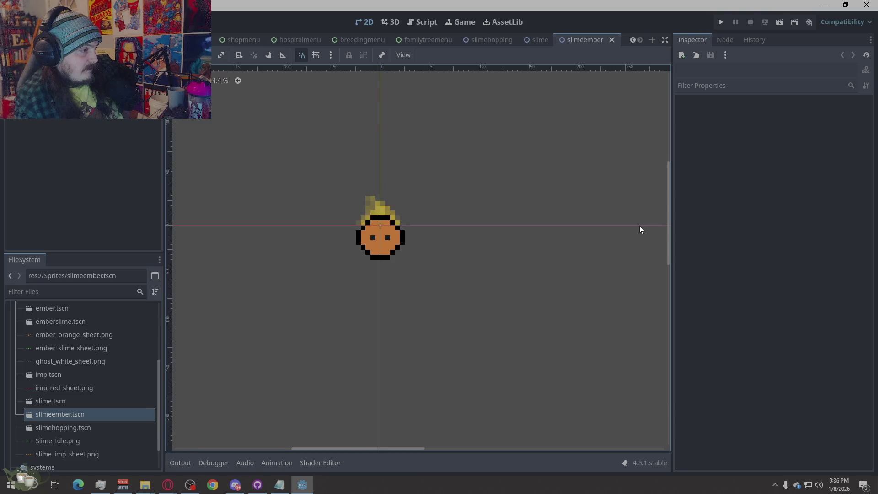
{"action": "left_click", "coordinate": [536, 36]}
{"action": "left_click", "coordinate": [524, 157]}
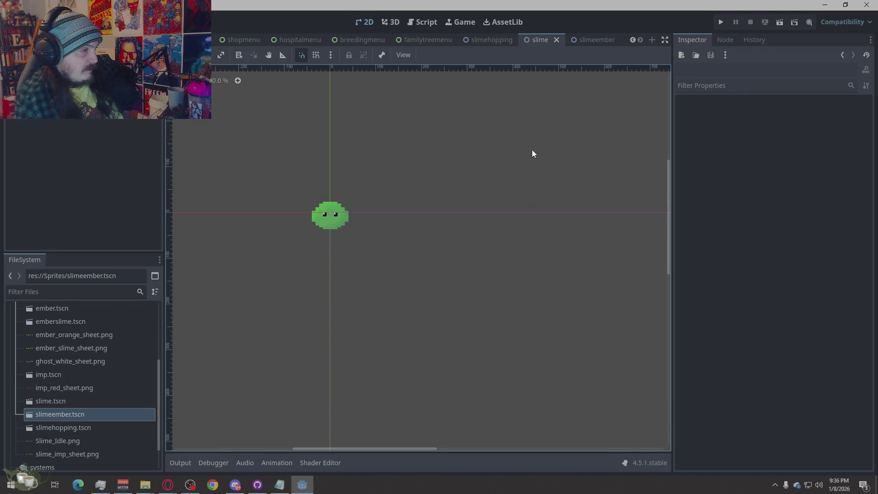
{"action": "left_click", "coordinate": [594, 39]}
{"action": "left_click", "coordinate": [561, 179]}
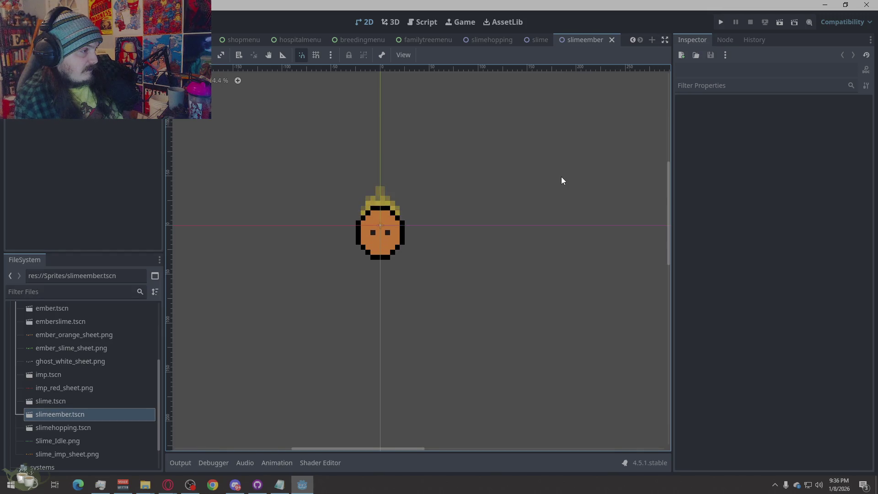
{"action": "left_click", "coordinate": [539, 41]}
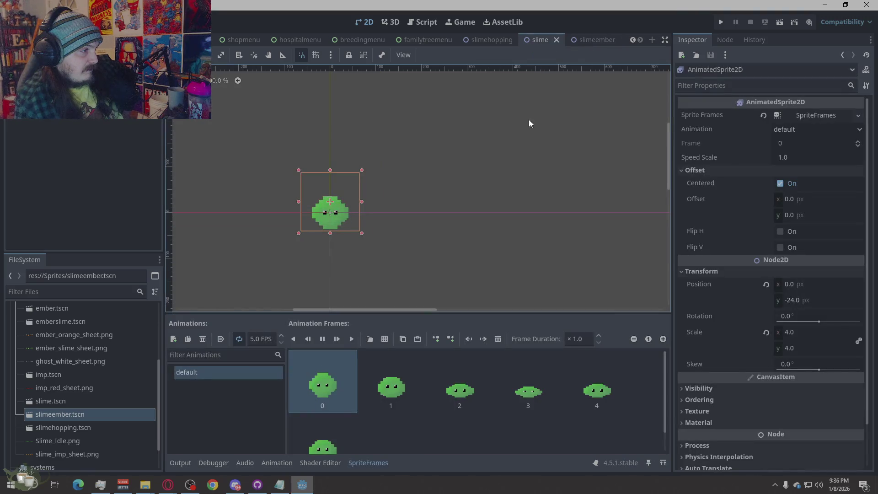
{"action": "left_click", "coordinate": [534, 203]}
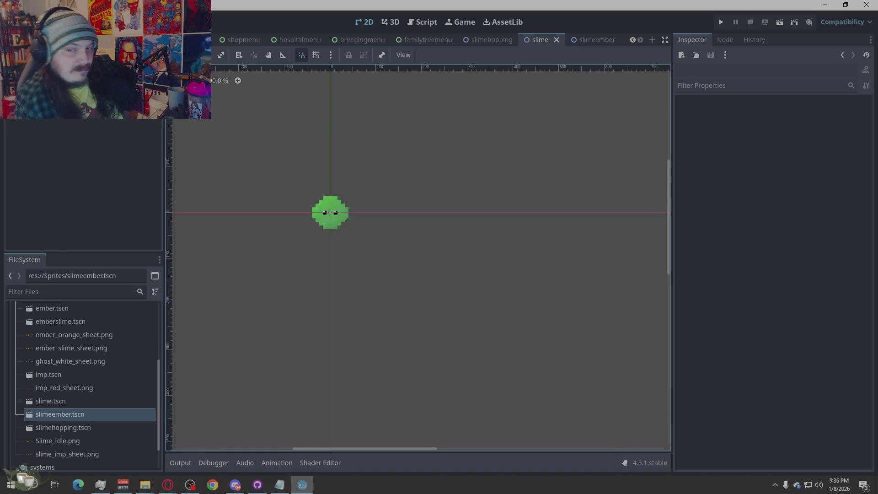
{"action": "key", "text": "super+e"}
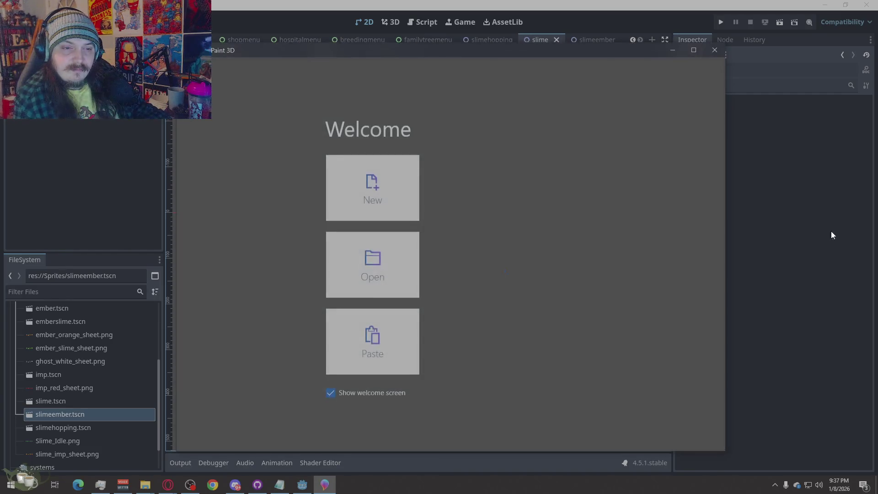
From Paint 3D's Open page, browse into My Project\monsters\Assets\Sprites.
{"action": "left_click", "coordinate": [374, 248]}
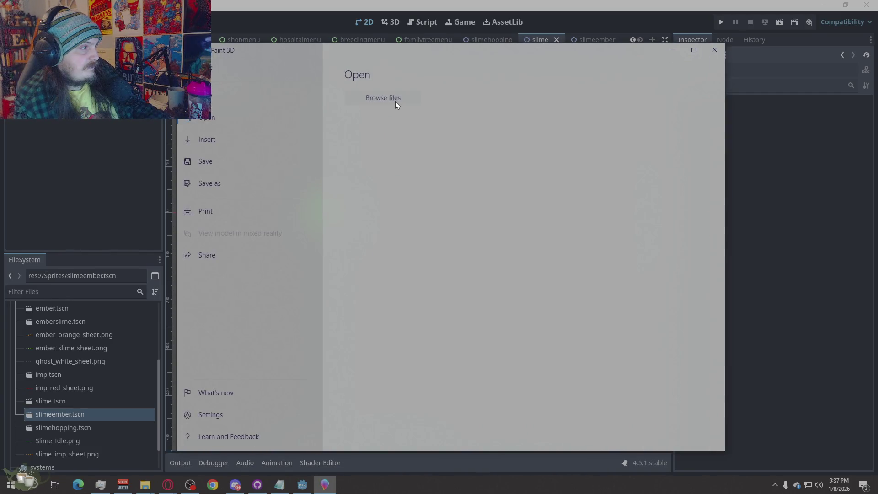
{"action": "left_click", "coordinate": [396, 101]}
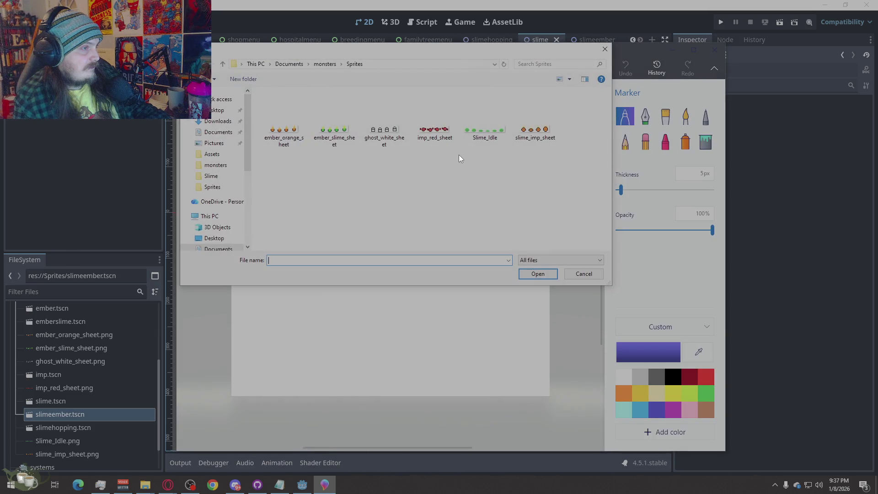
{"action": "left_click", "coordinate": [212, 153]}
{"action": "double_click", "coordinate": [290, 124]}
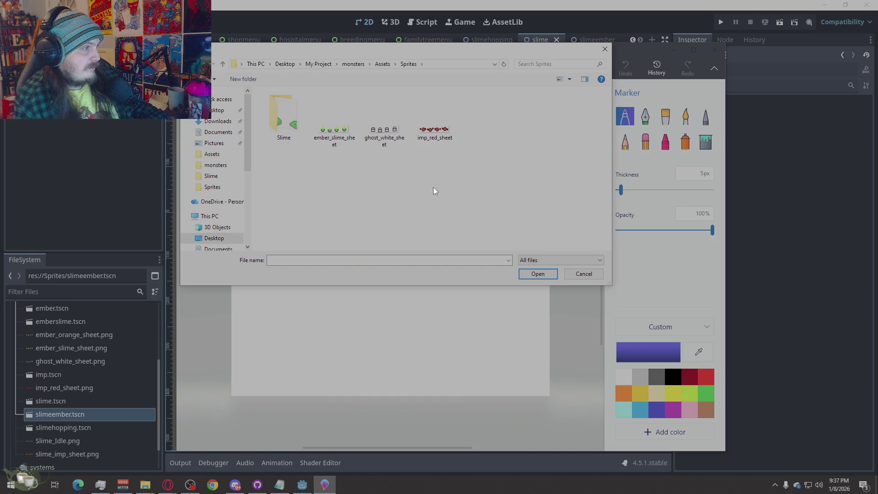
Create a new folder named Slime.Ember inside the Sprites folder.
{"action": "right_click", "coordinate": [519, 123]}
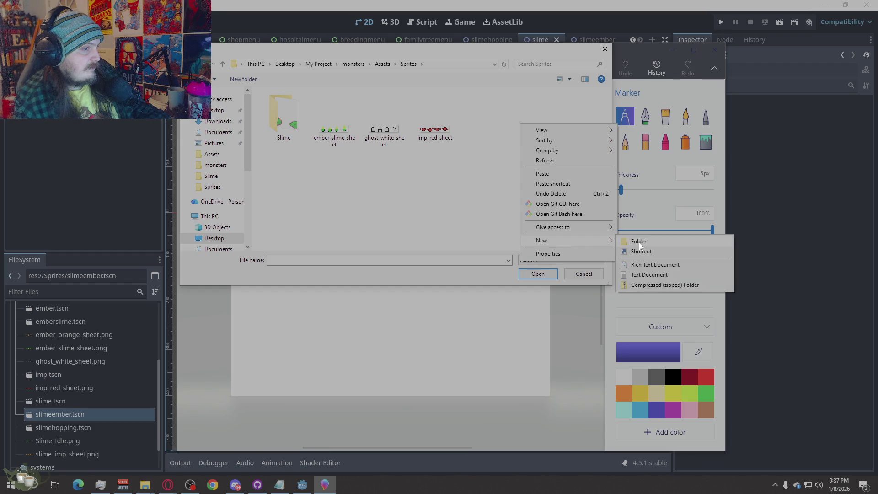
{"action": "mouse_move", "coordinate": [563, 240]}
{"action": "left_click", "coordinate": [639, 240]}
{"action": "type", "text": "Slime"}
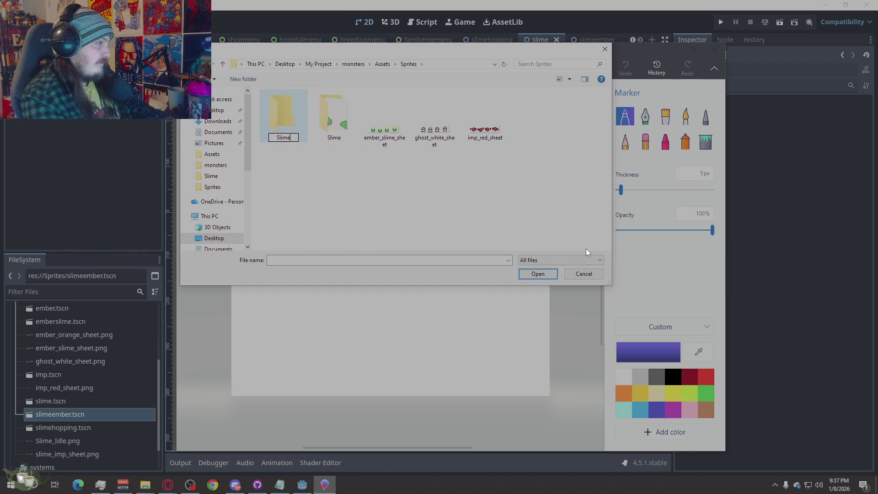
{"action": "key", "text": "slash"}
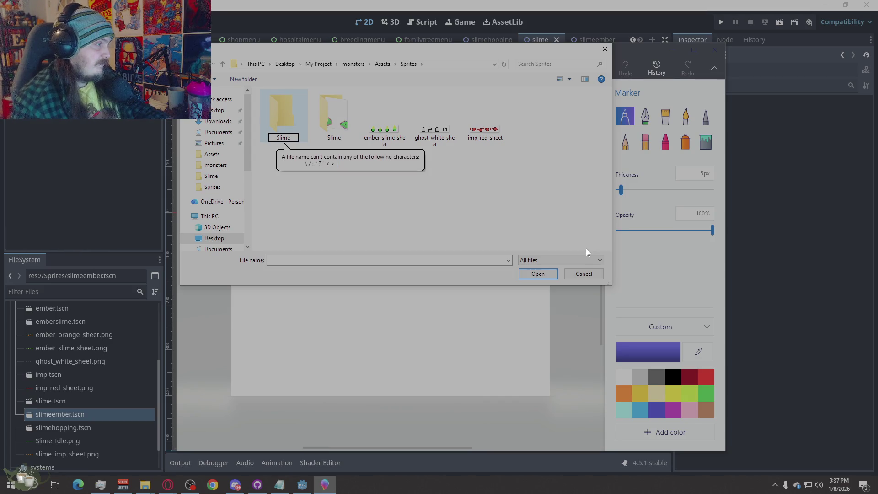
{"action": "type", "text": ".Ember"}
{"action": "key", "text": "Return"}
{"action": "left_click", "coordinate": [397, 210]}
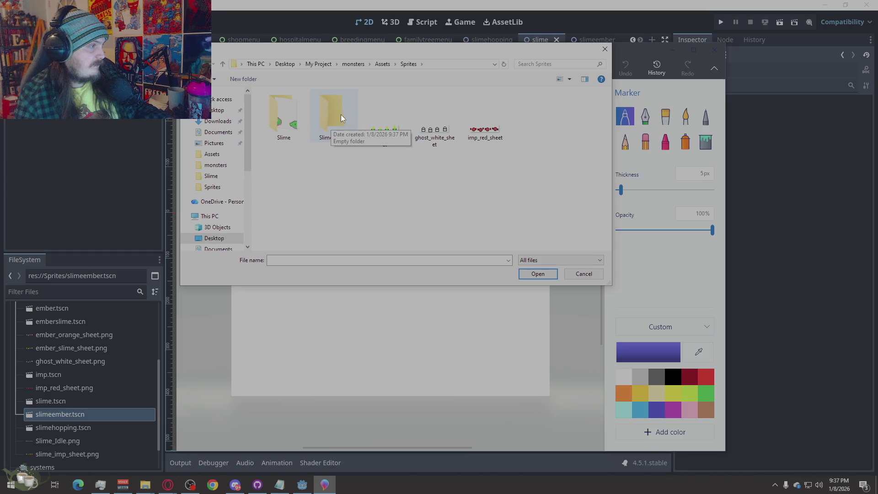
After a detour into the Slime folder, enter Slime.Ember and open the IDLE sprite sheet.
{"action": "double_click", "coordinate": [295, 133]}
{"action": "left_click", "coordinate": [292, 127]}
{"action": "left_click", "coordinate": [407, 63]}
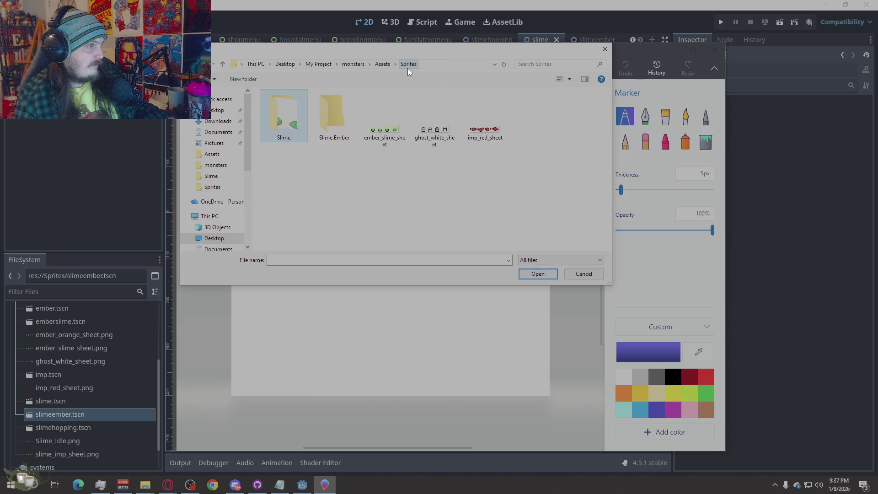
{"action": "double_click", "coordinate": [323, 116]}
{"action": "key", "text": "Down"}
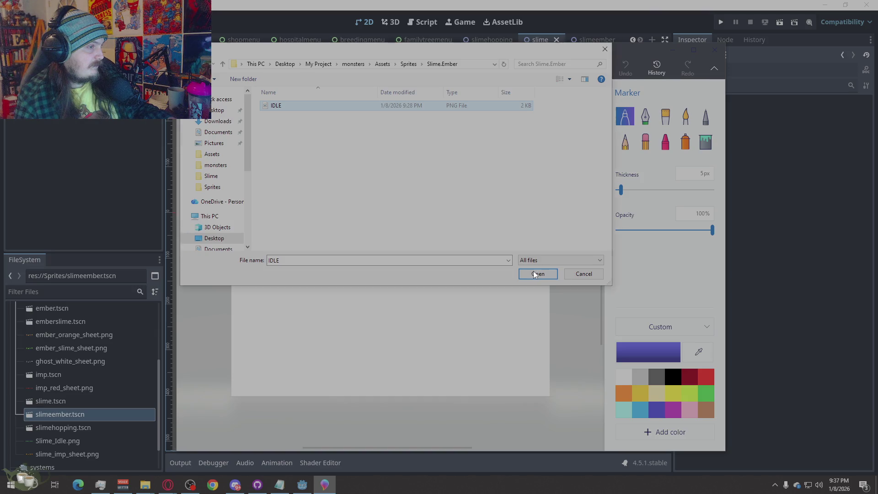
{"action": "double_click", "coordinate": [308, 103]}
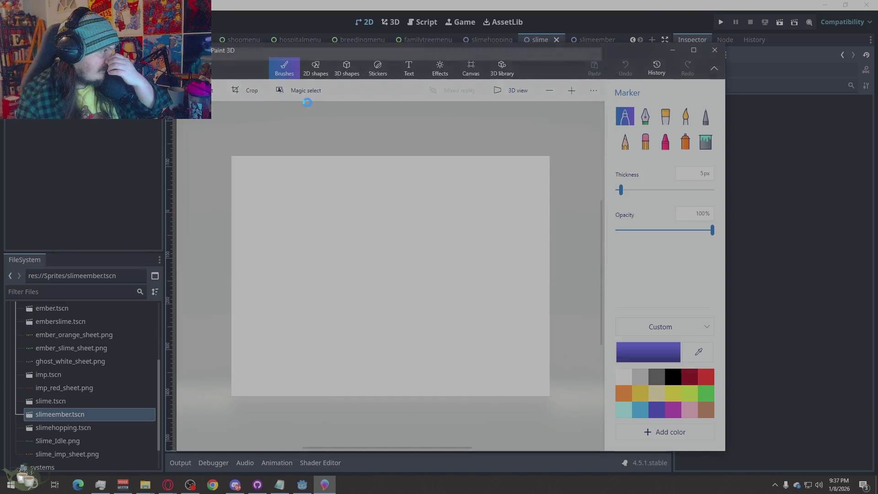
{"action": "scroll", "coordinate": [384, 299], "scroll_direction": "up", "scroll_amount": 2}
{"action": "scroll", "coordinate": [383, 302], "scroll_direction": "up", "scroll_amount": 2}
{"action": "scroll", "coordinate": [382, 304], "scroll_direction": "up", "scroll_amount": 3}
{"action": "scroll", "coordinate": [382, 304], "scroll_direction": "down", "scroll_amount": 2}
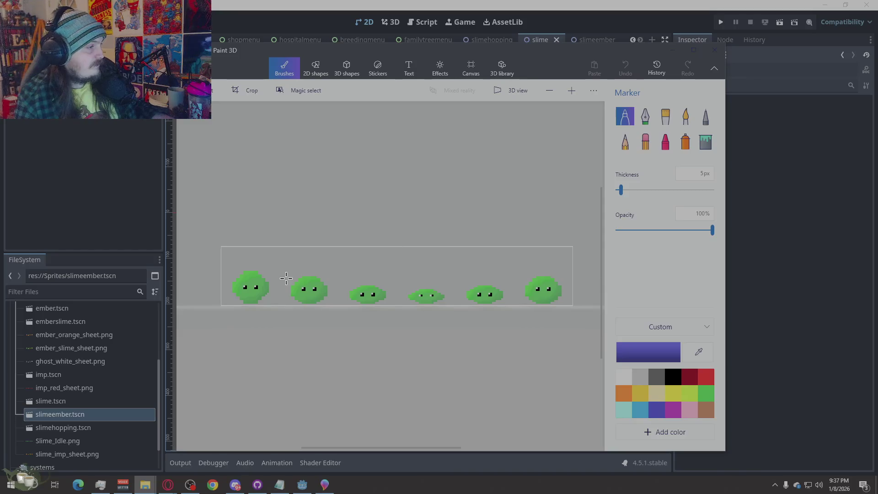
{"action": "scroll", "coordinate": [259, 312], "scroll_direction": "up", "scroll_amount": 2}
{"action": "scroll", "coordinate": [259, 312], "scroll_direction": "up", "scroll_amount": 3}
{"action": "scroll", "coordinate": [258, 313], "scroll_direction": "down", "scroll_amount": 2}
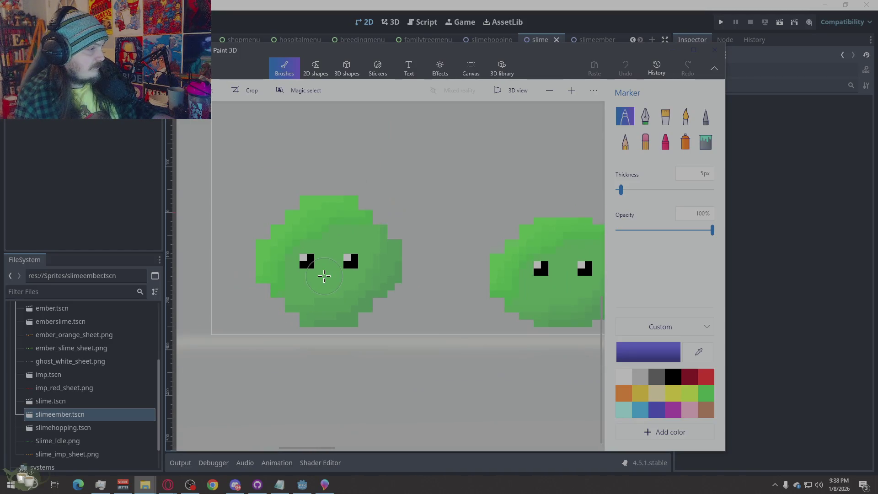
With a gold Pixel pen at 1px thickness, paint gold pixels on the first slime's head.
{"action": "left_click", "coordinate": [638, 394]}
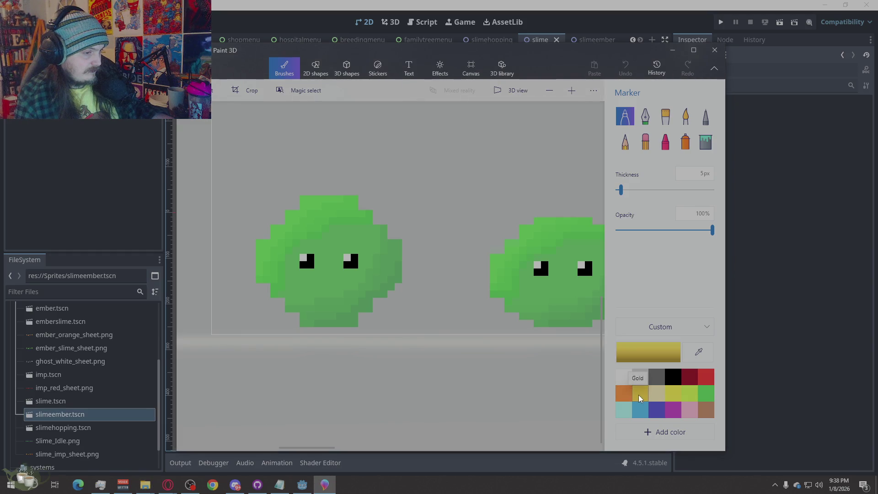
{"action": "left_click", "coordinate": [705, 117]}
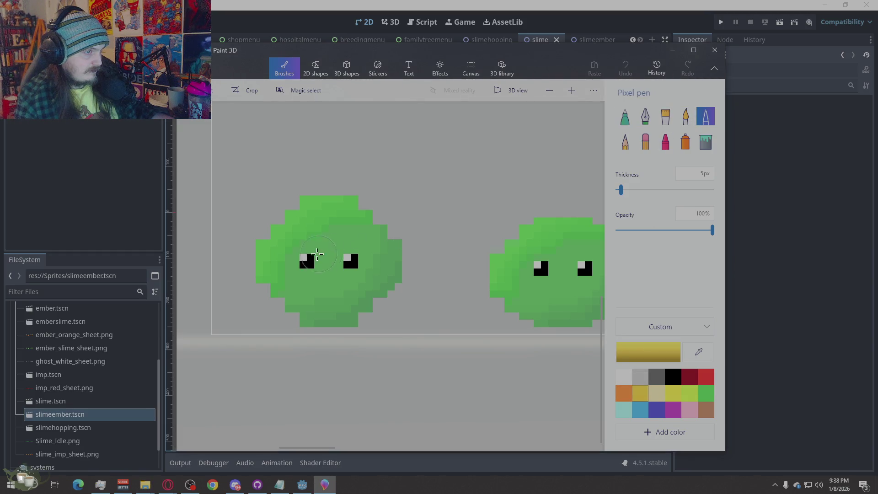
{"action": "left_click_drag", "start_coordinate": [611, 191], "coordinate": [594, 196]}
{"action": "left_click_drag", "start_coordinate": [337, 243], "coordinate": [344, 243]}
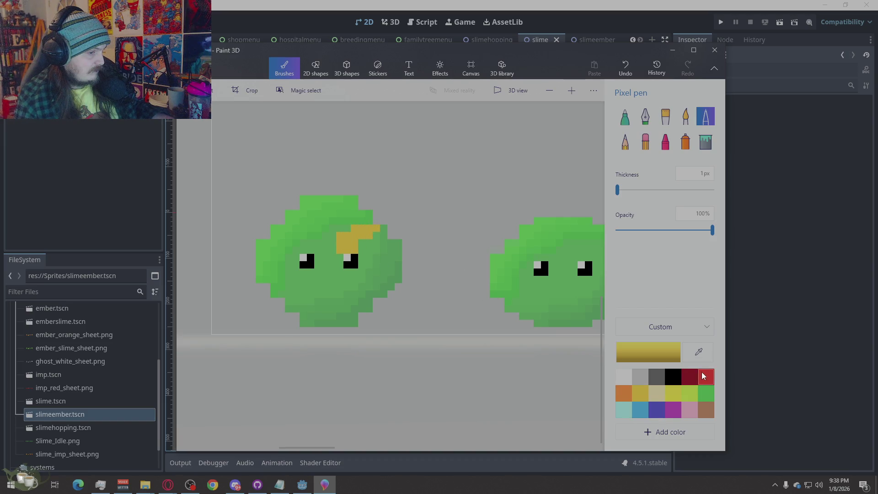
Overpaint the head pixels in red, then orange, then yellow to form the flame.
{"action": "left_click", "coordinate": [702, 376]}
{"action": "left_click_drag", "start_coordinate": [353, 234], "coordinate": [332, 249]}
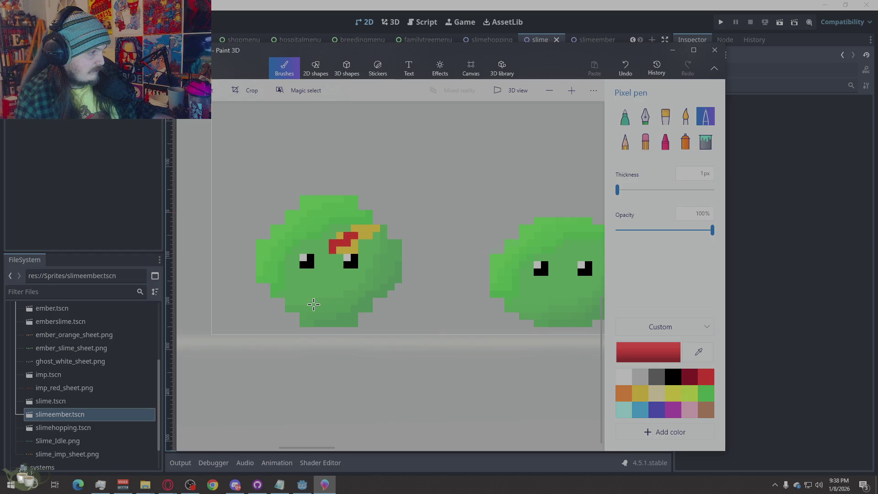
{"action": "left_click", "coordinate": [621, 394]}
{"action": "left_click_drag", "start_coordinate": [343, 236], "coordinate": [346, 247]}
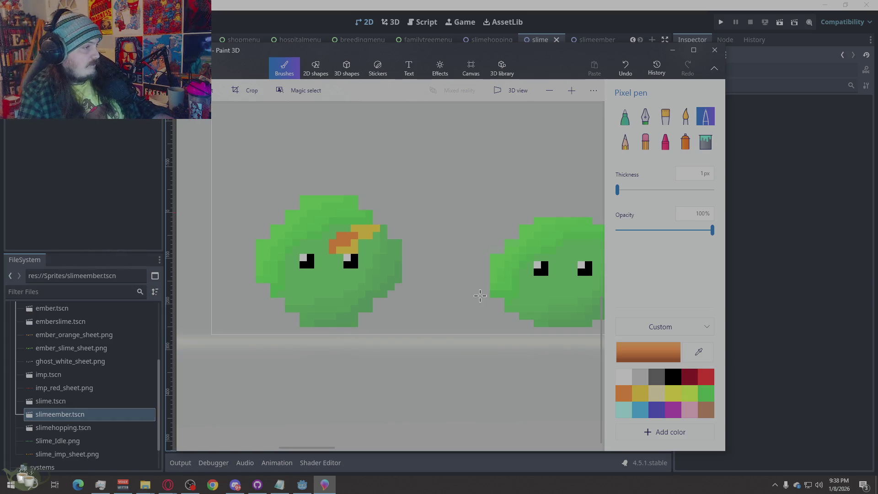
{"action": "left_click", "coordinate": [669, 393]}
{"action": "mouse_move", "coordinate": [356, 233]}
{"action": "left_mouse_down"}
{"action": "mouse_move", "coordinate": [335, 250]}
{"action": "mouse_move", "coordinate": [332, 244]}
{"action": "left_mouse_up"}
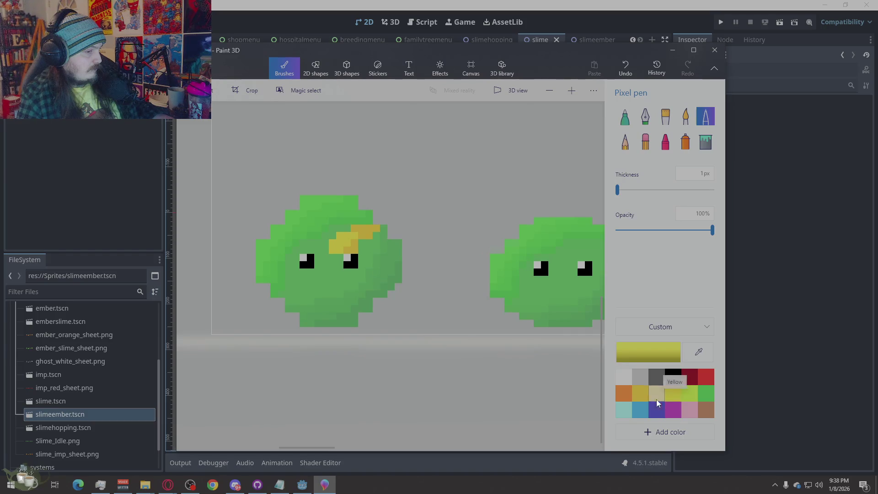
Paint an orange diagonal stroke across the slime's face and sample that orange with the eyedropper.
{"action": "left_click", "coordinate": [631, 398]}
{"action": "mouse_move", "coordinate": [353, 235]}
{"action": "left_mouse_down"}
{"action": "mouse_move", "coordinate": [332, 251]}
{"action": "mouse_move", "coordinate": [363, 249]}
{"action": "mouse_move", "coordinate": [359, 278]}
{"action": "mouse_move", "coordinate": [287, 297]}
{"action": "mouse_move", "coordinate": [297, 253]}
{"action": "mouse_move", "coordinate": [379, 230]}
{"action": "mouse_move", "coordinate": [375, 248]}
{"action": "mouse_move", "coordinate": [358, 236]}
{"action": "mouse_move", "coordinate": [350, 242]}
{"action": "mouse_move", "coordinate": [322, 292]}
{"action": "mouse_move", "coordinate": [299, 294]}
{"action": "mouse_move", "coordinate": [298, 269]}
{"action": "mouse_move", "coordinate": [329, 283]}
{"action": "mouse_move", "coordinate": [302, 274]}
{"action": "mouse_move", "coordinate": [321, 256]}
{"action": "mouse_move", "coordinate": [318, 265]}
{"action": "left_mouse_up"}
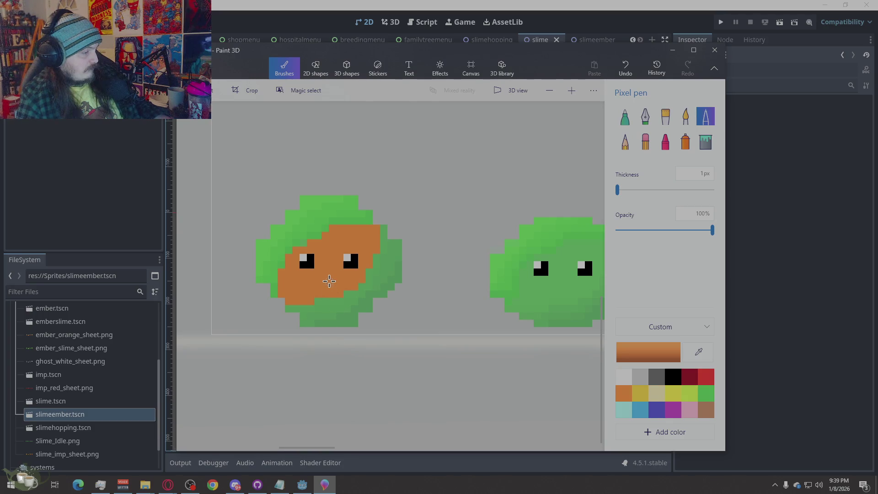
{"action": "key", "text": "alt"}
{"action": "left_click", "coordinate": [327, 261]}
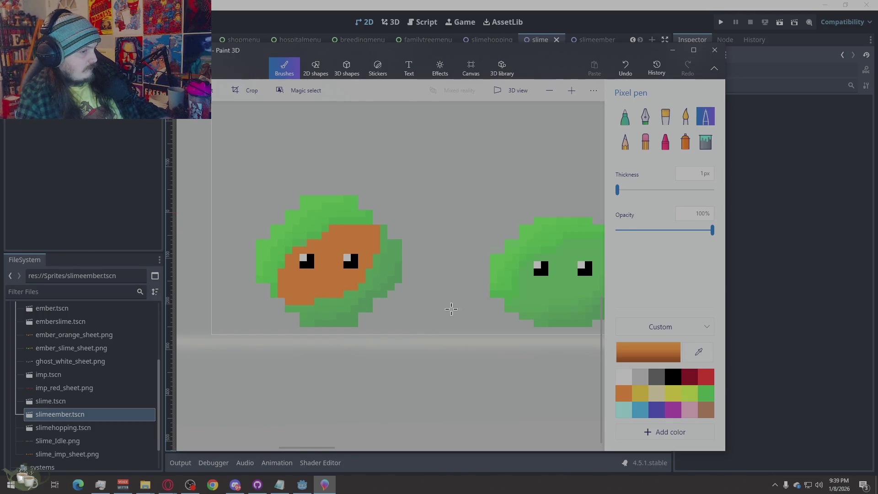
In Edit color, raise the sampled orange's green value to 135 and confirm the lighter tone.
{"action": "left_click", "coordinate": [649, 351]}
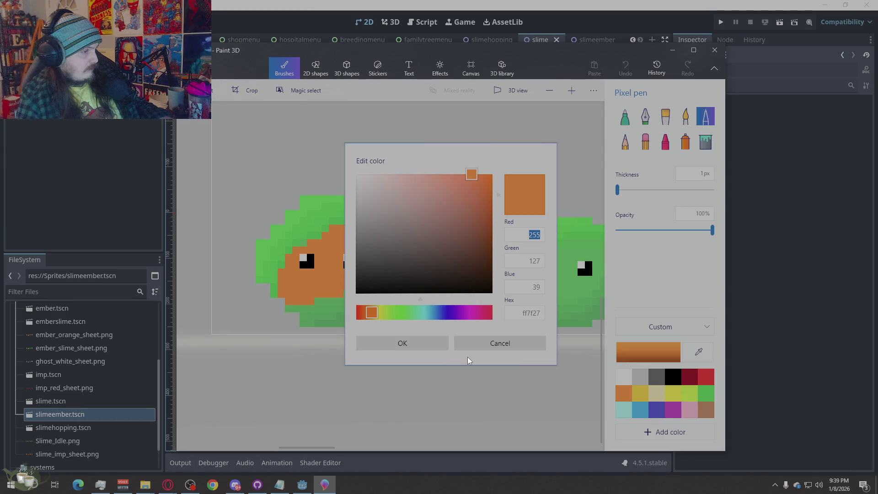
{"action": "left_click", "coordinate": [526, 262]}
{"action": "type", "text": "135"}
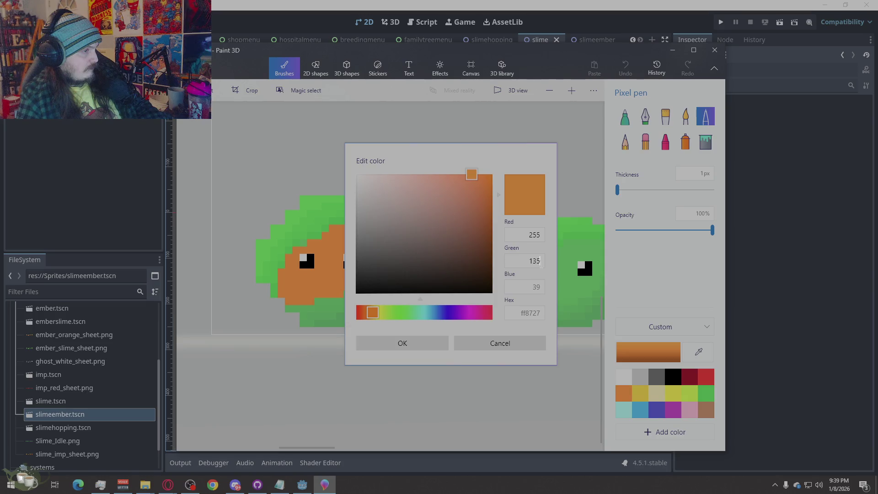
{"action": "left_click", "coordinate": [536, 286]}
{"action": "left_click", "coordinate": [417, 342]}
Paint orange over the green at the slime's upper-left, top edge and lower-left.
{"action": "left_click_drag", "start_coordinate": [316, 240], "coordinate": [323, 228]}
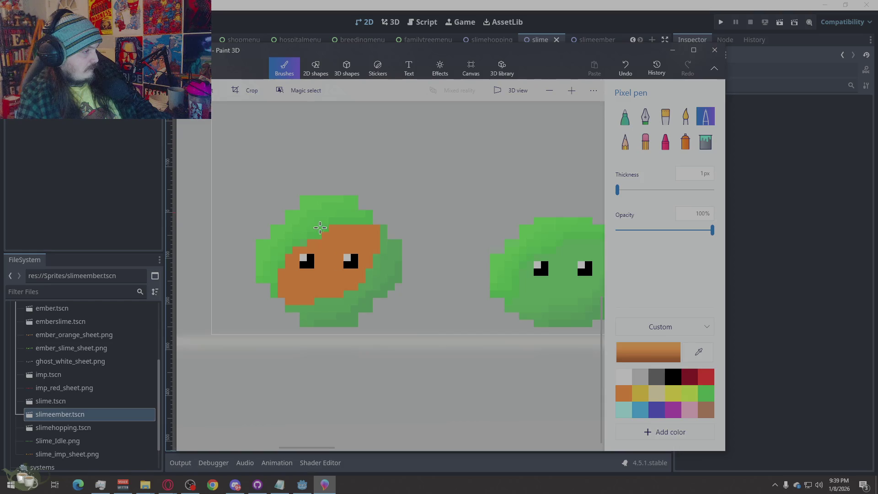
{"action": "scroll", "coordinate": [359, 251], "scroll_direction": "up", "scroll_amount": 5}
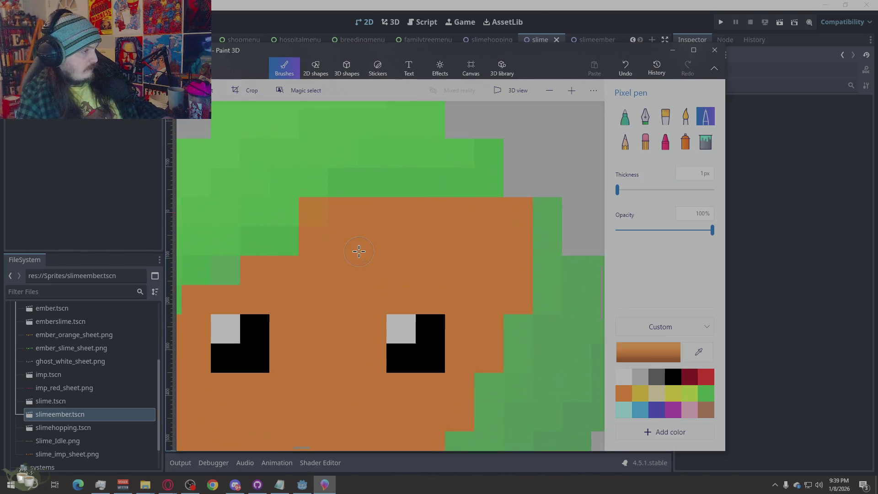
{"action": "scroll", "coordinate": [391, 231], "scroll_direction": "down", "scroll_amount": 3}
{"action": "left_click_drag", "start_coordinate": [354, 218], "coordinate": [428, 207]}
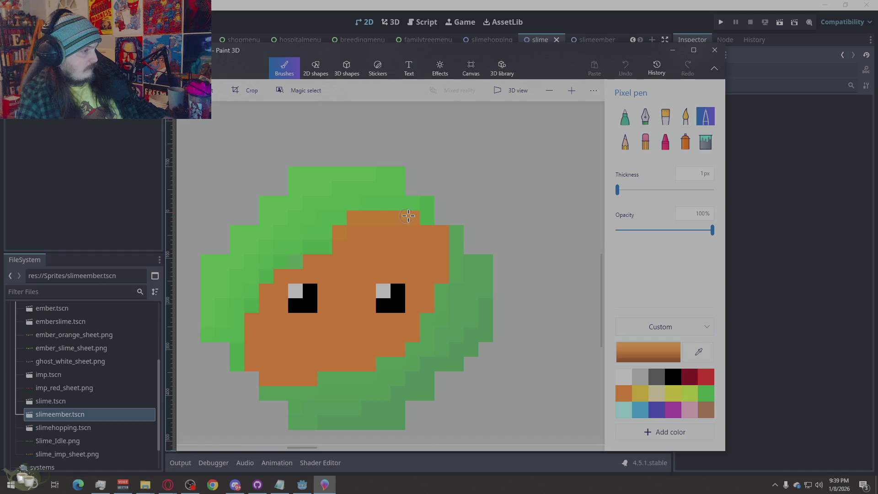
{"action": "left_click_drag", "start_coordinate": [328, 241], "coordinate": [263, 277]}
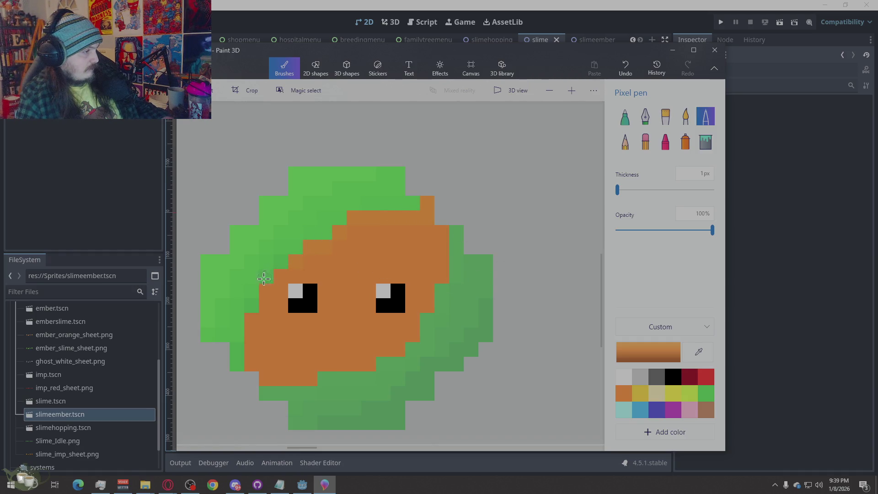
{"action": "left_click_drag", "start_coordinate": [238, 347], "coordinate": [233, 363]}
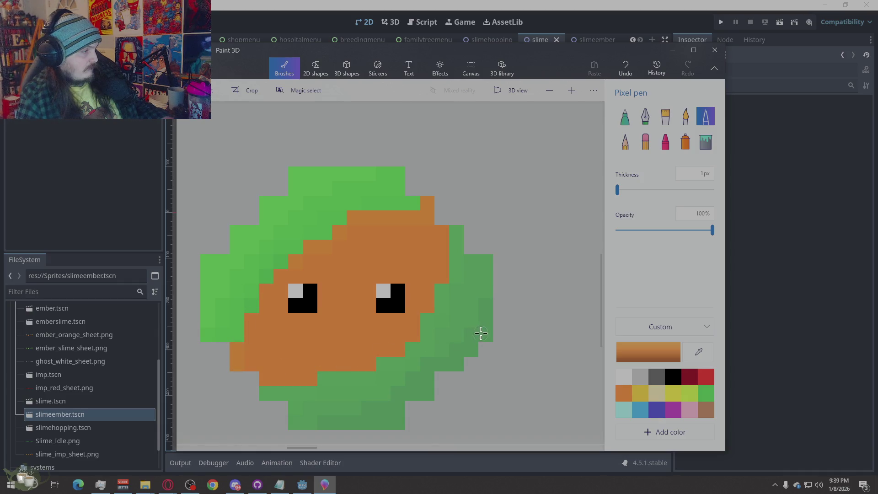
{"action": "mouse_move", "coordinate": [350, 218]}
{"action": "left_mouse_down"}
{"action": "mouse_move", "coordinate": [291, 248]}
{"action": "mouse_move", "coordinate": [237, 337]}
{"action": "left_mouse_up"}
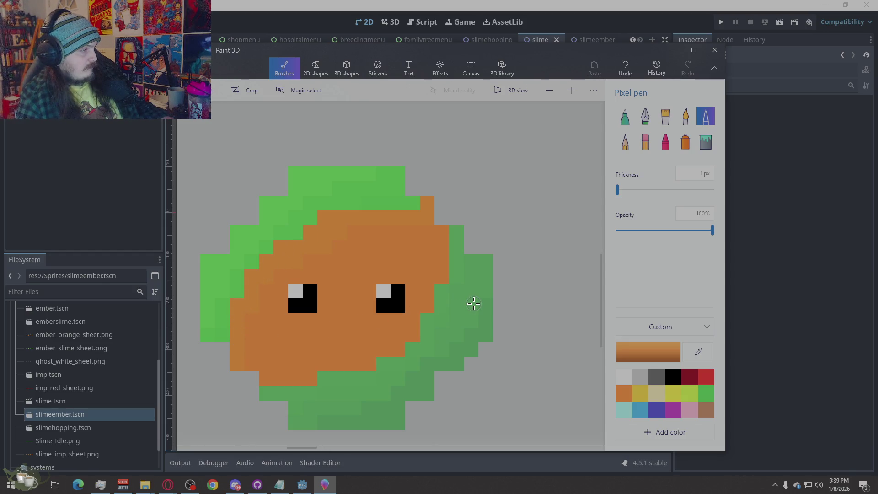
{"action": "mouse_move", "coordinate": [412, 203]}
{"action": "left_mouse_down"}
{"action": "mouse_move", "coordinate": [353, 206]}
{"action": "mouse_move", "coordinate": [317, 177]}
{"action": "mouse_move", "coordinate": [244, 269]}
{"action": "mouse_move", "coordinate": [219, 329]}
{"action": "mouse_move", "coordinate": [210, 308]}
{"action": "mouse_move", "coordinate": [209, 261]}
{"action": "mouse_move", "coordinate": [225, 288]}
{"action": "left_mouse_up"}
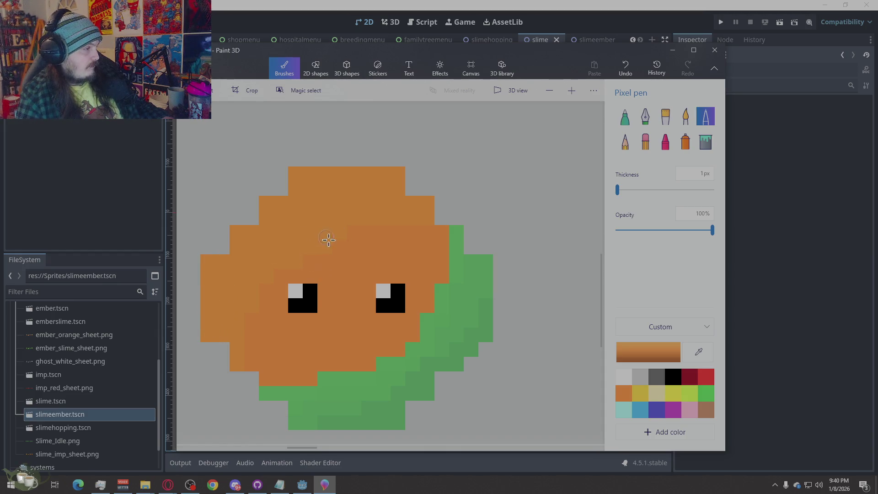
Lighten the pen orange and shade the slime's top and left edges, undoing a stray pixel.
{"action": "left_click", "coordinate": [641, 352]}
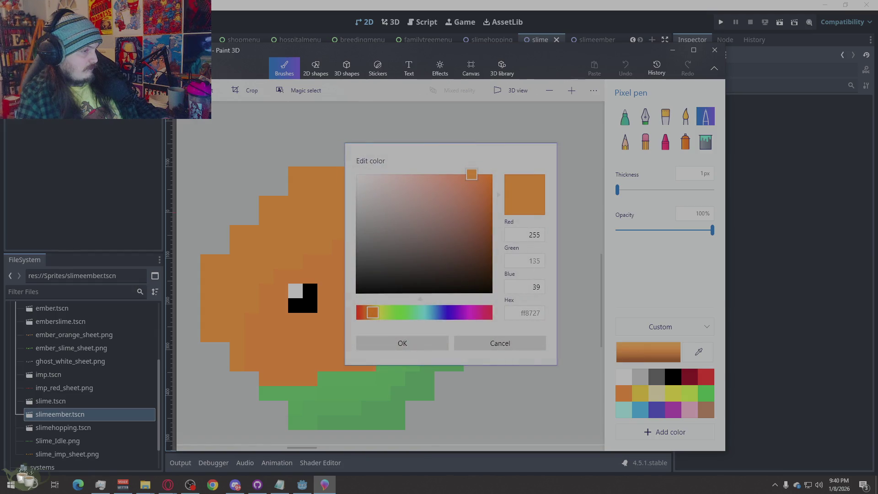
{"action": "type", "text": "14"}
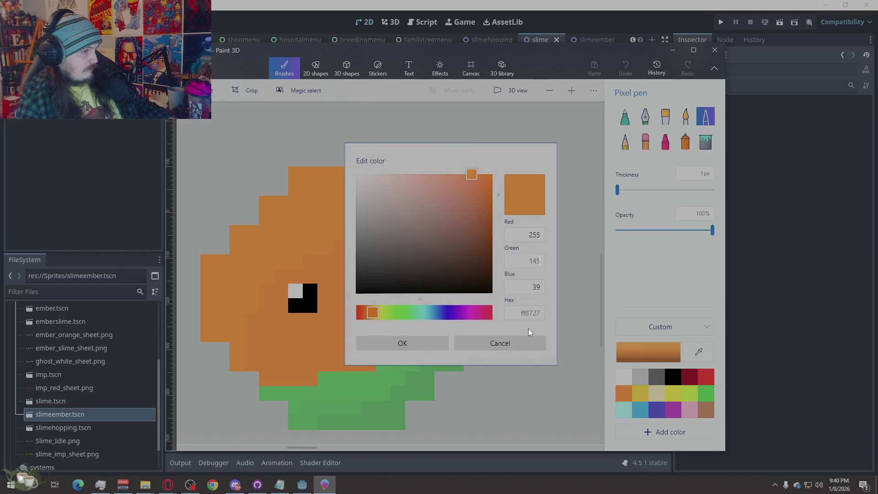
{"action": "left_click", "coordinate": [418, 343]}
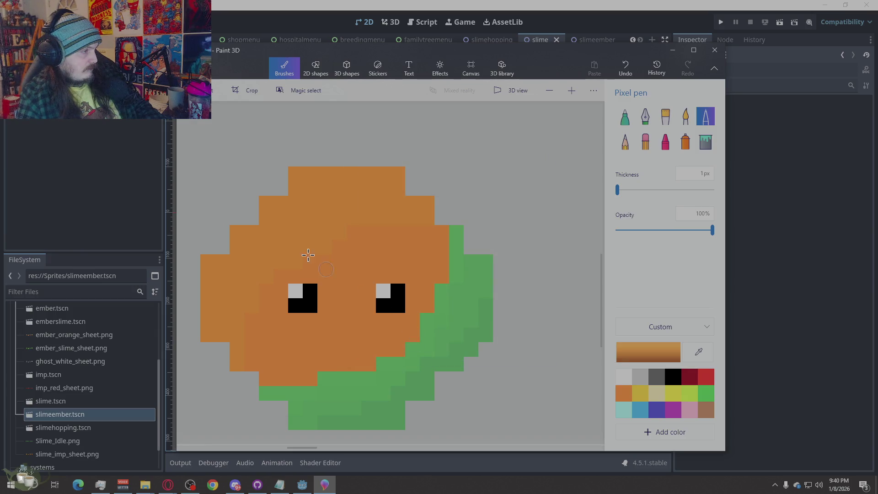
{"action": "mouse_move", "coordinate": [408, 204]}
{"action": "left_mouse_down"}
{"action": "mouse_move", "coordinate": [392, 202]}
{"action": "mouse_move", "coordinate": [422, 207]}
{"action": "left_mouse_up"}
{"action": "left_click", "coordinate": [390, 204]}
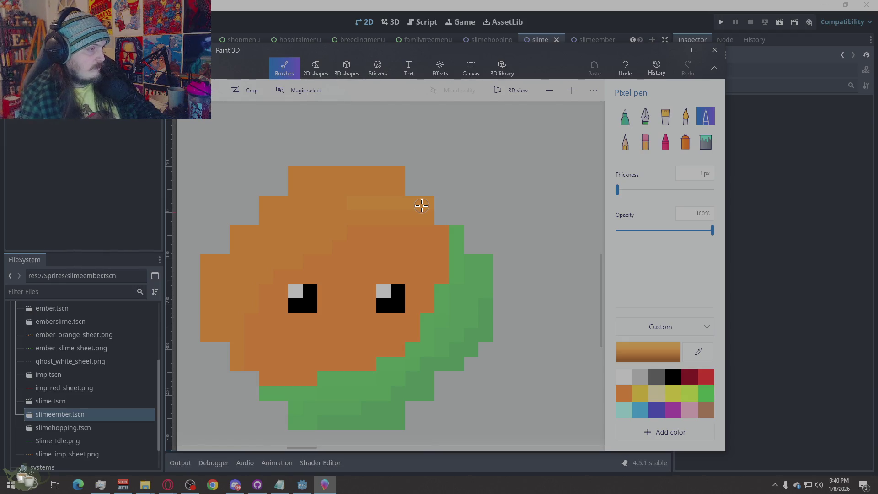
{"action": "left_click", "coordinate": [412, 174]}
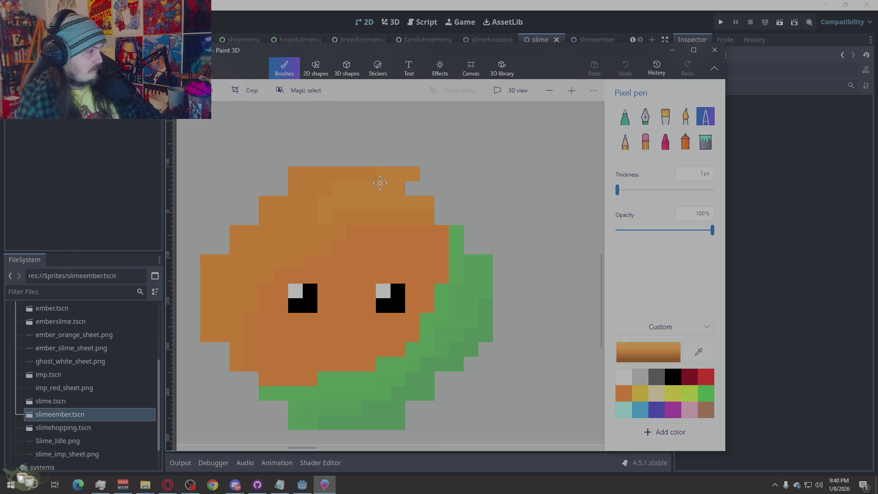
{"action": "key", "text": "ctrl+z"}
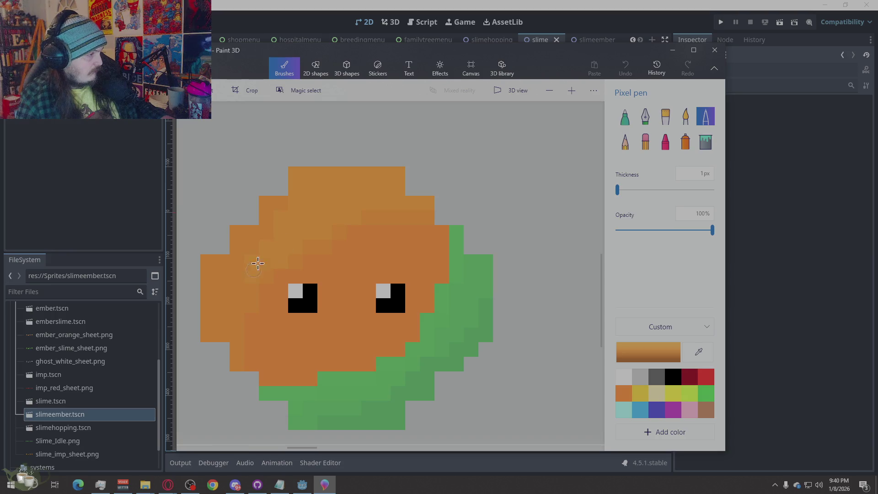
{"action": "left_click_drag", "start_coordinate": [225, 318], "coordinate": [215, 285]}
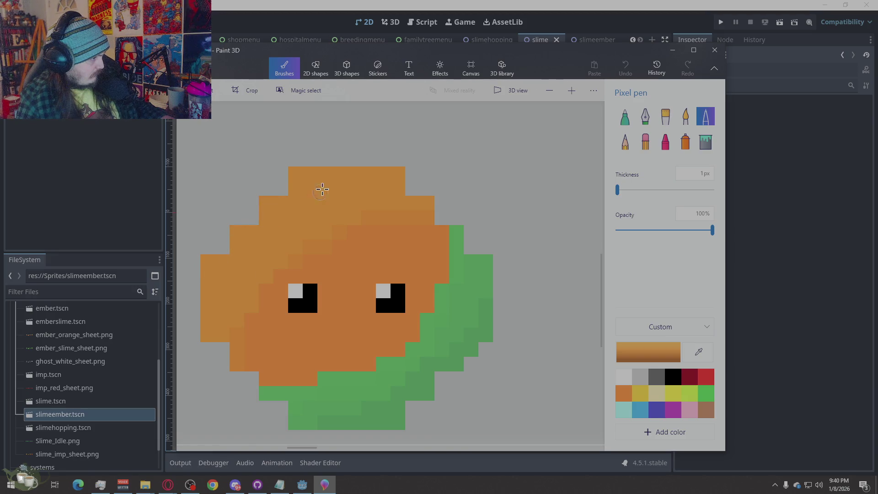
{"action": "left_click_drag", "start_coordinate": [227, 267], "coordinate": [291, 329]}
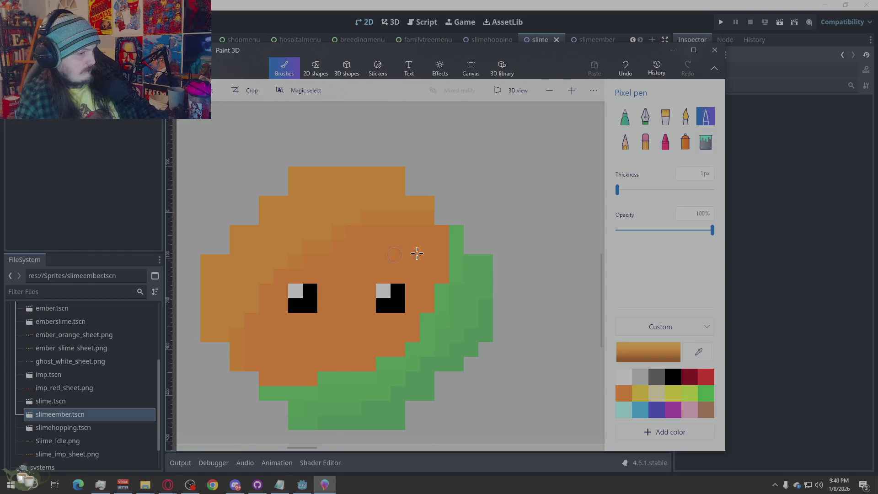
Lighten the orange twice more and shade the left column and top row with each tone.
{"action": "left_click", "coordinate": [650, 354]}
{"action": "key", "text": "BackSpace"}
{"action": "key", "text": "BackSpace"}
{"action": "type", "text": "55"}
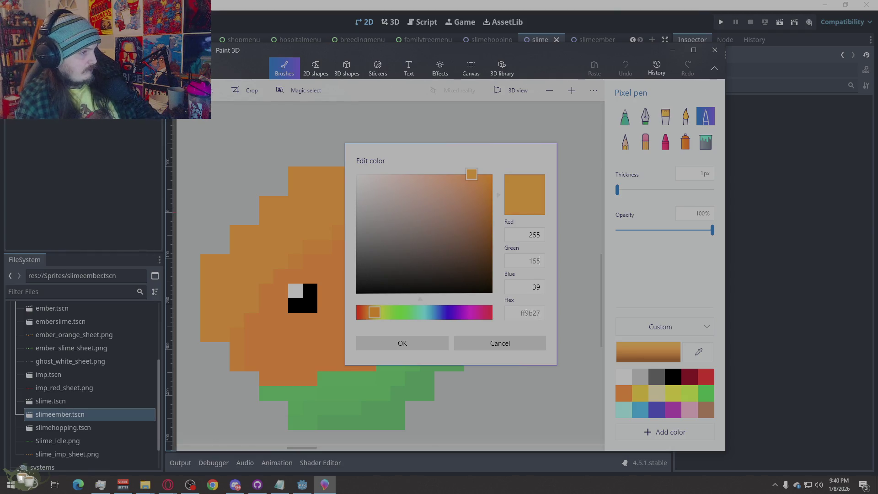
{"action": "left_click", "coordinate": [412, 343]}
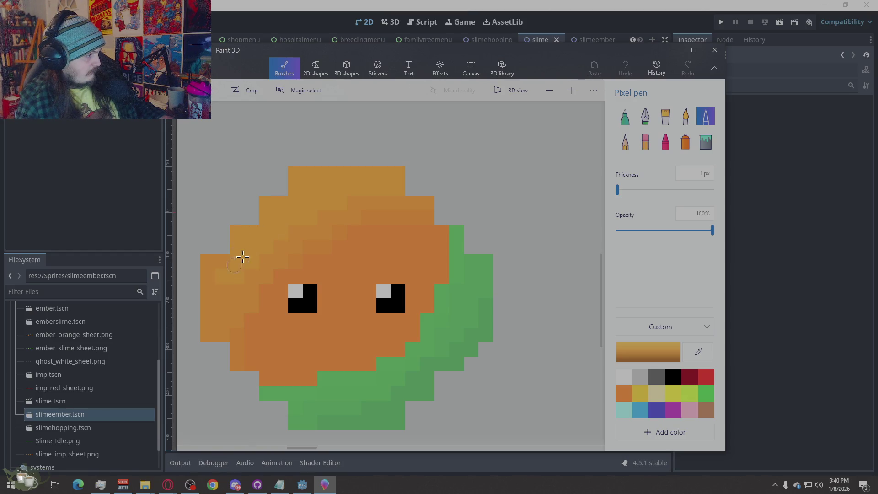
{"action": "mouse_move", "coordinate": [239, 269]}
{"action": "left_mouse_down"}
{"action": "mouse_move", "coordinate": [212, 330]}
{"action": "mouse_move", "coordinate": [222, 269]}
{"action": "left_mouse_up"}
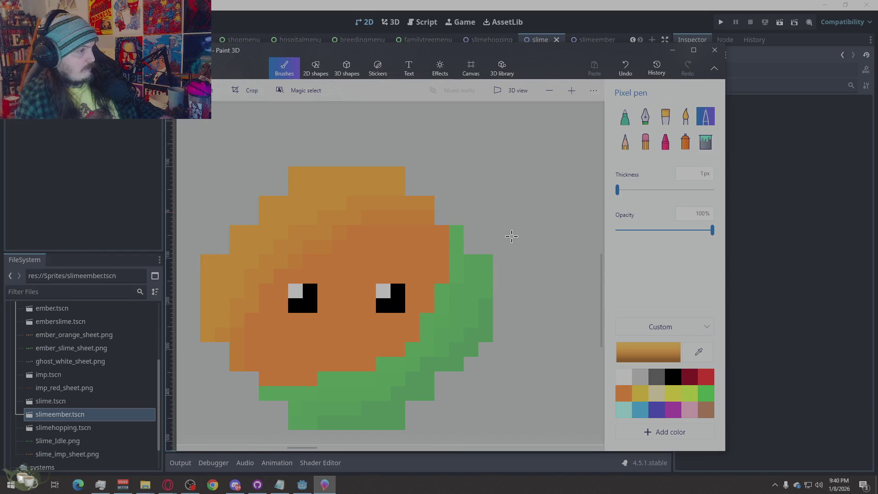
{"action": "left_click", "coordinate": [660, 348]}
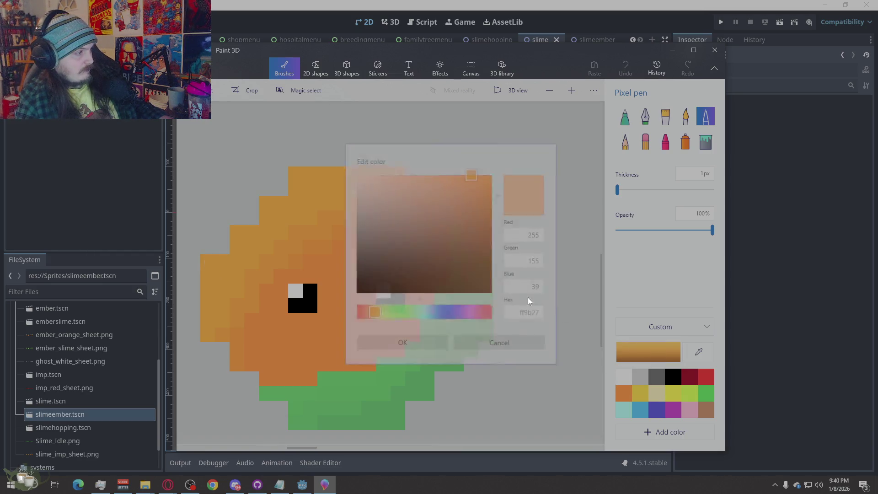
{"action": "double_click", "coordinate": [535, 261]}
{"action": "type", "text": "1"}
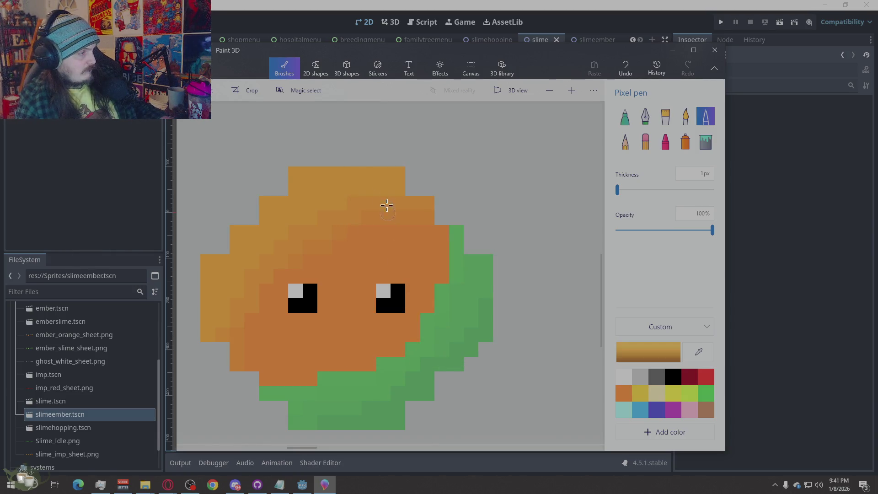
{"action": "left_click_drag", "start_coordinate": [390, 175], "coordinate": [353, 173]}
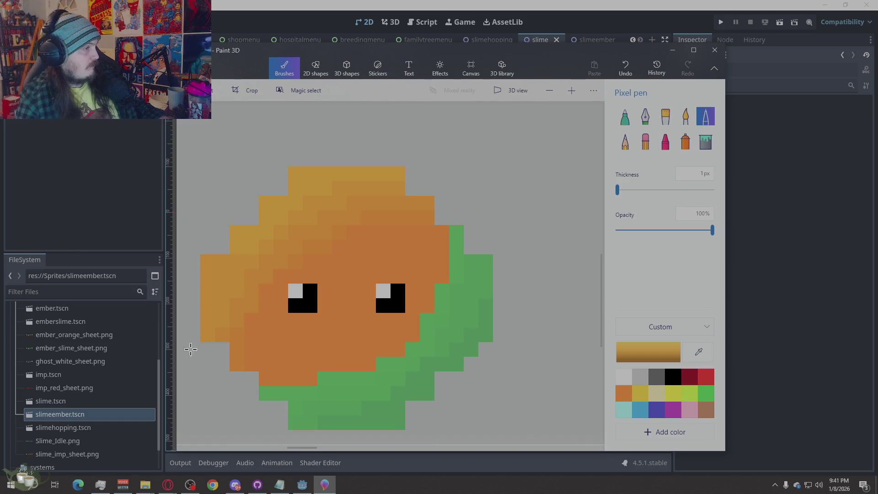
{"action": "mouse_move", "coordinate": [239, 258]}
{"action": "left_mouse_down"}
{"action": "mouse_move", "coordinate": [208, 321]}
{"action": "mouse_move", "coordinate": [217, 286]}
{"action": "left_mouse_up"}
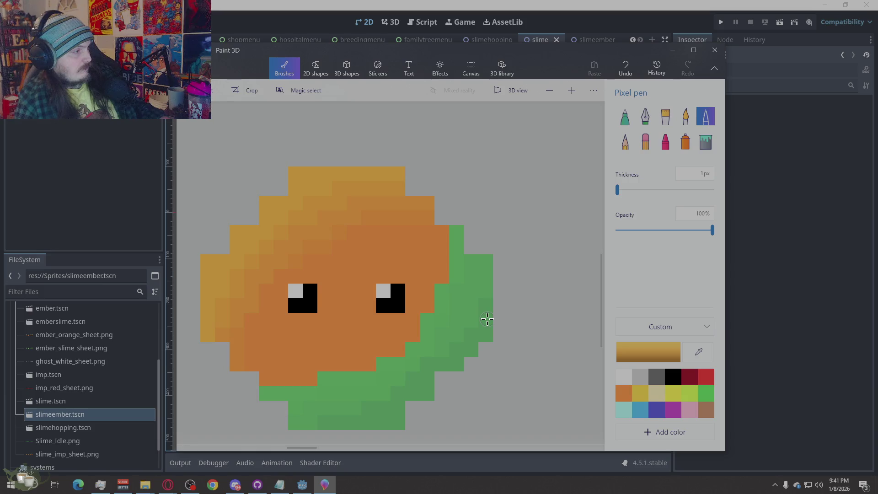
Make the pen colour yellower via its green value and dab it onto the top edge.
{"action": "left_click", "coordinate": [648, 351]}
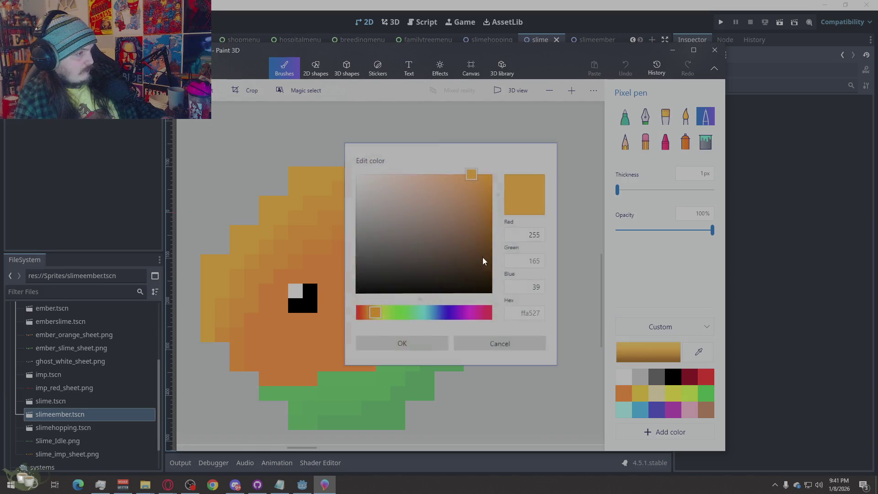
{"action": "double_click", "coordinate": [533, 260]}
{"action": "left_click", "coordinate": [537, 235]}
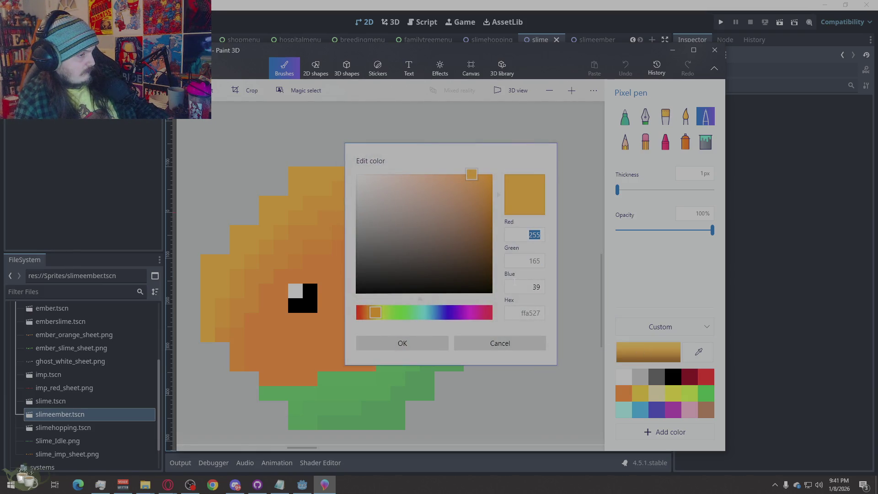
{"action": "key", "text": "Tab"}
{"action": "type", "text": "1"}
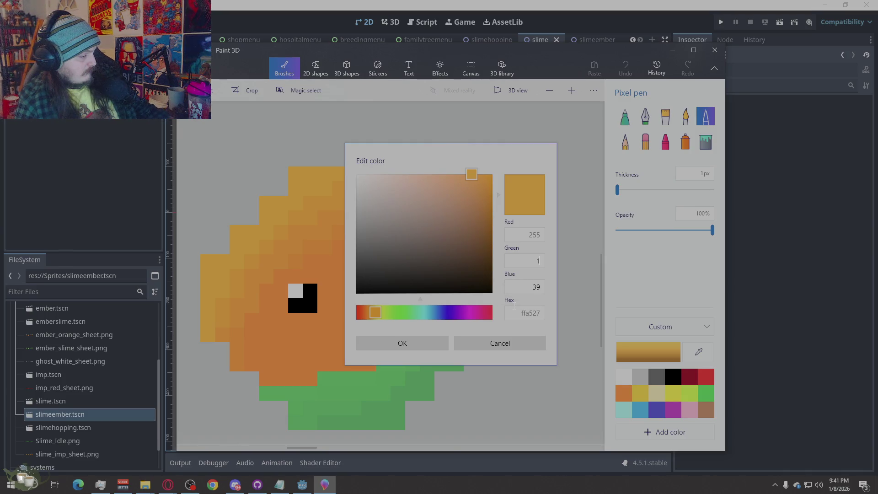
{"action": "left_click", "coordinate": [402, 343]}
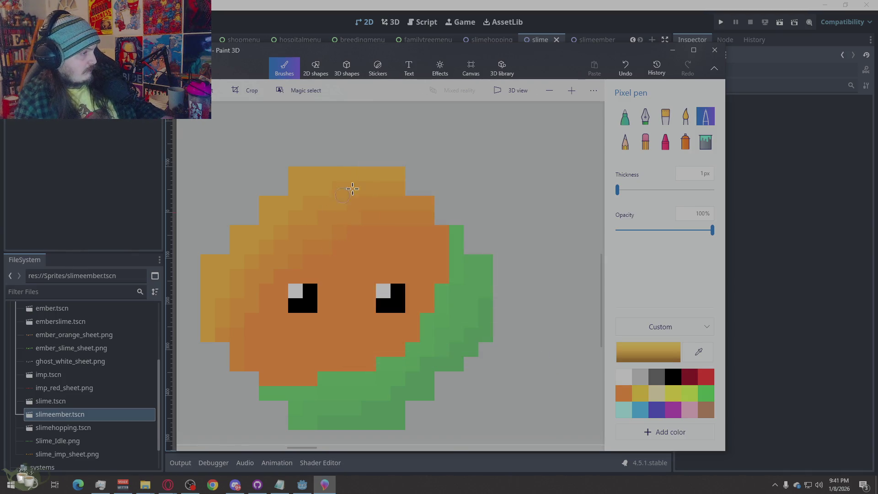
{"action": "key", "text": "ctrl+z"}
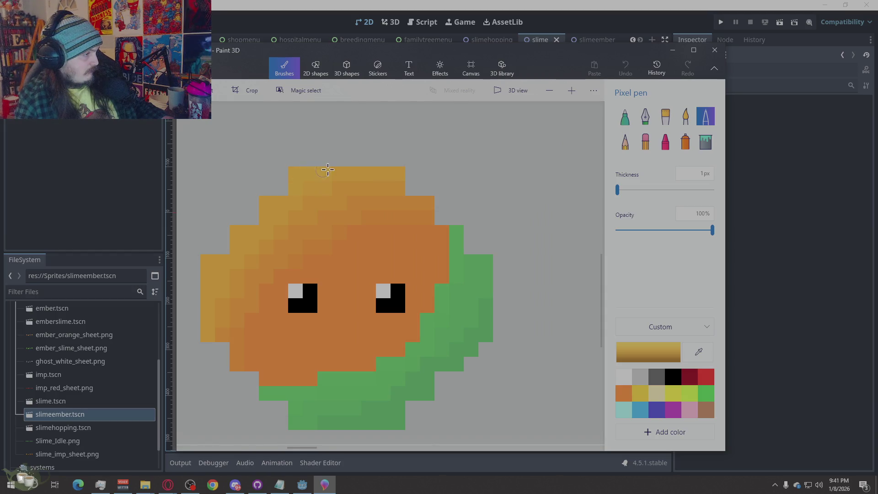
{"action": "left_click", "coordinate": [251, 232]}
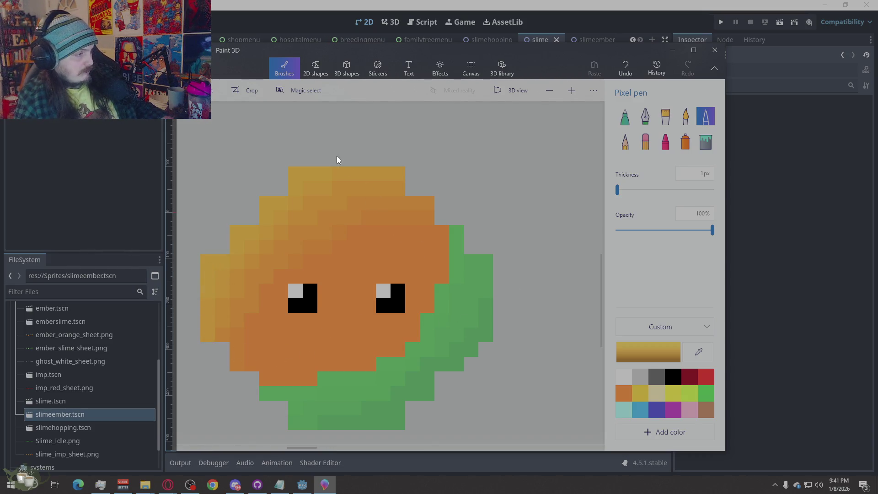
{"action": "scroll", "coordinate": [414, 327], "scroll_direction": "down", "scroll_amount": 4}
{"action": "scroll", "coordinate": [370, 359], "scroll_direction": "up", "scroll_amount": 2}
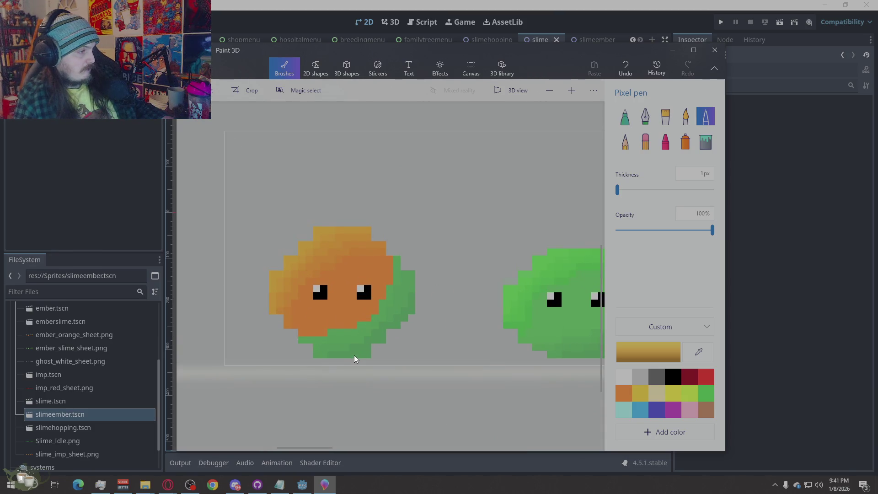
Eyedrop the slime's body orange and adjust its blue value in Edit color.
{"action": "key", "text": "alt"}
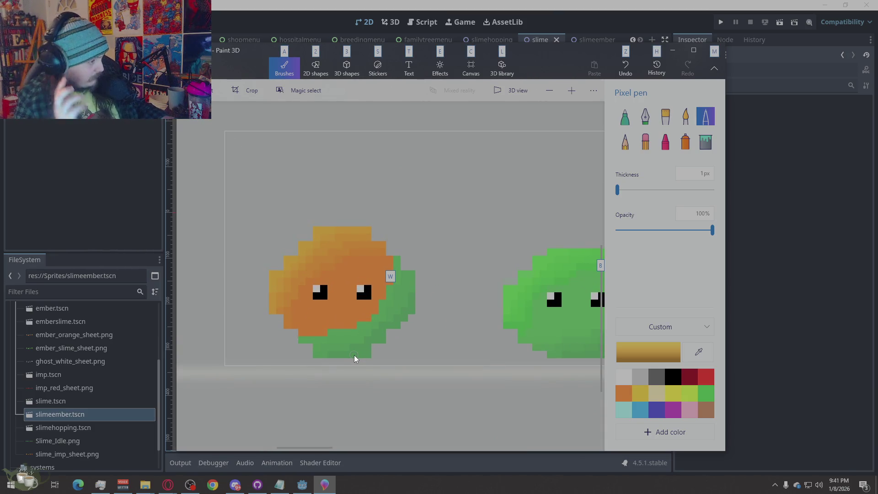
{"action": "scroll", "coordinate": [402, 333], "scroll_direction": "up", "scroll_amount": 2}
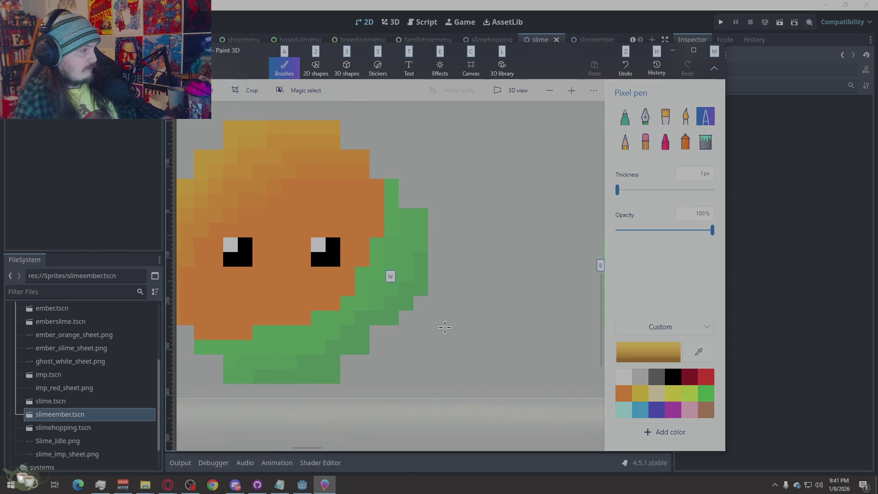
{"action": "scroll", "coordinate": [444, 327], "scroll_direction": "down", "scroll_amount": 2}
{"action": "scroll", "coordinate": [390, 364], "scroll_direction": "up", "scroll_amount": 2}
{"action": "scroll", "coordinate": [390, 365], "scroll_direction": "down", "scroll_amount": 2}
{"action": "scroll", "coordinate": [406, 354], "scroll_direction": "up", "scroll_amount": 2}
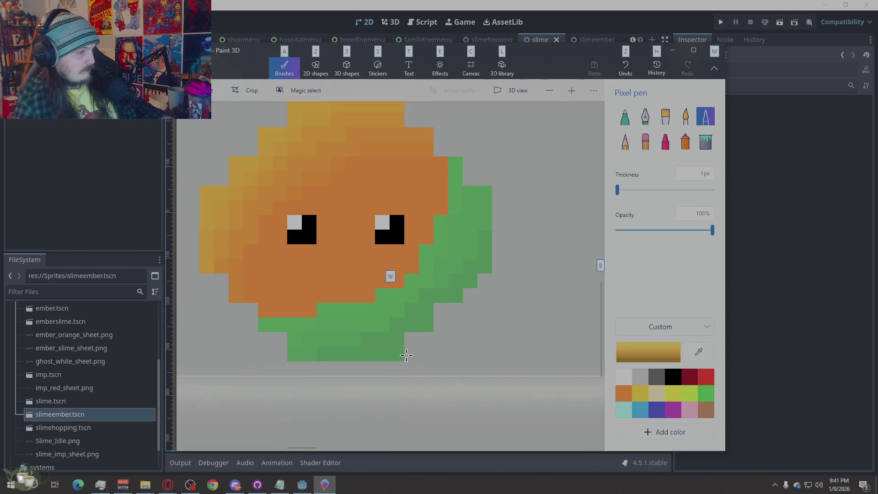
{"action": "key", "text": "alt"}
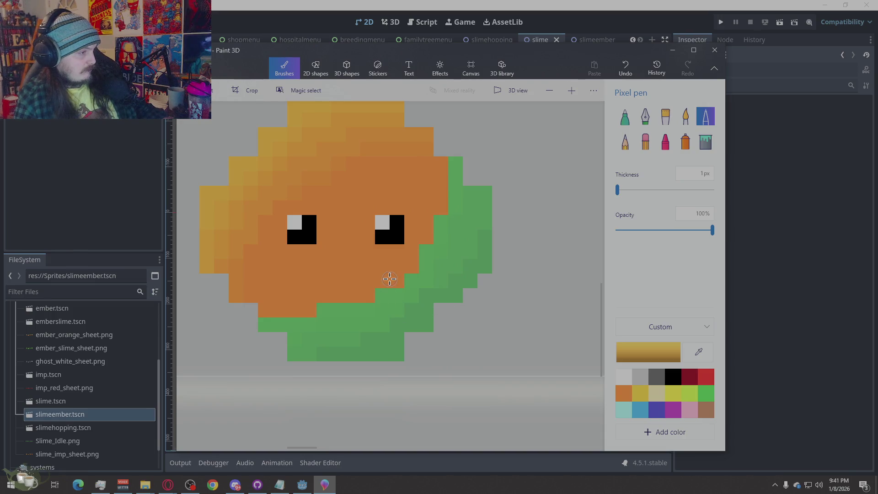
{"action": "left_click", "coordinate": [389, 277]}
{"action": "left_click", "coordinate": [699, 352]}
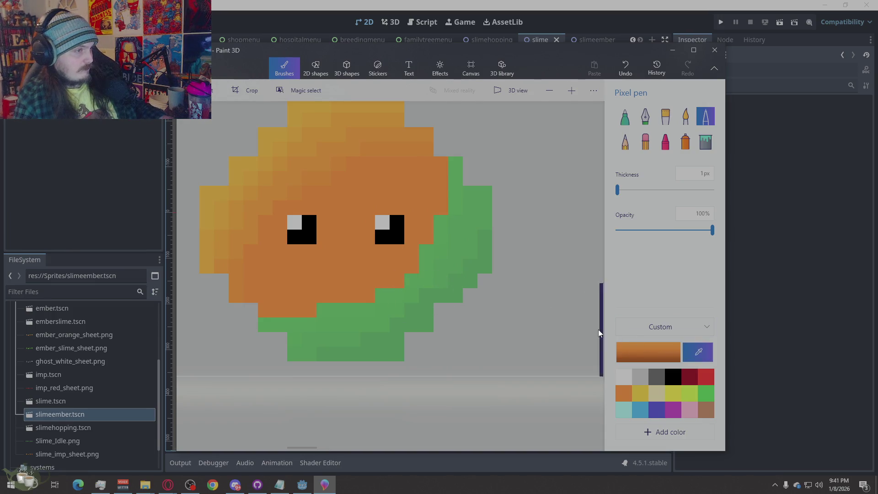
{"action": "left_click", "coordinate": [648, 352]}
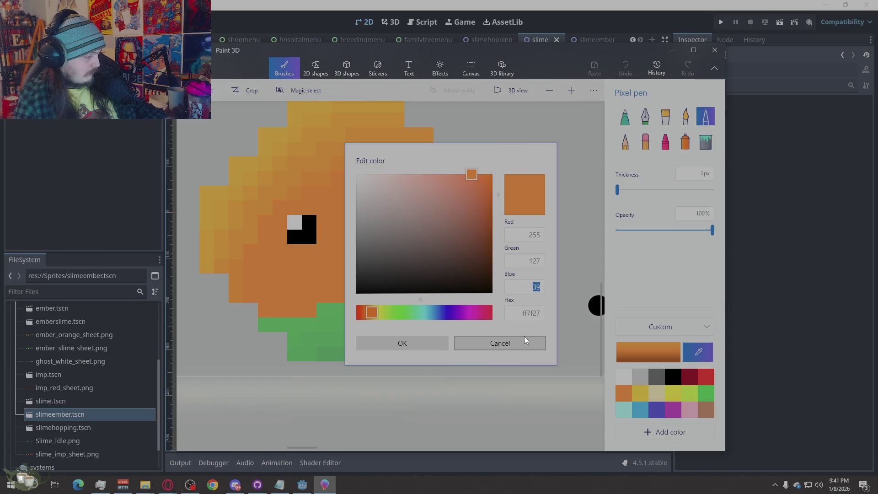
{"action": "left_click", "coordinate": [430, 343]}
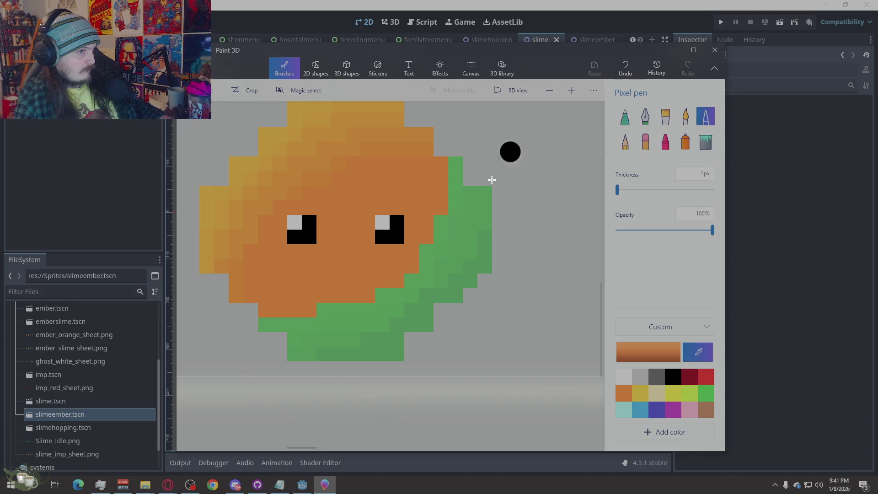
{"action": "left_click", "coordinate": [456, 170]}
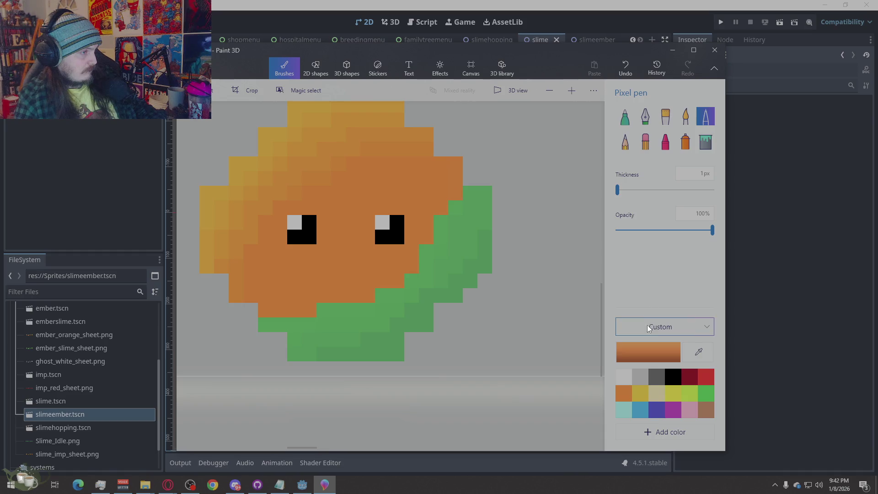
Tweak the orange once more and recolour green pixels along the right and lower edges with it.
{"action": "left_click", "coordinate": [631, 347]}
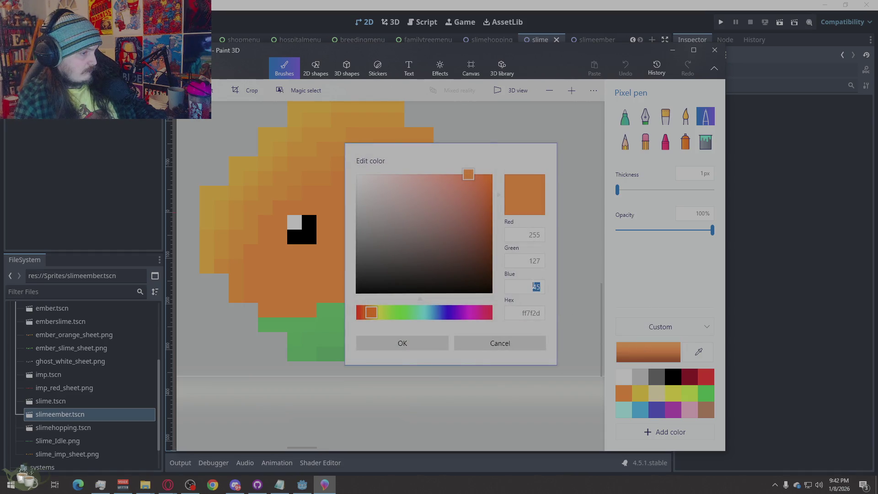
{"action": "left_click", "coordinate": [442, 343]}
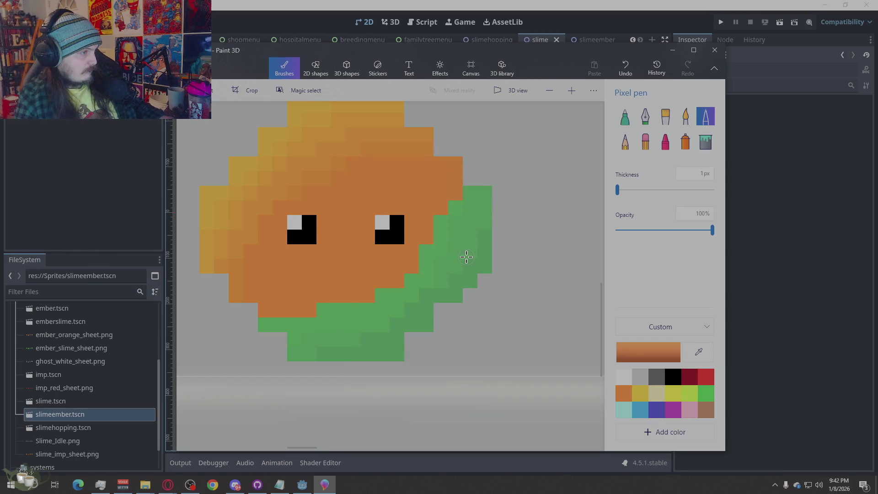
{"action": "left_click_drag", "start_coordinate": [460, 174], "coordinate": [455, 197]}
{"action": "mouse_move", "coordinate": [452, 230]}
{"action": "left_mouse_down"}
{"action": "mouse_move", "coordinate": [447, 223]}
{"action": "mouse_move", "coordinate": [471, 260]}
{"action": "left_mouse_up"}
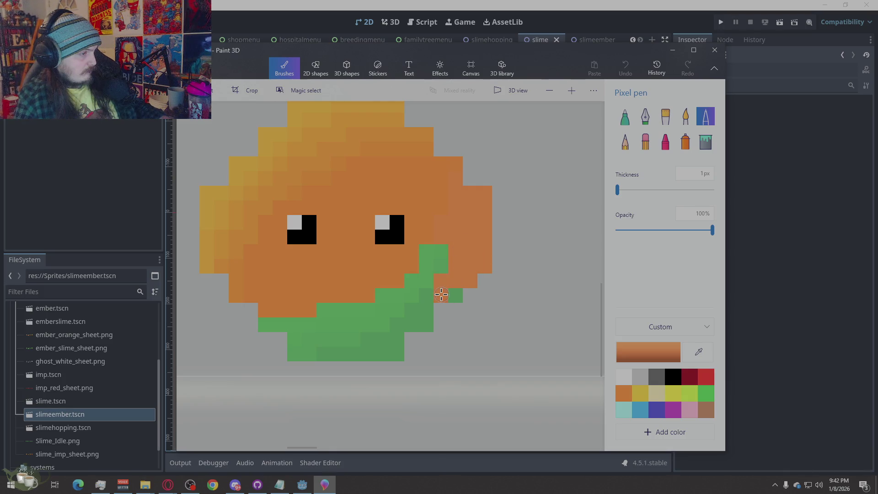
{"action": "left_click_drag", "start_coordinate": [423, 307], "coordinate": [412, 291]}
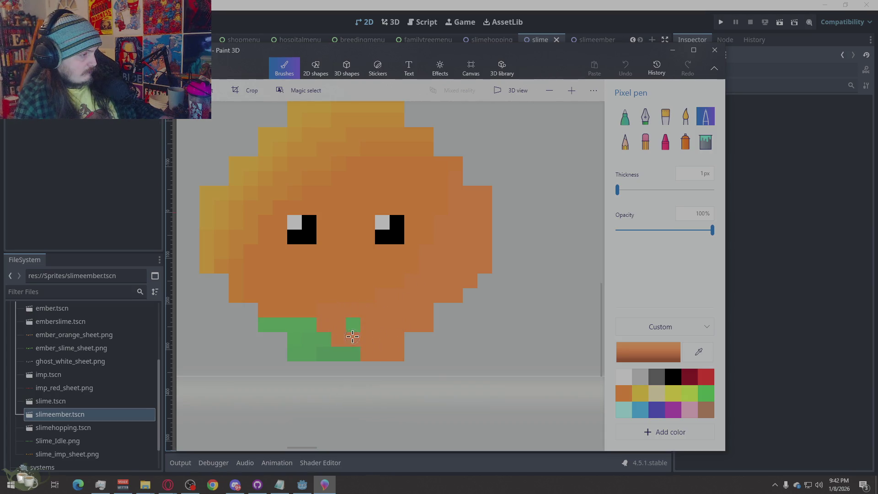
{"action": "left_click", "coordinate": [300, 335]}
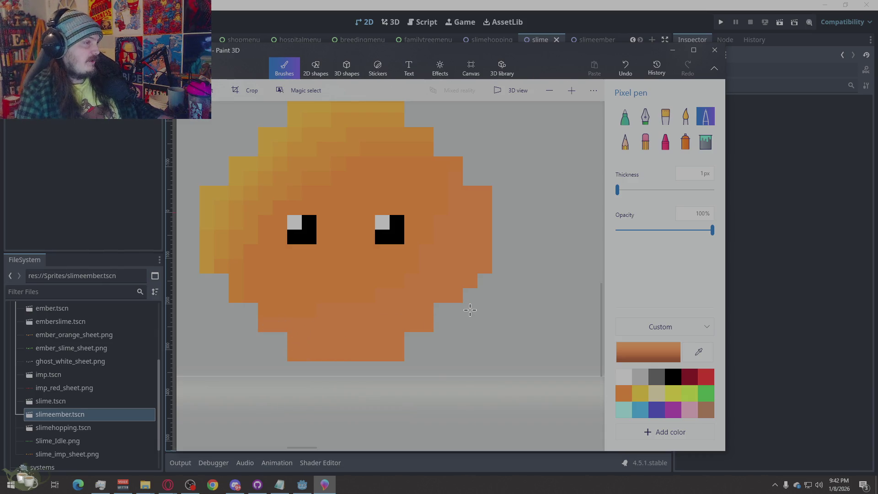
Review the pen colour, undo the lower-right fill and repaint a column of green pixels orange.
{"action": "left_click", "coordinate": [654, 347]}
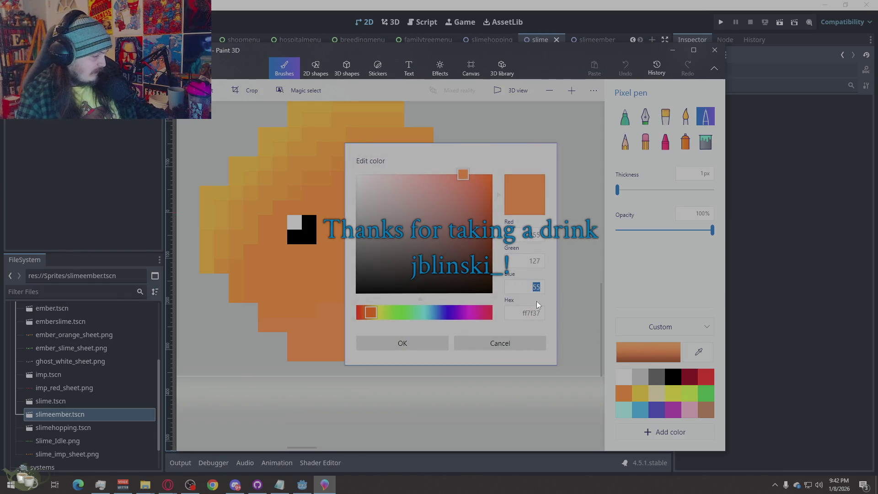
{"action": "left_click", "coordinate": [413, 343]}
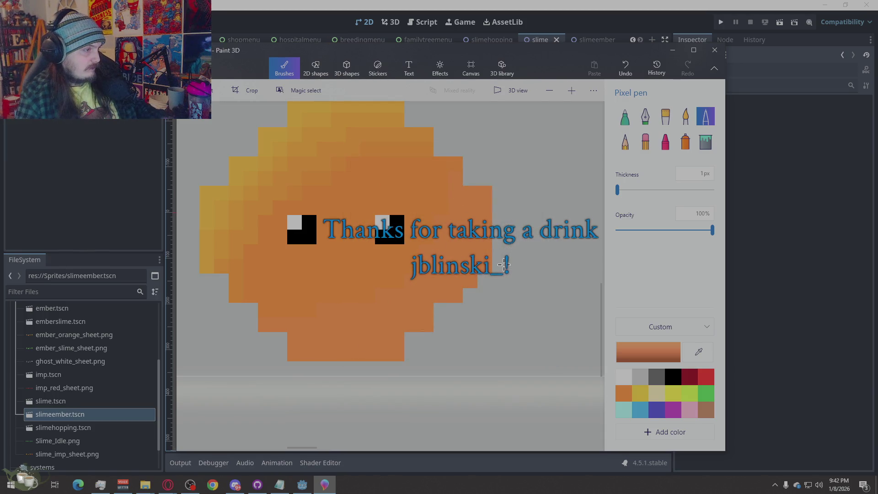
{"action": "key", "text": "ctrl+z"}
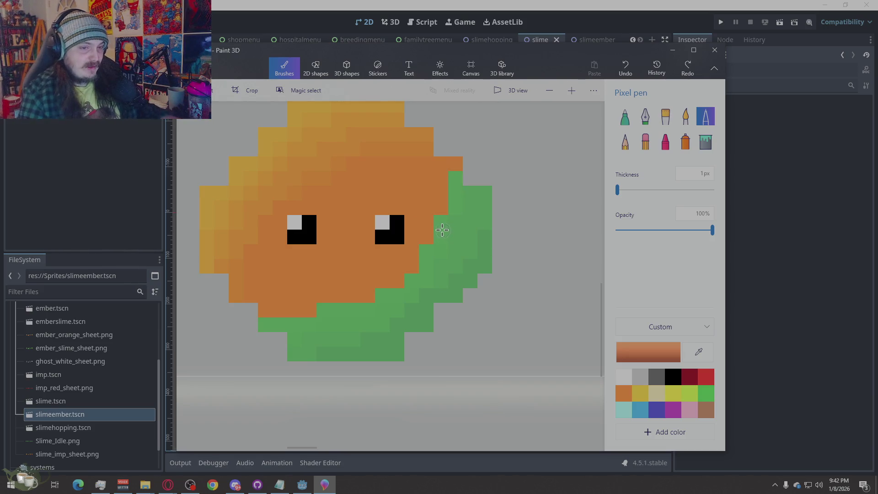
{"action": "left_click_drag", "start_coordinate": [456, 180], "coordinate": [457, 207]}
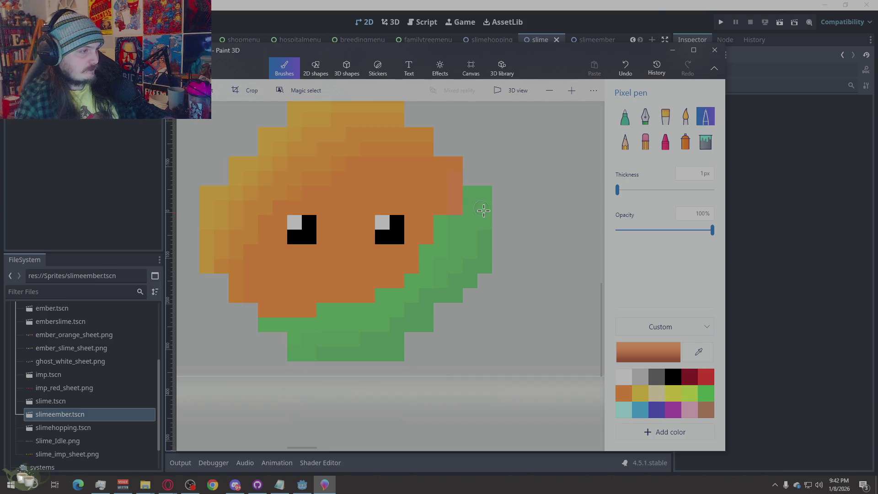
Redden the pen orange via its green value and paint the right edge, lower-right and bottom pixels.
{"action": "left_click", "coordinate": [663, 358]}
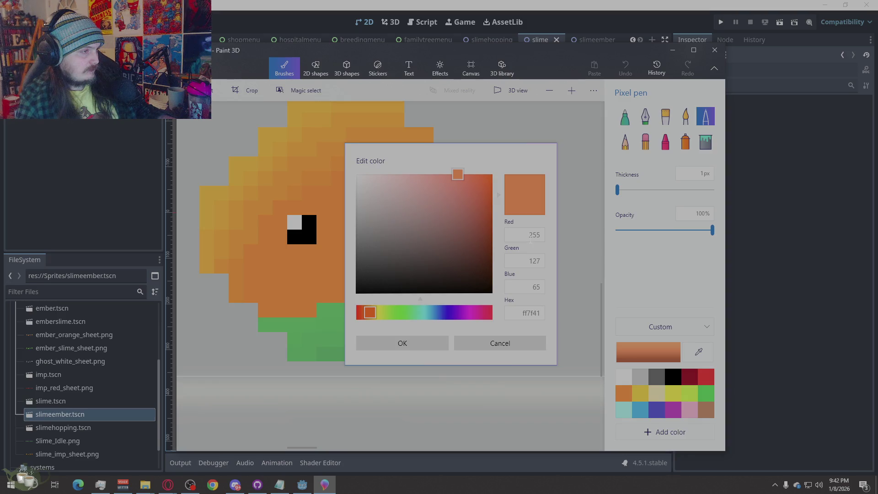
{"action": "left_click", "coordinate": [534, 260]}
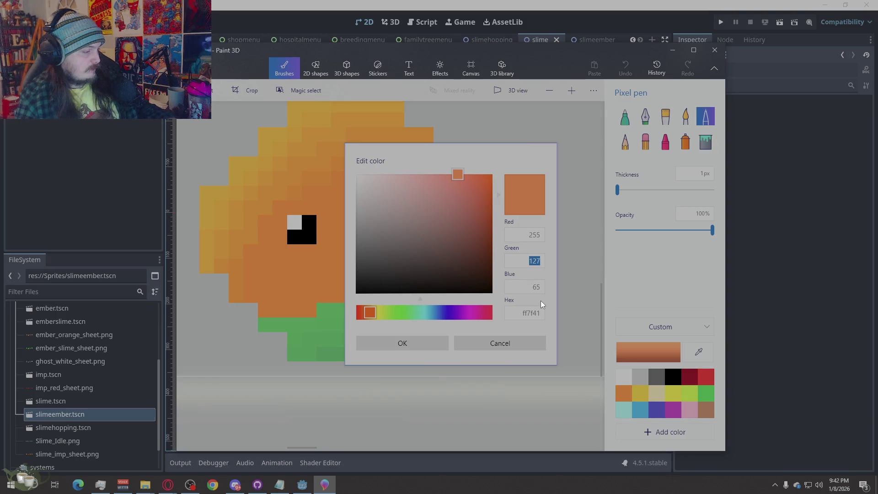
{"action": "type", "text": "145"}
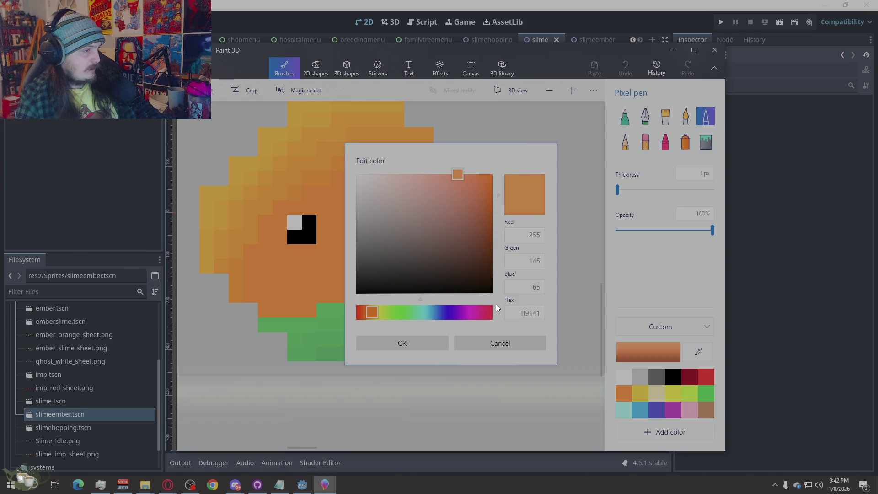
{"action": "left_click", "coordinate": [534, 261]}
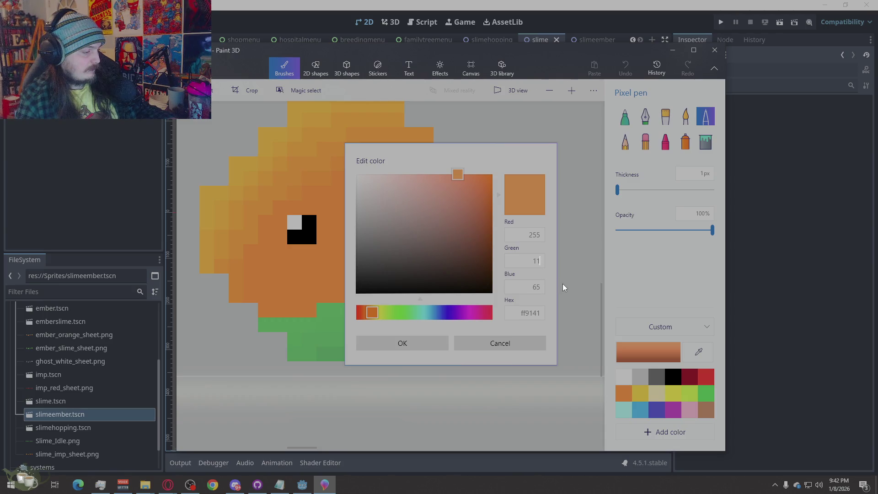
{"action": "type", "text": "110"}
{"action": "left_click", "coordinate": [401, 343]}
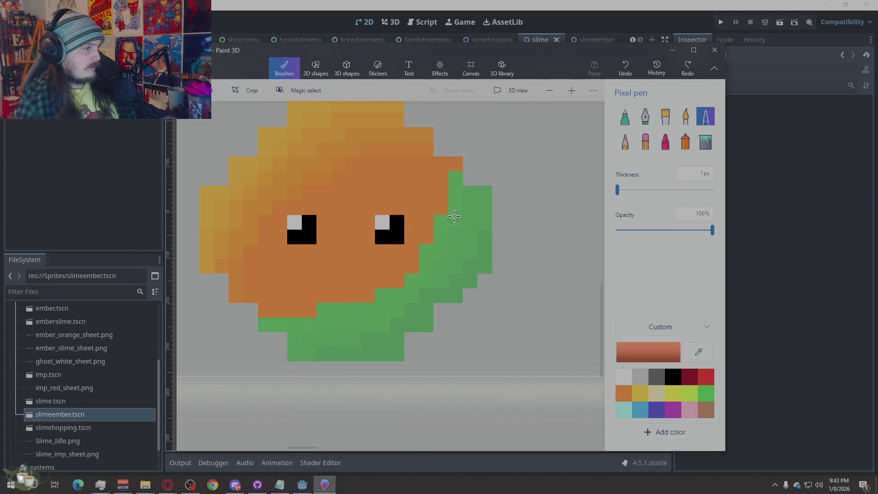
{"action": "mouse_move", "coordinate": [456, 176]}
{"action": "left_mouse_down"}
{"action": "mouse_move", "coordinate": [456, 199]}
{"action": "mouse_move", "coordinate": [477, 193]}
{"action": "mouse_move", "coordinate": [444, 260]}
{"action": "mouse_move", "coordinate": [485, 259]}
{"action": "left_mouse_up"}
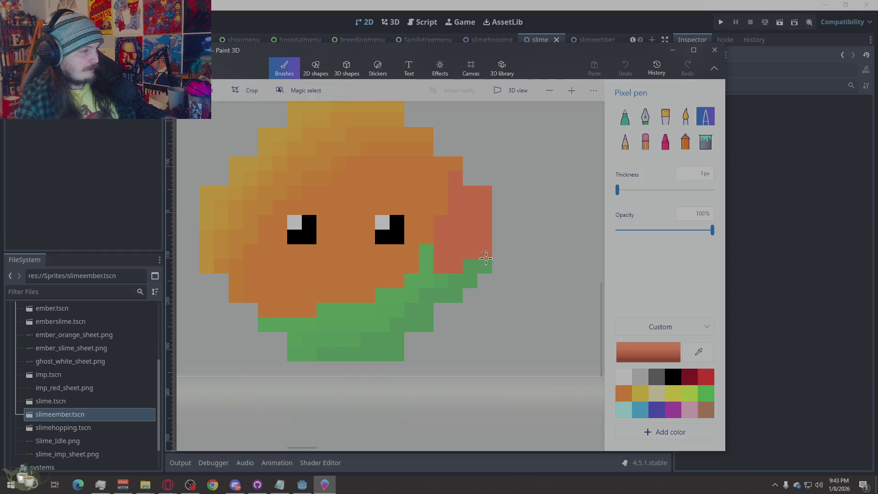
{"action": "mouse_move", "coordinate": [450, 286]}
{"action": "left_mouse_down"}
{"action": "mouse_move", "coordinate": [447, 294]}
{"action": "mouse_move", "coordinate": [428, 255]}
{"action": "mouse_move", "coordinate": [423, 294]}
{"action": "mouse_move", "coordinate": [413, 284]}
{"action": "mouse_move", "coordinate": [420, 319]}
{"action": "mouse_move", "coordinate": [381, 299]}
{"action": "left_mouse_up"}
{"action": "mouse_move", "coordinate": [395, 342]}
{"action": "left_mouse_down"}
{"action": "mouse_move", "coordinate": [353, 313]}
{"action": "mouse_move", "coordinate": [325, 317]}
{"action": "mouse_move", "coordinate": [348, 340]}
{"action": "mouse_move", "coordinate": [301, 351]}
{"action": "mouse_move", "coordinate": [281, 325]}
{"action": "mouse_move", "coordinate": [264, 325]}
{"action": "left_mouse_up"}
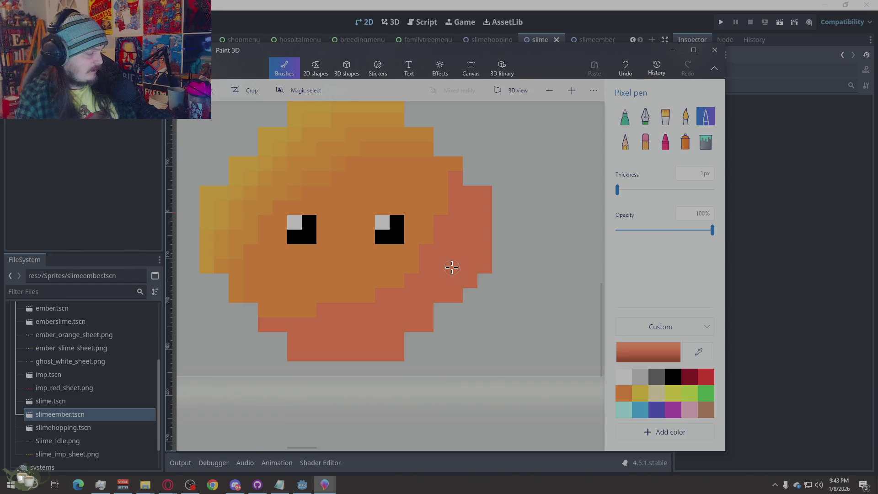
Darken the red via its blue value and shade a right-edge column and the lower-right edge.
{"action": "left_click", "coordinate": [647, 351]}
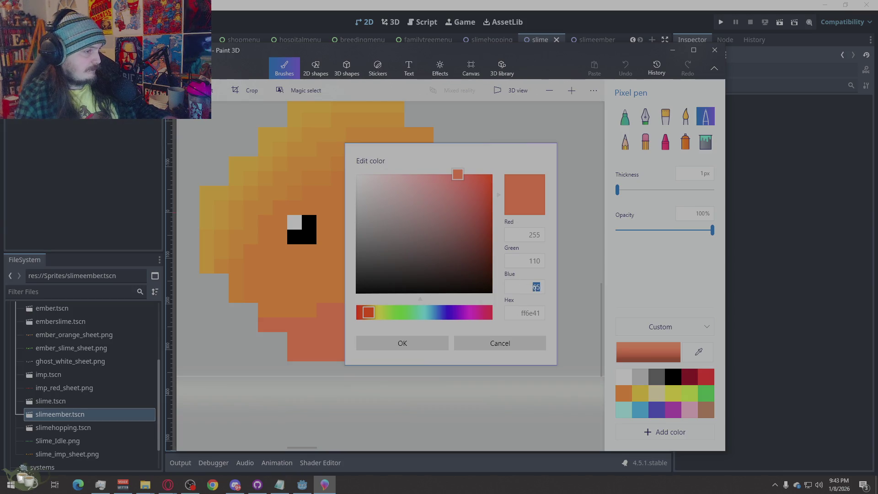
{"action": "type", "text": "75"}
{"action": "key", "text": "shift+Tab"}
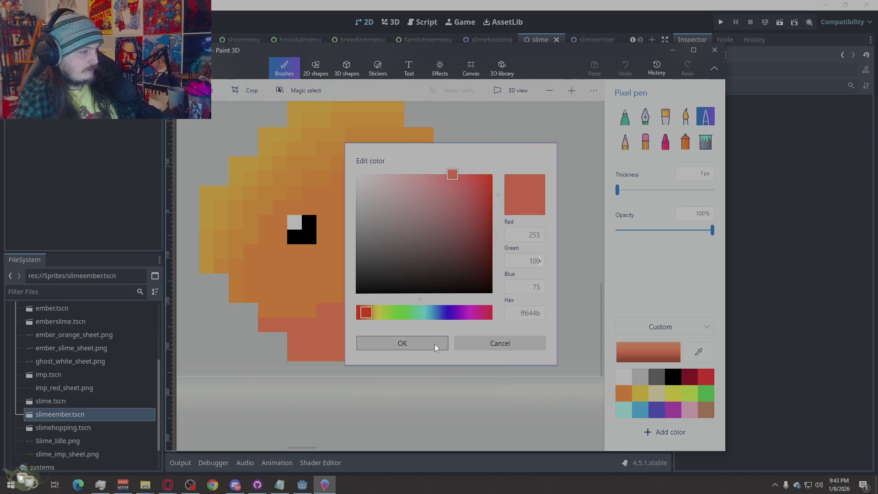
{"action": "left_click", "coordinate": [394, 343]}
{"action": "left_click_drag", "start_coordinate": [464, 196], "coordinate": [476, 257]}
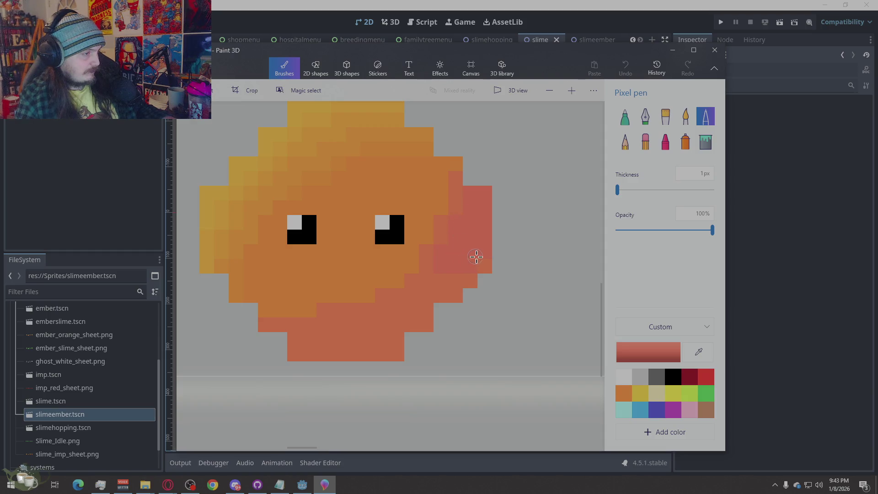
{"action": "mouse_move", "coordinate": [465, 279]}
{"action": "left_mouse_down"}
{"action": "mouse_move", "coordinate": [441, 286]}
{"action": "mouse_move", "coordinate": [419, 320]}
{"action": "mouse_move", "coordinate": [397, 318]}
{"action": "mouse_move", "coordinate": [385, 341]}
{"action": "mouse_move", "coordinate": [393, 351]}
{"action": "mouse_move", "coordinate": [314, 357]}
{"action": "mouse_move", "coordinate": [299, 345]}
{"action": "mouse_move", "coordinate": [368, 317]}
{"action": "mouse_move", "coordinate": [314, 330]}
{"action": "mouse_move", "coordinate": [395, 355]}
{"action": "left_mouse_up"}
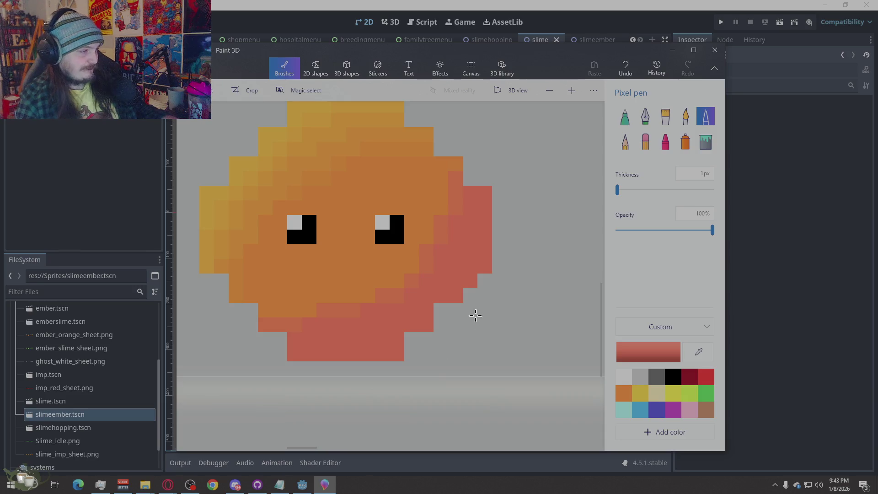
Adjust the red's green and blue values and repaint the whole right edge in the new red.
{"action": "left_click", "coordinate": [648, 352]}
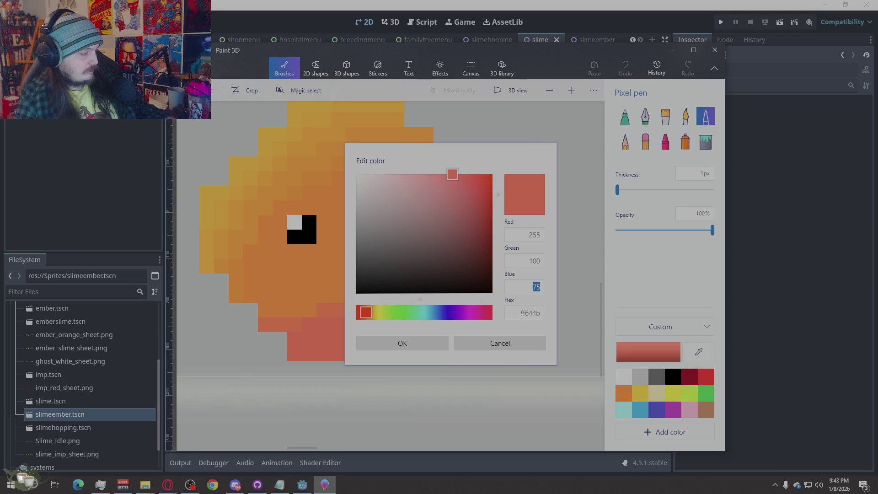
{"action": "type", "text": "86"}
{"action": "left_click", "coordinate": [535, 260]}
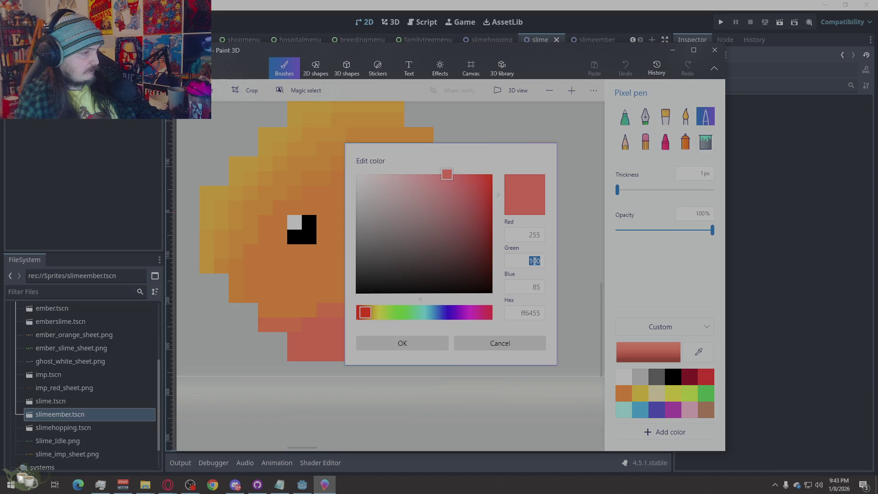
{"action": "type", "text": "90"}
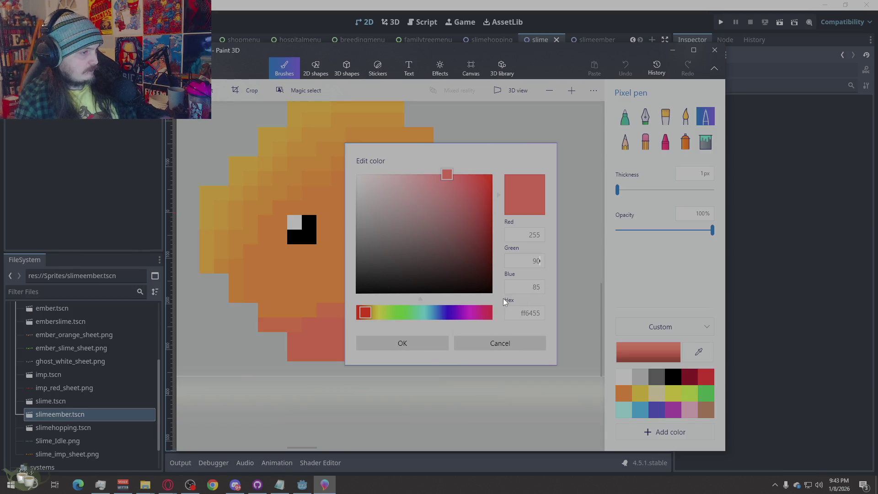
{"action": "left_click", "coordinate": [535, 287]}
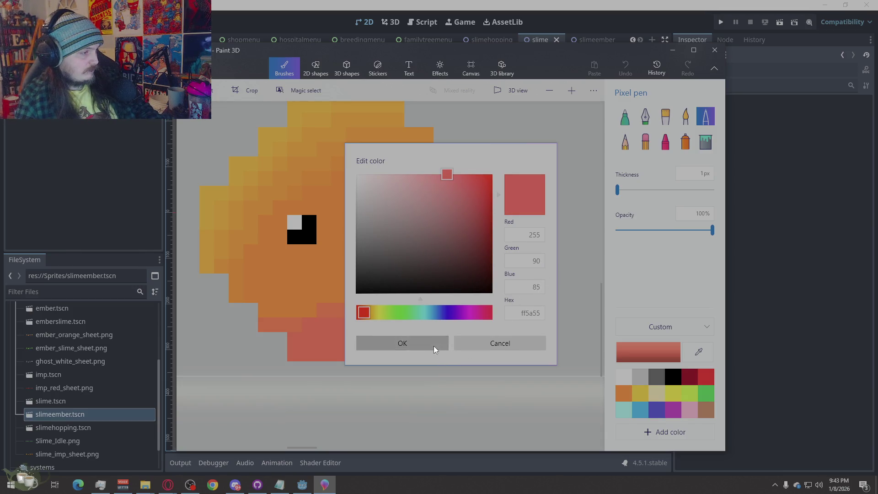
{"action": "left_click", "coordinate": [438, 344]}
{"action": "mouse_move", "coordinate": [483, 193]}
{"action": "left_mouse_down"}
{"action": "mouse_move", "coordinate": [474, 199]}
{"action": "mouse_move", "coordinate": [476, 274]}
{"action": "mouse_move", "coordinate": [471, 229]}
{"action": "mouse_move", "coordinate": [446, 294]}
{"action": "mouse_move", "coordinate": [386, 336]}
{"action": "mouse_move", "coordinate": [290, 349]}
{"action": "mouse_move", "coordinate": [396, 347]}
{"action": "left_mouse_up"}
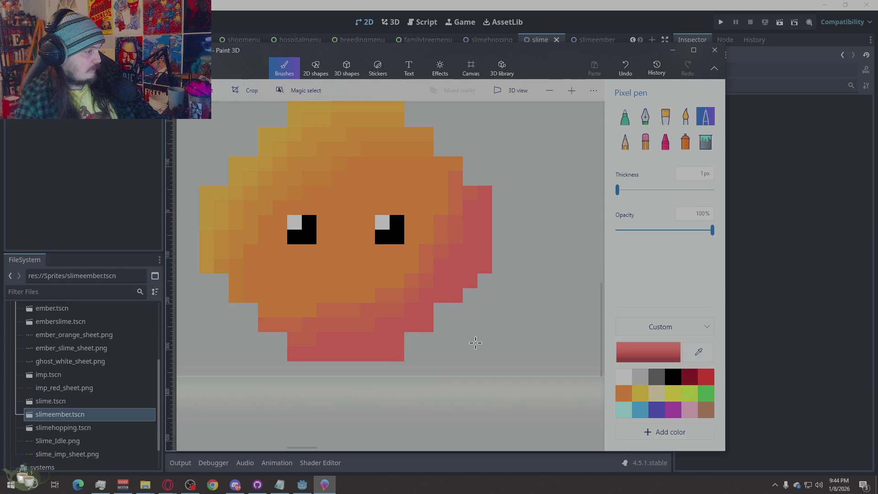
Try a pinker tone on the right edge, then undo those pixels.
{"action": "left_click", "coordinate": [648, 352]}
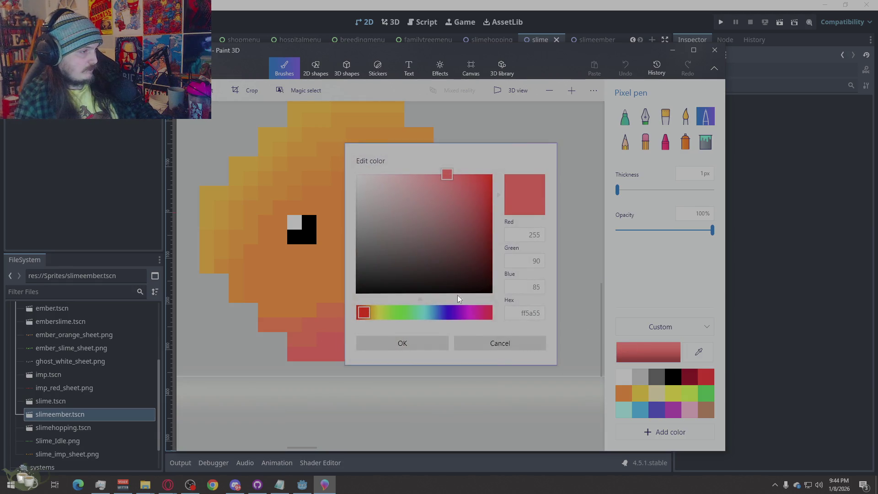
{"action": "double_click", "coordinate": [536, 287]}
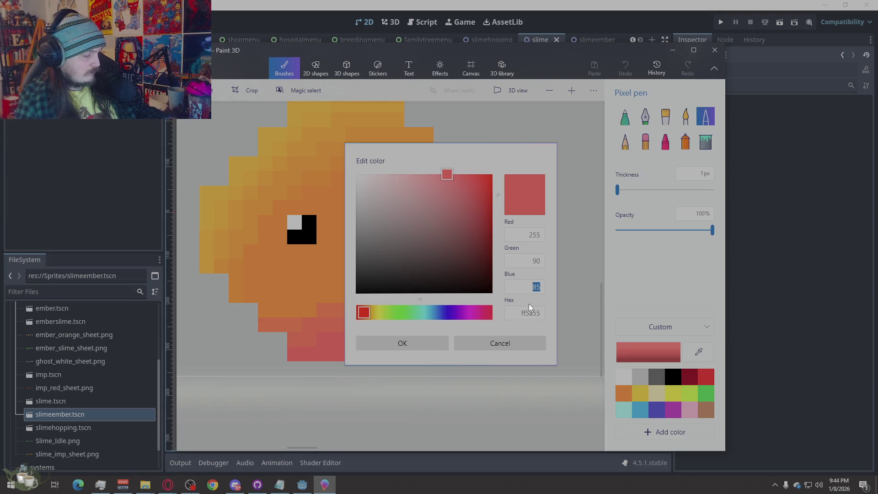
{"action": "type", "text": "100"}
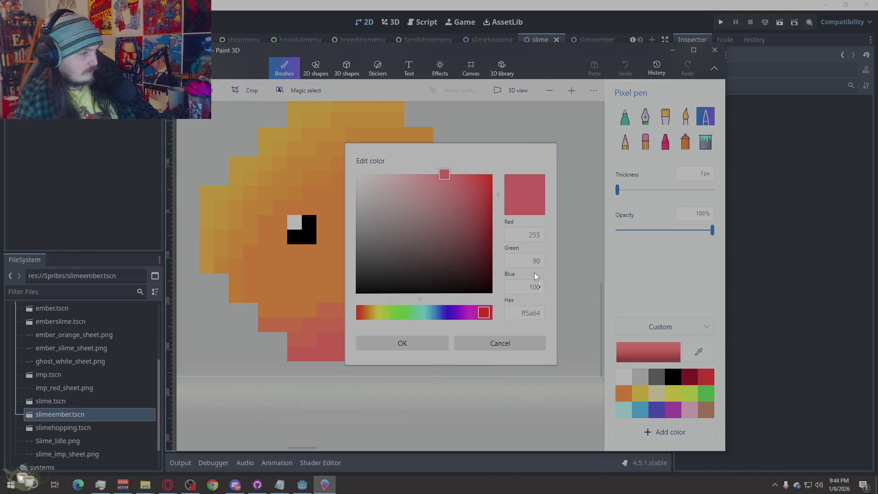
{"action": "type", "text": "00"}
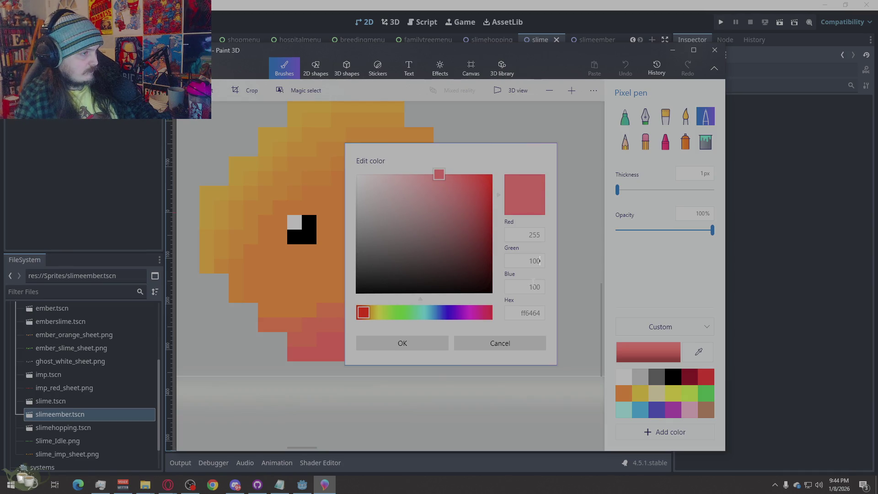
{"action": "left_click", "coordinate": [533, 261]}
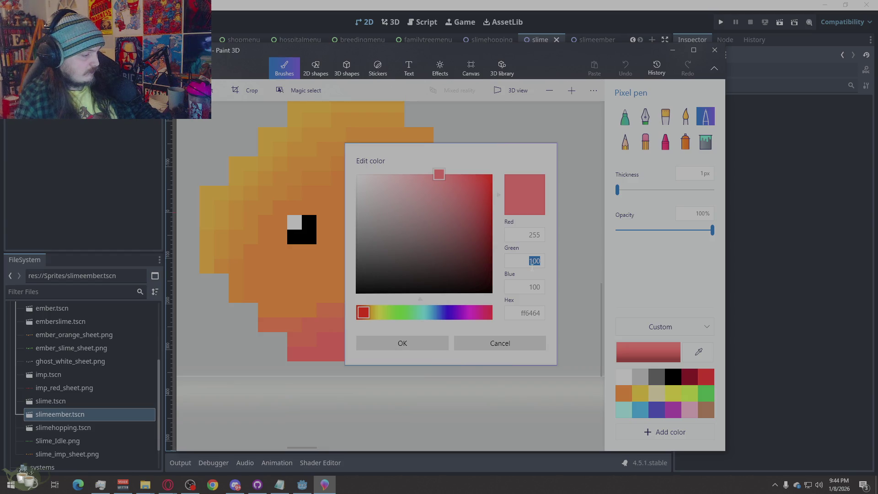
{"action": "type", "text": "50"}
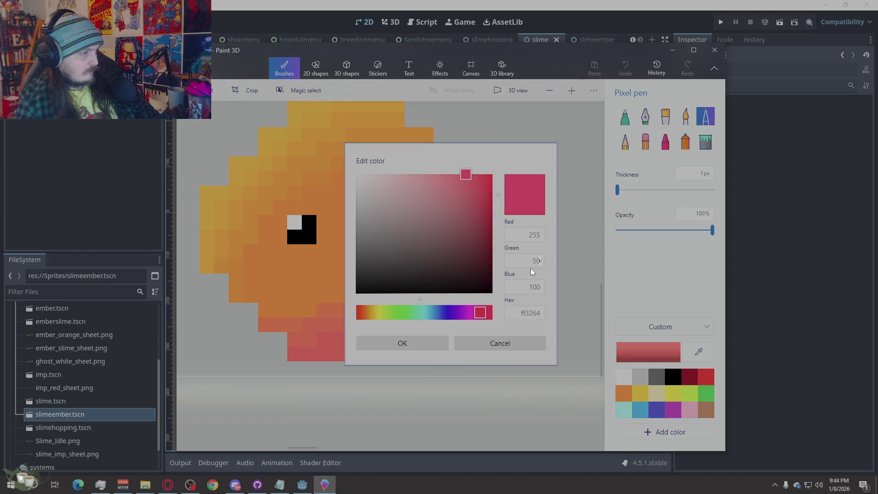
{"action": "left_click", "coordinate": [430, 356]}
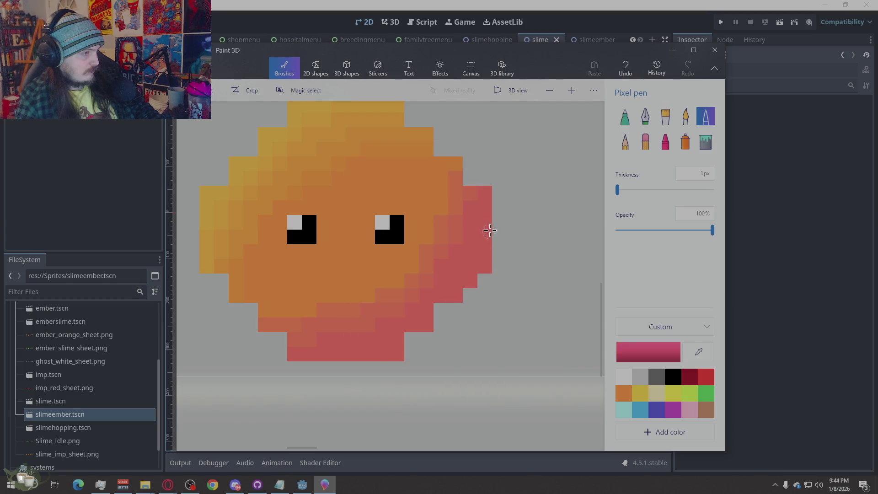
{"action": "left_click_drag", "start_coordinate": [484, 219], "coordinate": [476, 261]}
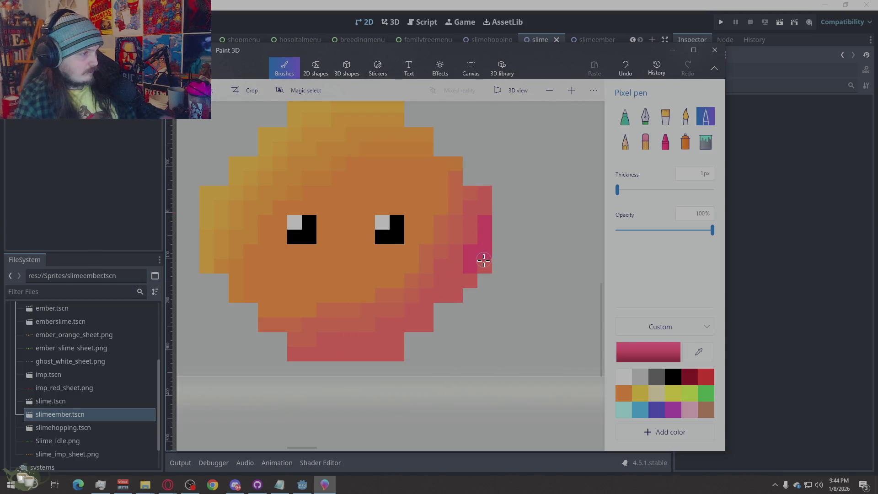
{"action": "key", "text": "ctrl+z"}
Eyedrop the edge red, adjust it, and paint a darker red column down the right edge.
{"action": "left_click", "coordinate": [698, 352]}
{"action": "left_click", "coordinate": [485, 227]}
{"action": "left_click", "coordinate": [648, 351]}
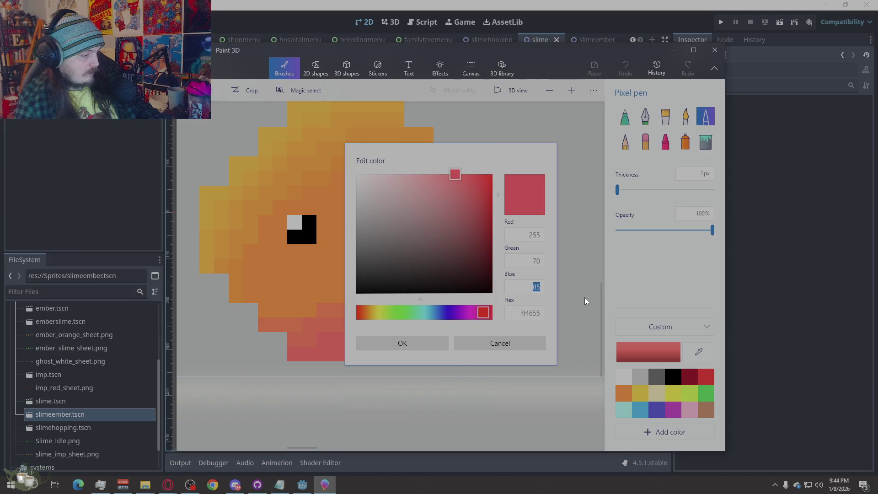
{"action": "left_click", "coordinate": [435, 344]}
{"action": "mouse_move", "coordinate": [480, 218]}
{"action": "left_mouse_down"}
{"action": "mouse_move", "coordinate": [474, 251]}
{"action": "mouse_move", "coordinate": [483, 249]}
{"action": "mouse_move", "coordinate": [375, 359]}
{"action": "left_mouse_up"}
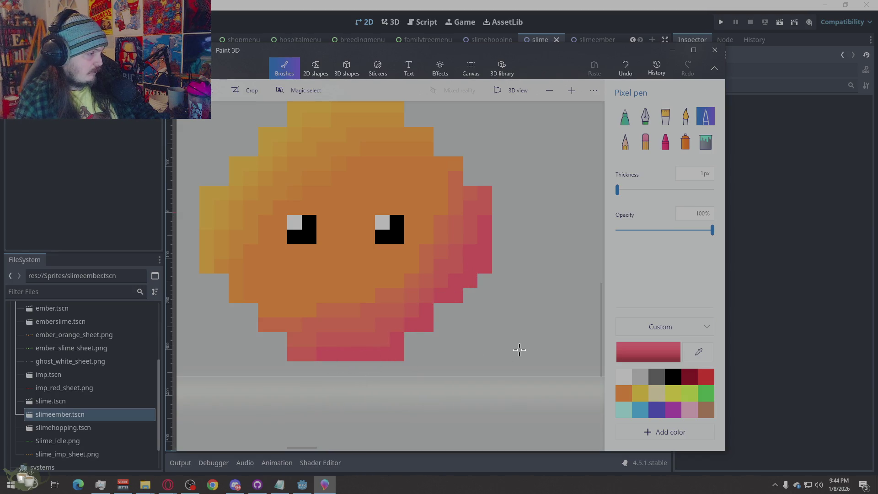
{"action": "scroll", "coordinate": [514, 333], "scroll_direction": "down", "scroll_amount": 5}
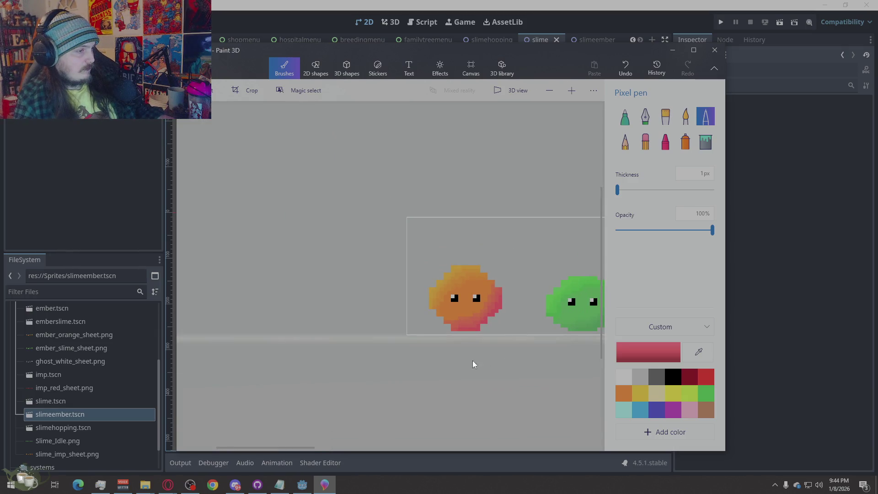
{"action": "scroll", "coordinate": [374, 333], "scroll_direction": "down", "scroll_amount": 1}
{"action": "scroll", "coordinate": [319, 320], "scroll_direction": "down", "scroll_amount": 2}
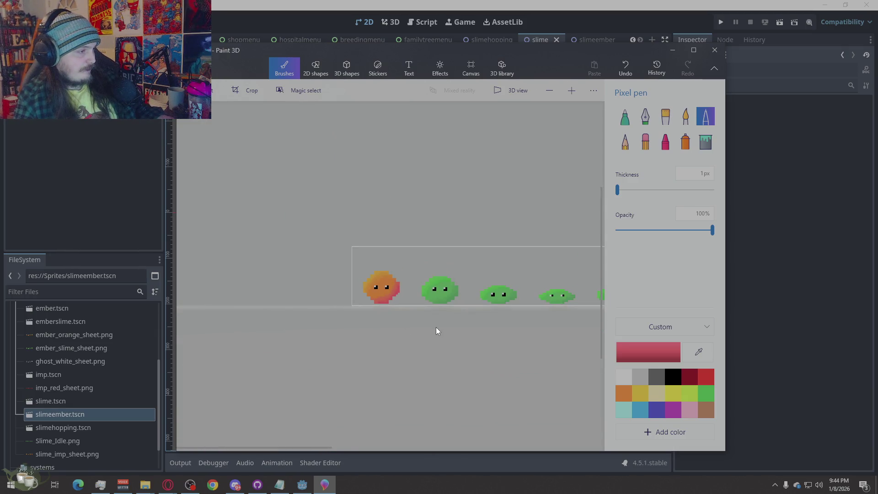
{"action": "scroll", "coordinate": [408, 298], "scroll_direction": "up", "scroll_amount": 2}
{"action": "scroll", "coordinate": [351, 326], "scroll_direction": "up", "scroll_amount": 3}
{"action": "scroll", "coordinate": [363, 333], "scroll_direction": "down", "scroll_amount": 1}
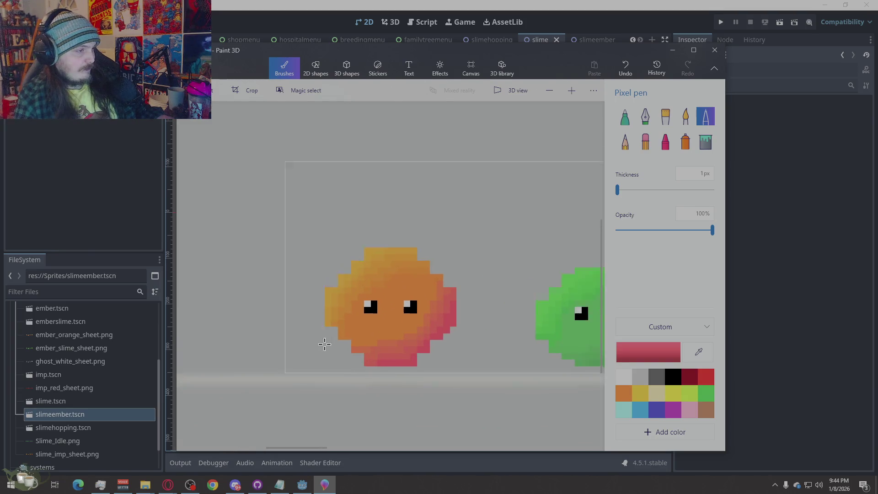
{"action": "scroll", "coordinate": [323, 339], "scroll_direction": "down", "scroll_amount": 2}
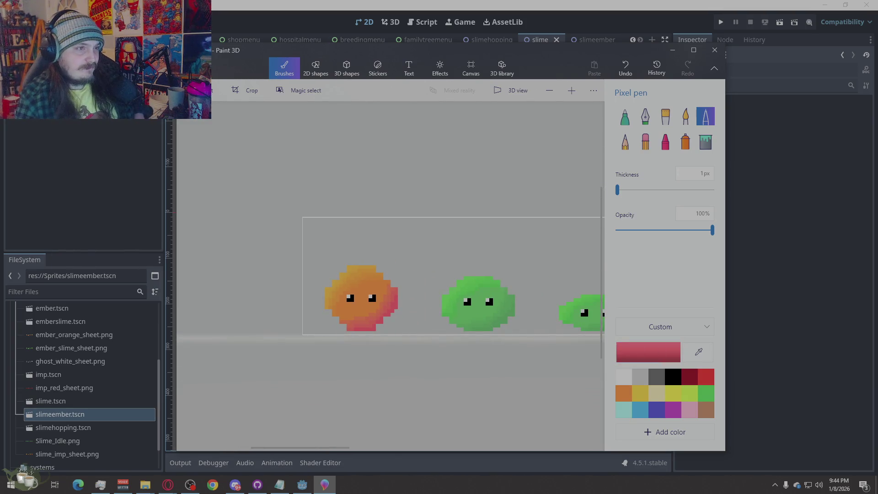
Test the Marker at 18px and half opacity above the slimes, undoing each mark and restoring 1px full opacity.
{"action": "left_click", "coordinate": [632, 118]}
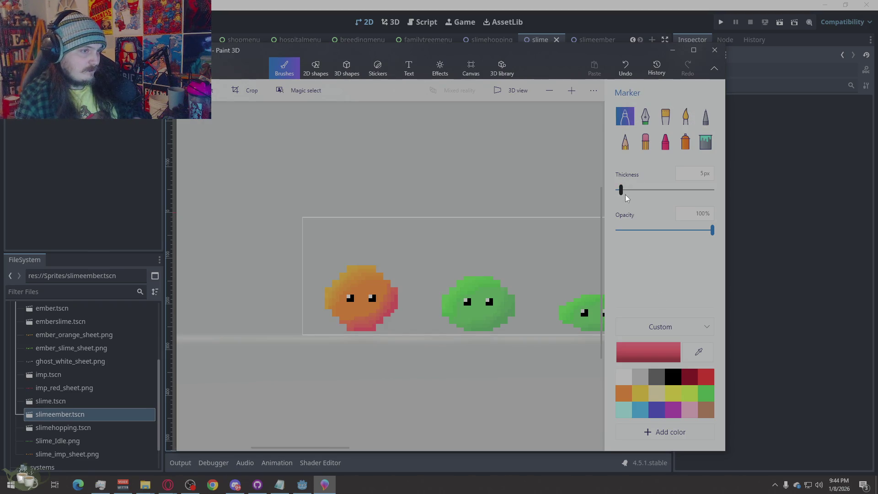
{"action": "left_click_drag", "start_coordinate": [623, 189], "coordinate": [634, 189]}
{"action": "left_click", "coordinate": [421, 245]}
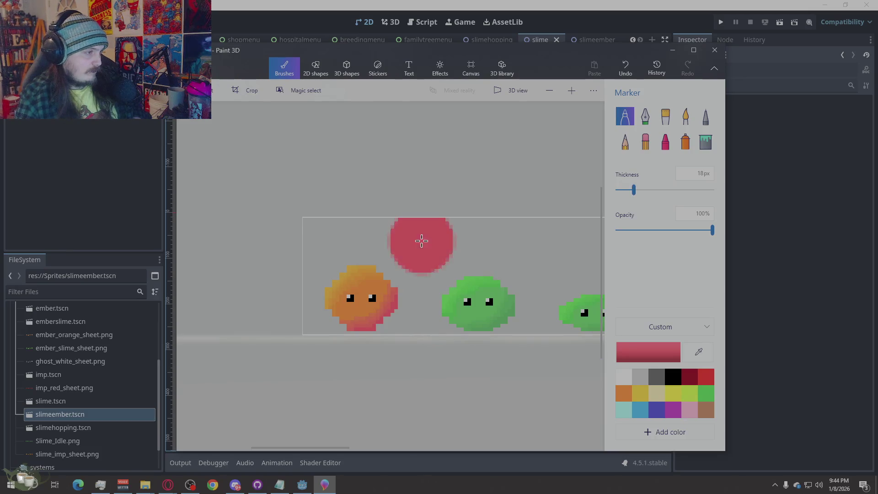
{"action": "key", "text": "ctrl+z"}
{"action": "left_click_drag", "start_coordinate": [711, 231], "coordinate": [662, 230]}
{"action": "left_click", "coordinate": [433, 249]}
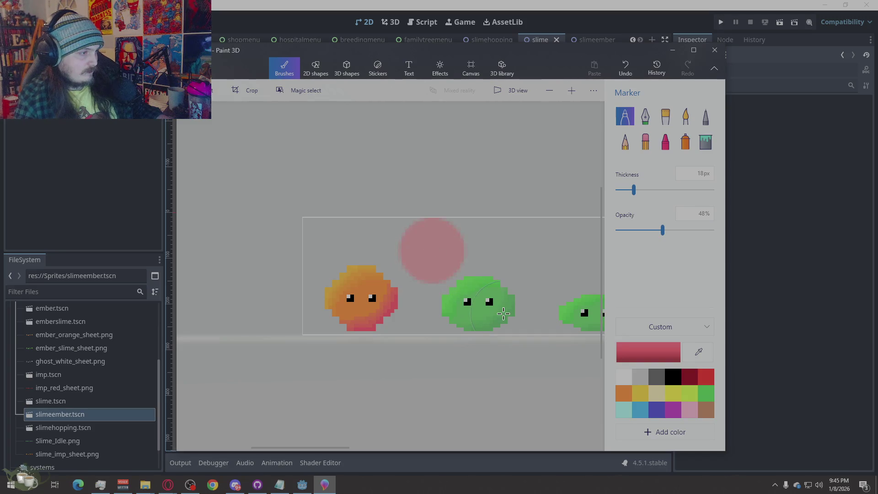
{"action": "key", "text": "ctrl+z"}
{"action": "left_click_drag", "start_coordinate": [662, 231], "coordinate": [731, 229]}
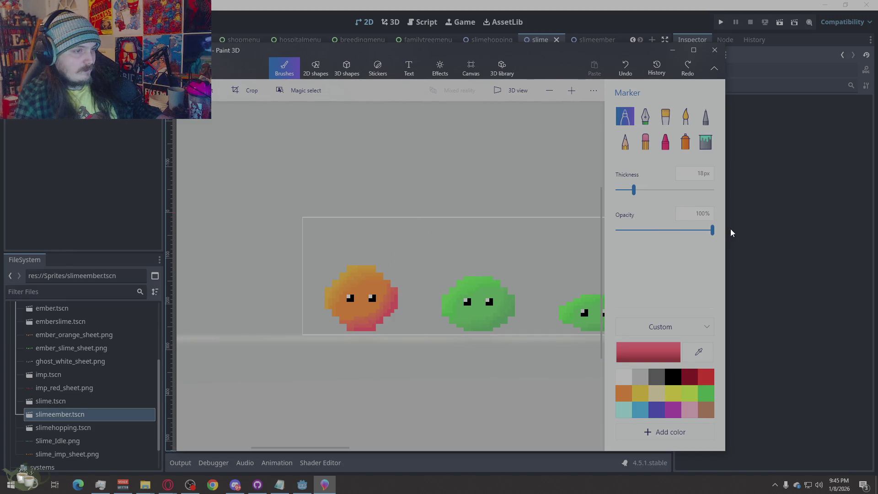
{"action": "left_click_drag", "start_coordinate": [634, 191], "coordinate": [616, 191]}
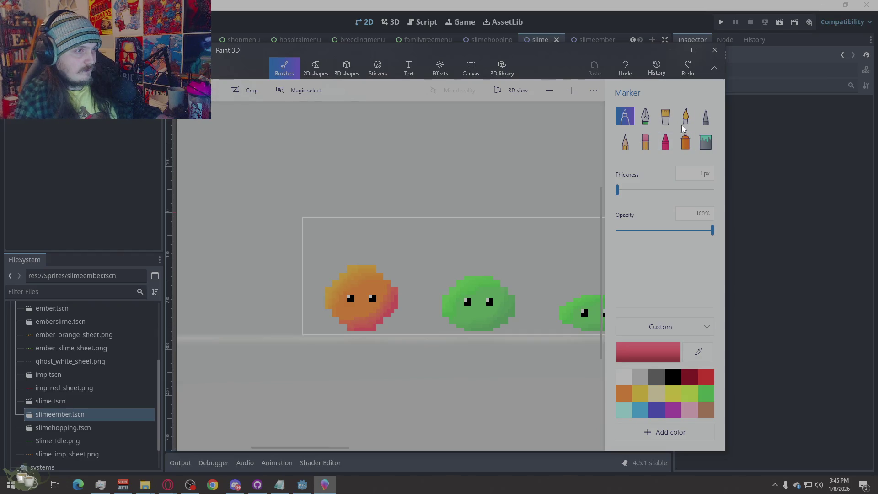
Try the Calligraphy pen and Spray can, settle on a thin Pencil, undo its test stroke and choose yellow.
{"action": "left_click", "coordinate": [648, 121]}
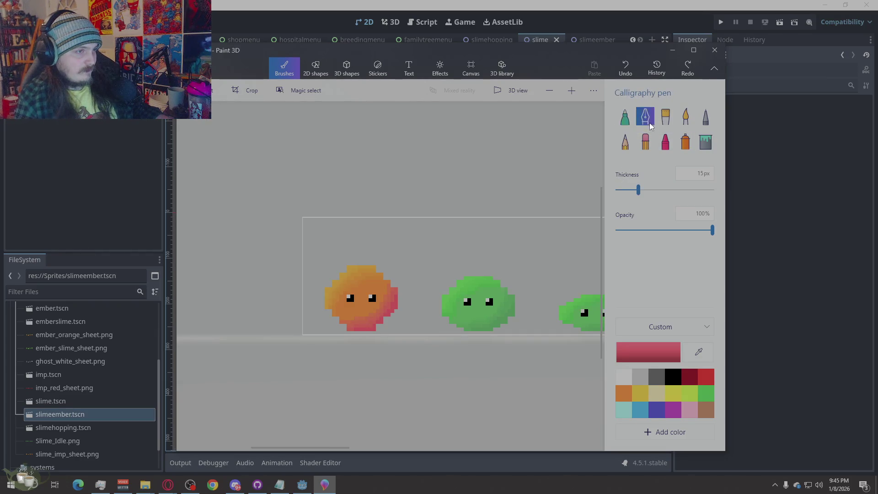
{"action": "left_click", "coordinate": [685, 142]}
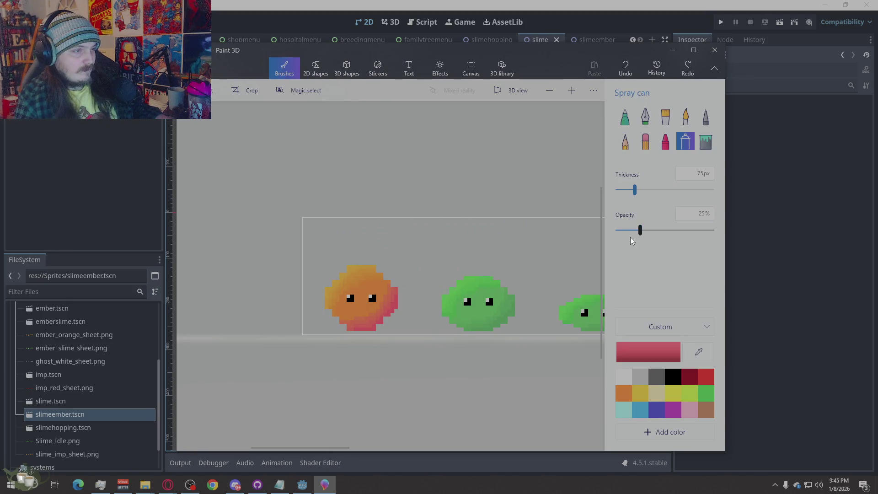
{"action": "left_click_drag", "start_coordinate": [634, 191], "coordinate": [587, 196]}
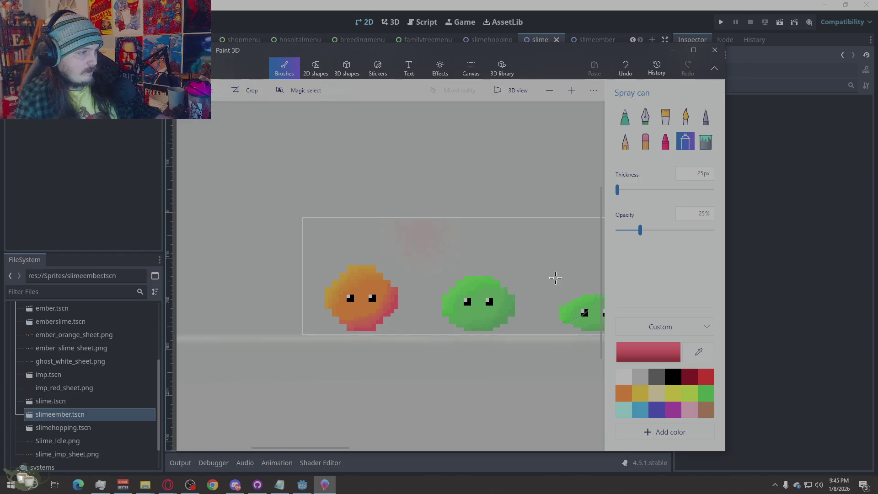
{"action": "left_click", "coordinate": [625, 141]}
{"action": "left_click_drag", "start_coordinate": [623, 190], "coordinate": [594, 199]}
{"action": "left_click_drag", "start_coordinate": [437, 228], "coordinate": [436, 245]}
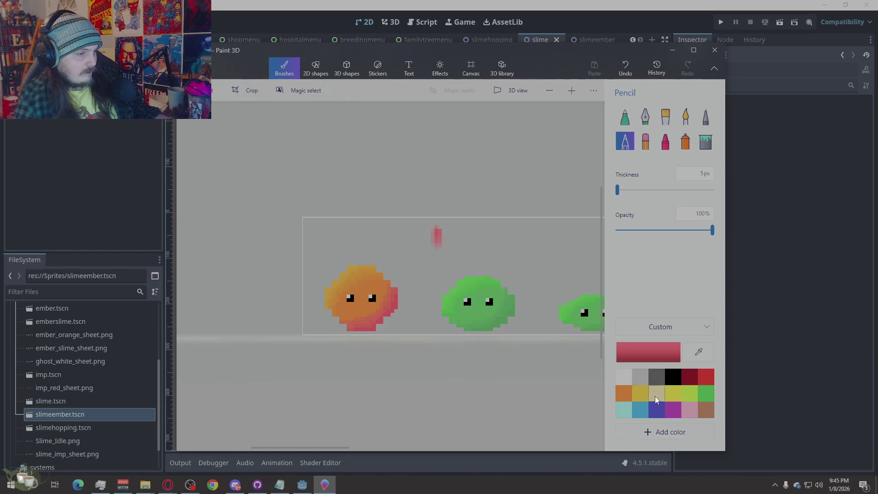
{"action": "key", "text": "ctrl+z"}
{"action": "left_click", "coordinate": [673, 395]}
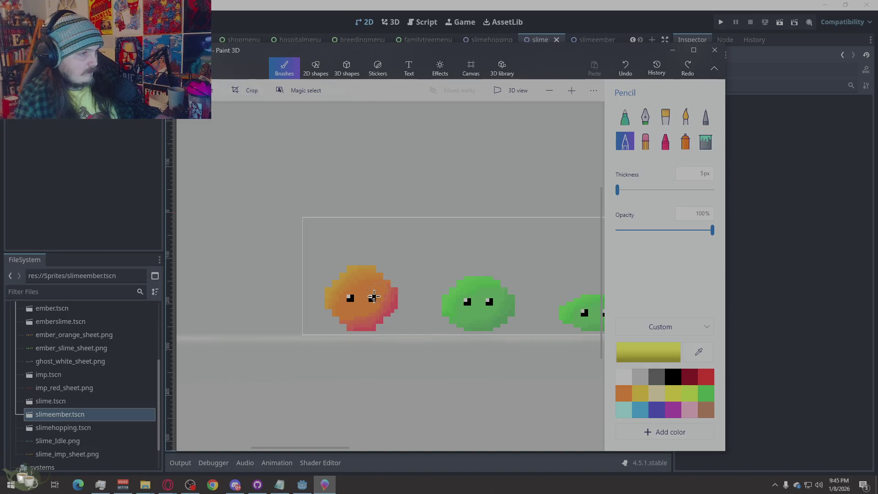
{"action": "scroll", "coordinate": [351, 354], "scroll_direction": "up", "scroll_amount": 2}
{"action": "scroll", "coordinate": [294, 325], "scroll_direction": "down", "scroll_amount": 2}
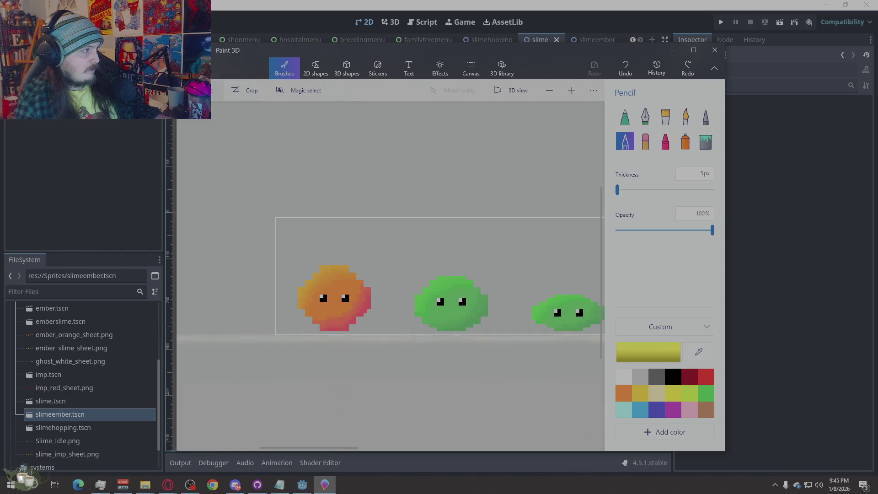
Select the orange slime and place a copy of it over the first green slime frame.
{"action": "left_click", "coordinate": [219, 90]}
{"action": "left_click_drag", "start_coordinate": [381, 252], "coordinate": [291, 347]}
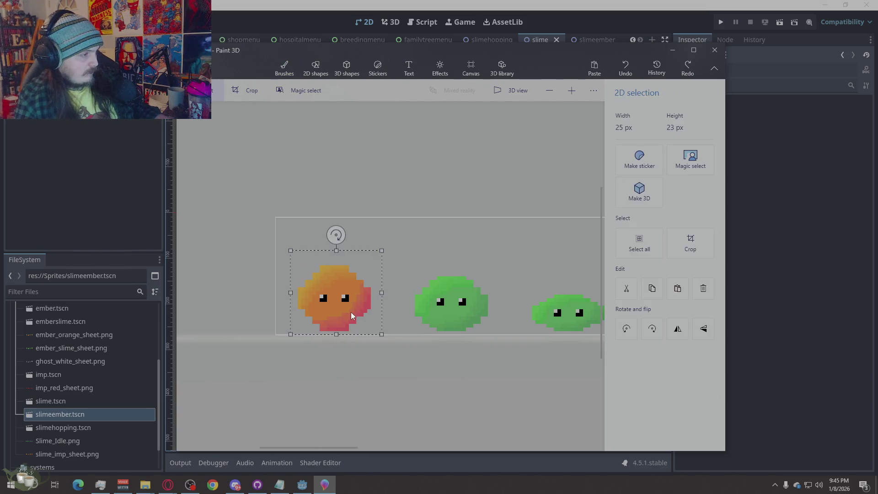
{"action": "left_click_drag", "start_coordinate": [327, 314], "coordinate": [441, 313]}
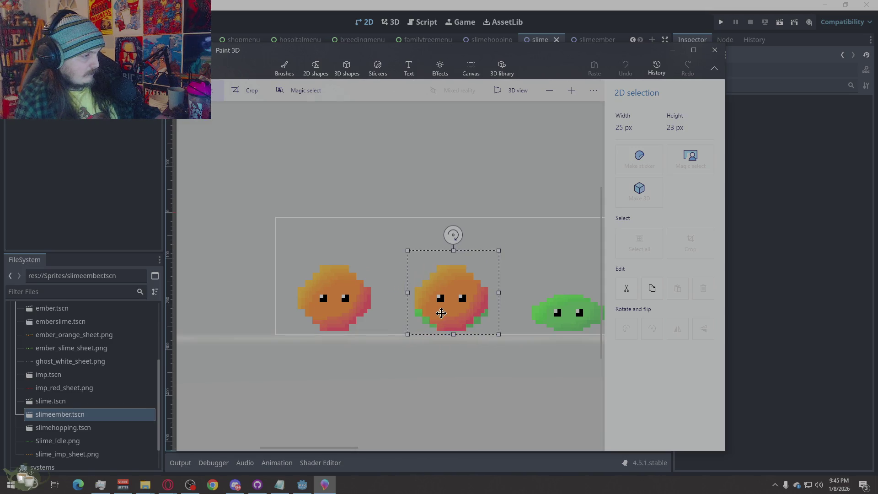
{"action": "left_click_drag", "start_coordinate": [442, 313], "coordinate": [441, 313]}
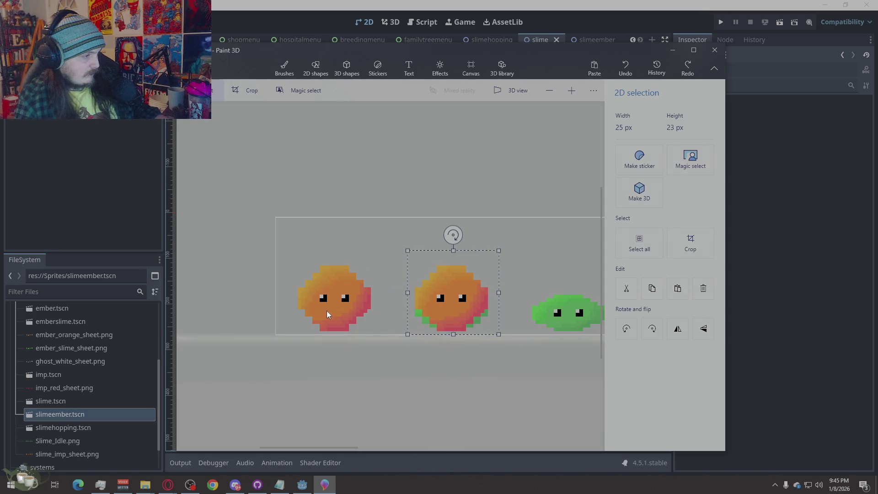
{"action": "scroll", "coordinate": [350, 310], "scroll_direction": "down", "scroll_amount": 1}
{"action": "scroll", "coordinate": [504, 302], "scroll_direction": "down", "scroll_amount": 1}
{"action": "scroll", "coordinate": [441, 313], "scroll_direction": "up", "scroll_amount": 2}
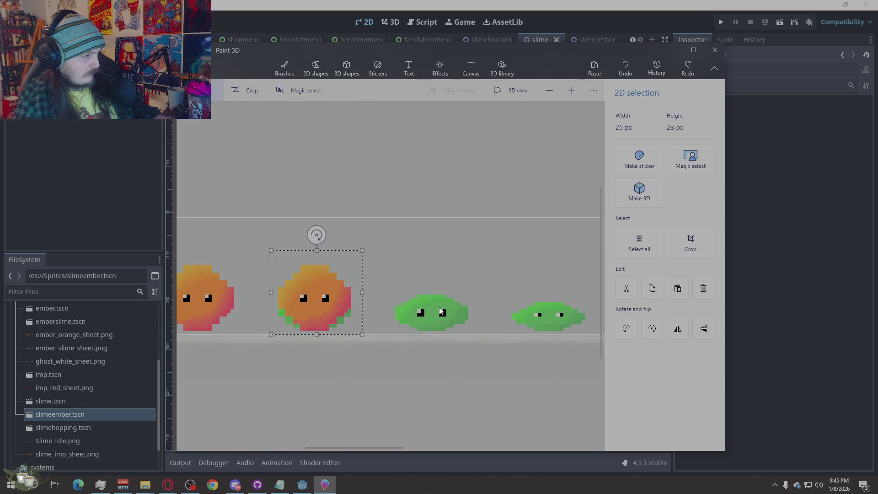
{"action": "mouse_move", "coordinate": [333, 303]}
{"action": "left_mouse_down"}
{"action": "mouse_move", "coordinate": [369, 303]}
{"action": "mouse_move", "coordinate": [320, 304]}
{"action": "left_mouse_up"}
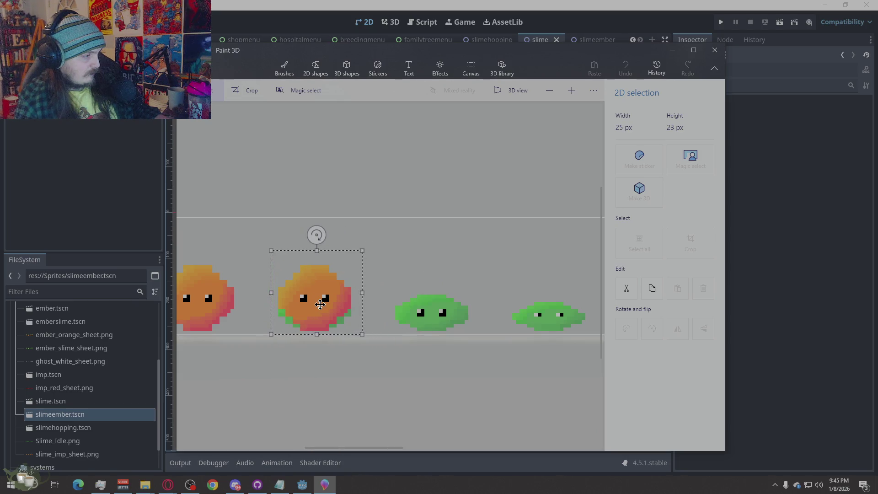
{"action": "left_click", "coordinate": [406, 284]}
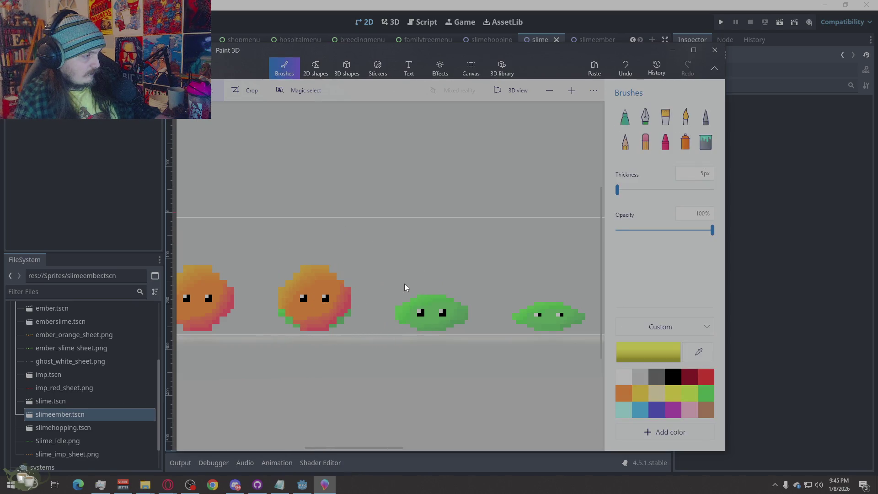
Paste two more orange slime copies and commit them over the next green slimes.
{"action": "key", "text": "ctrl+v"}
{"action": "left_click_drag", "start_coordinate": [313, 295], "coordinate": [430, 296]}
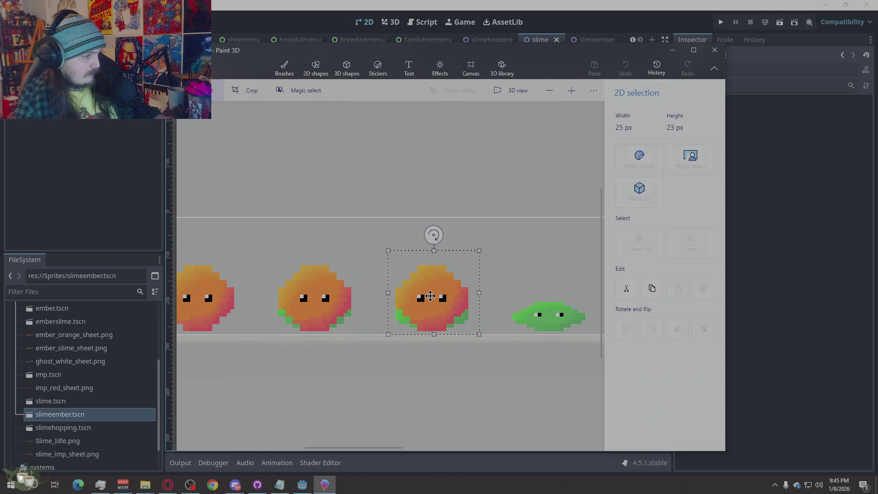
{"action": "left_click", "coordinate": [513, 257]}
{"action": "scroll", "coordinate": [285, 274], "scroll_direction": "down", "scroll_amount": 2}
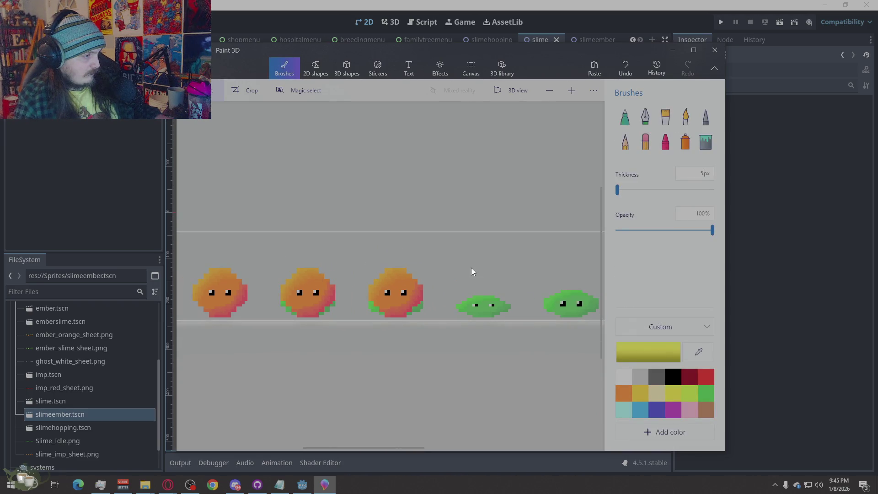
{"action": "scroll", "coordinate": [472, 270], "scroll_direction": "up", "scroll_amount": 2}
{"action": "scroll", "coordinate": [517, 280], "scroll_direction": "up", "scroll_amount": 2}
{"action": "key", "text": "ctrl+v"}
{"action": "mouse_move", "coordinate": [408, 289]}
{"action": "left_mouse_down"}
{"action": "mouse_move", "coordinate": [464, 298]}
{"action": "mouse_move", "coordinate": [466, 312]}
{"action": "left_mouse_up"}
{"action": "left_click", "coordinate": [362, 237]}
{"action": "scroll", "coordinate": [241, 232], "scroll_direction": "down", "scroll_amount": 2}
{"action": "scroll", "coordinate": [476, 278], "scroll_direction": "up", "scroll_amount": 1}
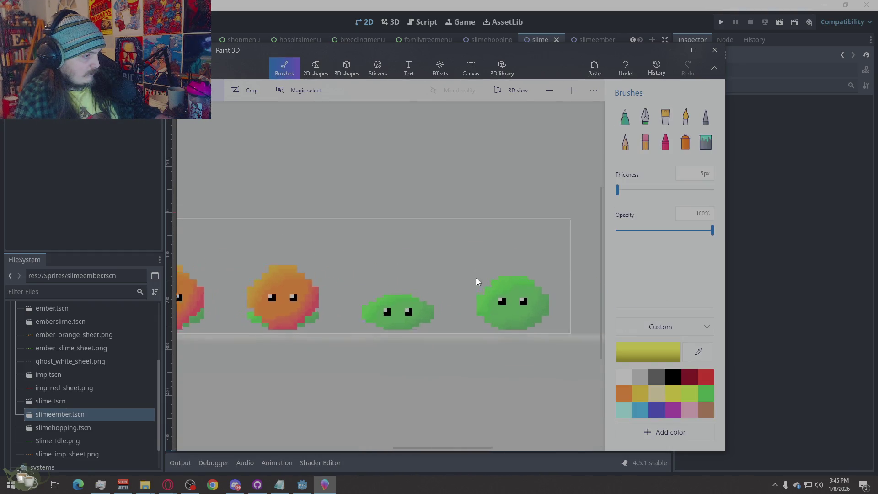
Paste further copies to cover the middle and right green slimes and commit them.
{"action": "key", "text": "ctrl+v"}
{"action": "left_click_drag", "start_coordinate": [390, 292], "coordinate": [408, 290]}
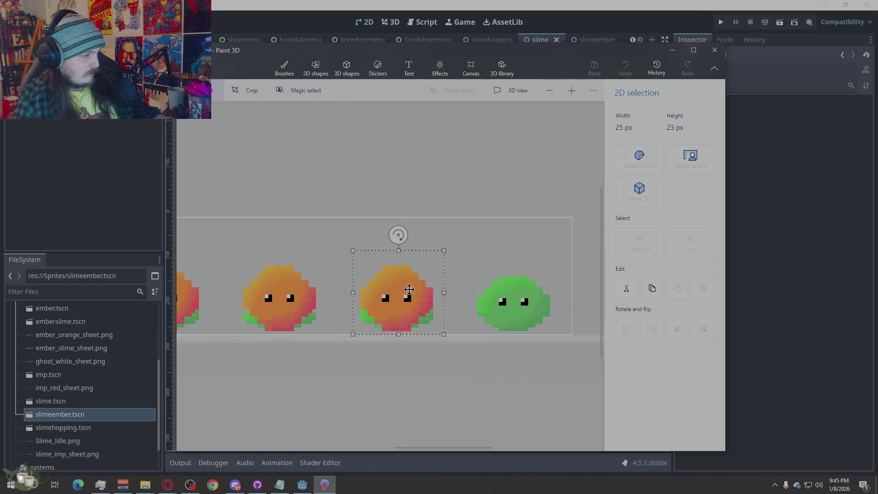
{"action": "key", "text": "ctrl+v"}
{"action": "left_click_drag", "start_coordinate": [392, 261], "coordinate": [500, 285]}
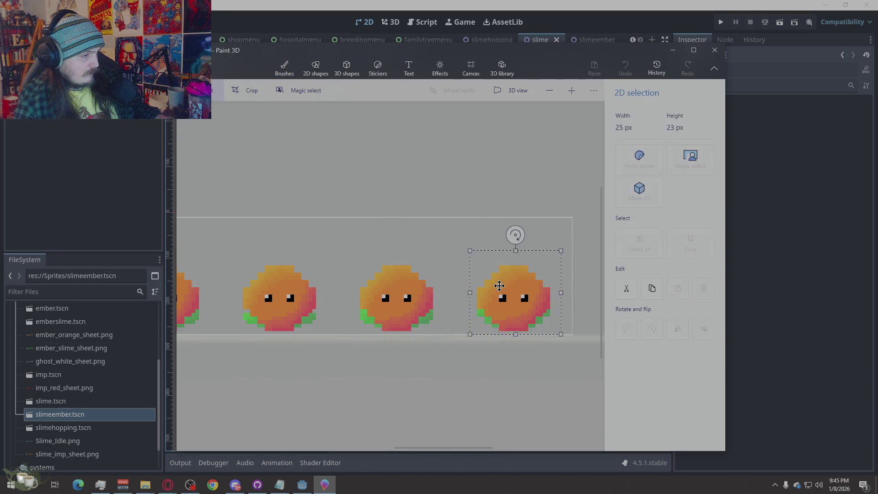
{"action": "left_click", "coordinate": [427, 243]}
{"action": "scroll", "coordinate": [526, 345], "scroll_direction": "up", "scroll_amount": 2}
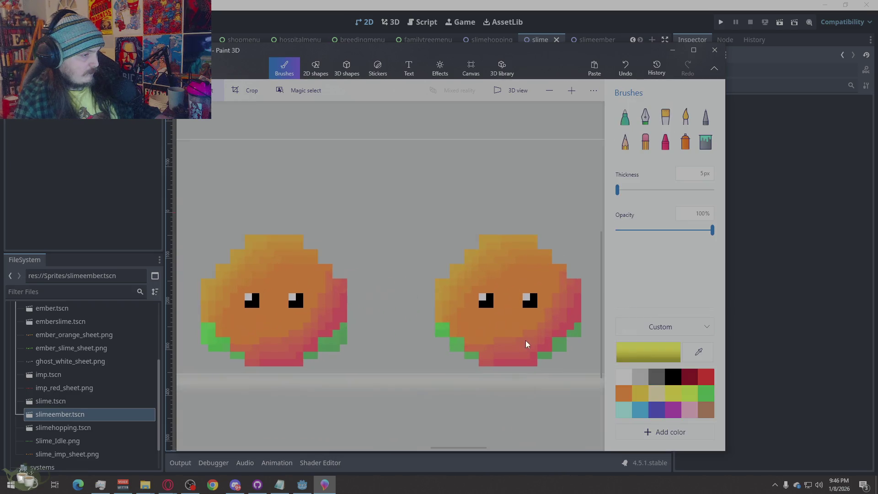
{"action": "scroll", "coordinate": [526, 340], "scroll_direction": "up", "scroll_amount": 2}
{"action": "scroll", "coordinate": [410, 292], "scroll_direction": "down", "scroll_amount": 2}
{"action": "scroll", "coordinate": [506, 359], "scroll_direction": "up", "scroll_amount": 2}
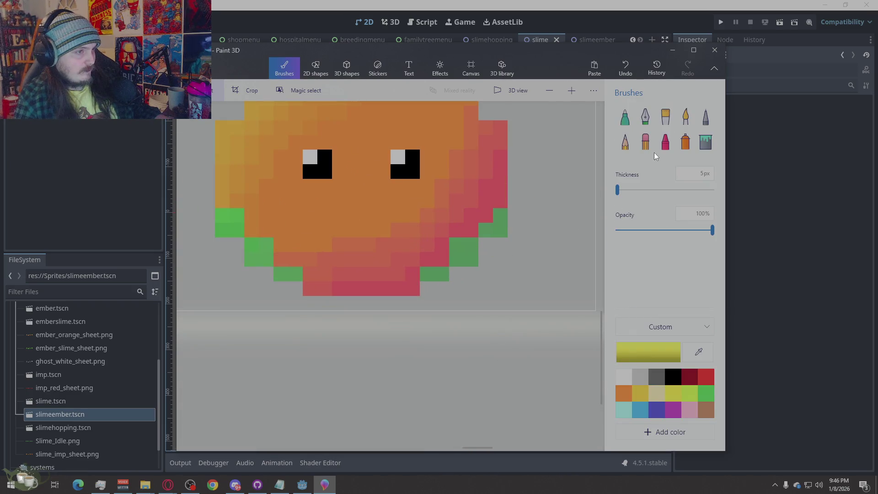
Shrink the Eraser to 1px after an oversized undo and erase green pixels along the first slime's rim.
{"action": "left_click", "coordinate": [645, 141]}
{"action": "left_click_drag", "start_coordinate": [329, 171], "coordinate": [498, 218]}
{"action": "key", "text": "ctrl+z"}
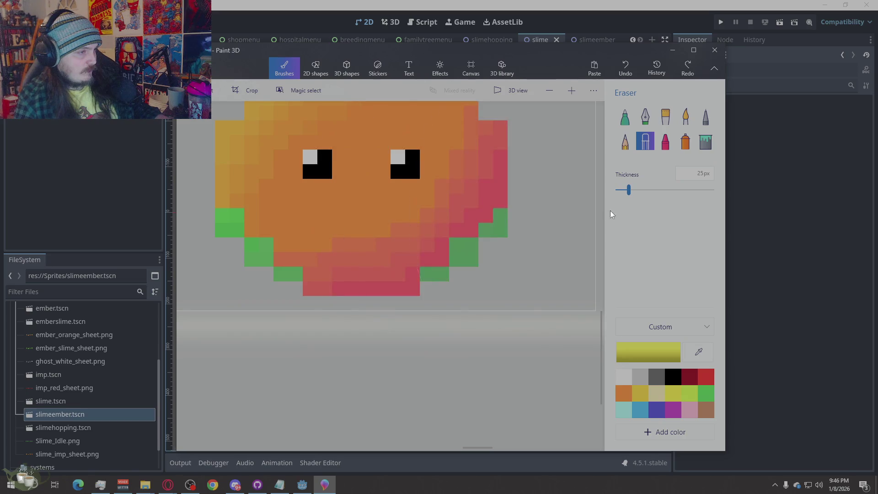
{"action": "left_click_drag", "start_coordinate": [628, 190], "coordinate": [616, 190]}
{"action": "left_click", "coordinate": [504, 219]}
{"action": "mouse_move", "coordinate": [504, 219]}
{"action": "left_mouse_down"}
{"action": "mouse_move", "coordinate": [441, 278]}
{"action": "mouse_move", "coordinate": [278, 277]}
{"action": "mouse_move", "coordinate": [259, 258]}
{"action": "mouse_move", "coordinate": [265, 244]}
{"action": "mouse_move", "coordinate": [223, 223]}
{"action": "mouse_move", "coordinate": [235, 218]}
{"action": "left_mouse_up"}
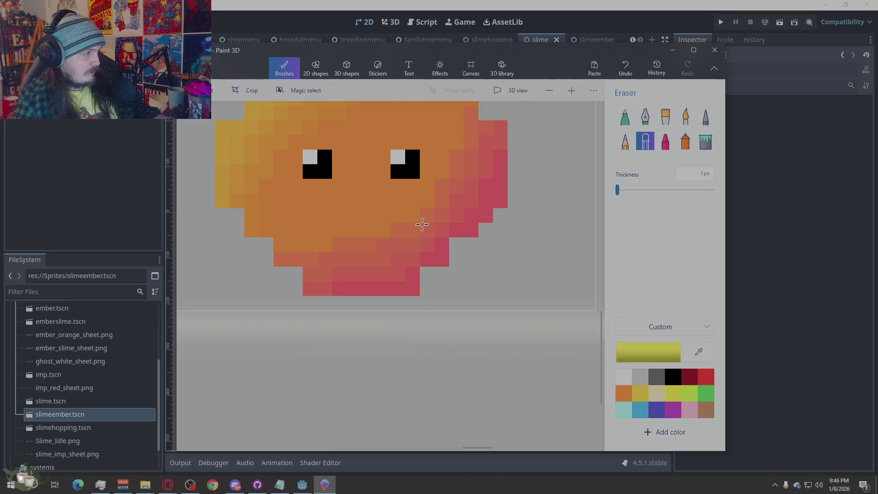
{"action": "scroll", "coordinate": [422, 223], "scroll_direction": "down", "scroll_amount": 3}
{"action": "scroll", "coordinate": [432, 288], "scroll_direction": "down", "scroll_amount": 1}
{"action": "scroll", "coordinate": [447, 350], "scroll_direction": "up", "scroll_amount": 3}
Erase the leftover green rim pixels around the lower edges of the next slime copies.
{"action": "mouse_move", "coordinate": [468, 334]}
{"action": "left_mouse_down"}
{"action": "mouse_move", "coordinate": [466, 342]}
{"action": "mouse_move", "coordinate": [326, 348]}
{"action": "mouse_move", "coordinate": [367, 348]}
{"action": "left_mouse_up"}
{"action": "scroll", "coordinate": [369, 332], "scroll_direction": "down", "scroll_amount": 3}
{"action": "scroll", "coordinate": [370, 336], "scroll_direction": "up", "scroll_amount": 2}
{"action": "scroll", "coordinate": [378, 340], "scroll_direction": "up", "scroll_amount": 1}
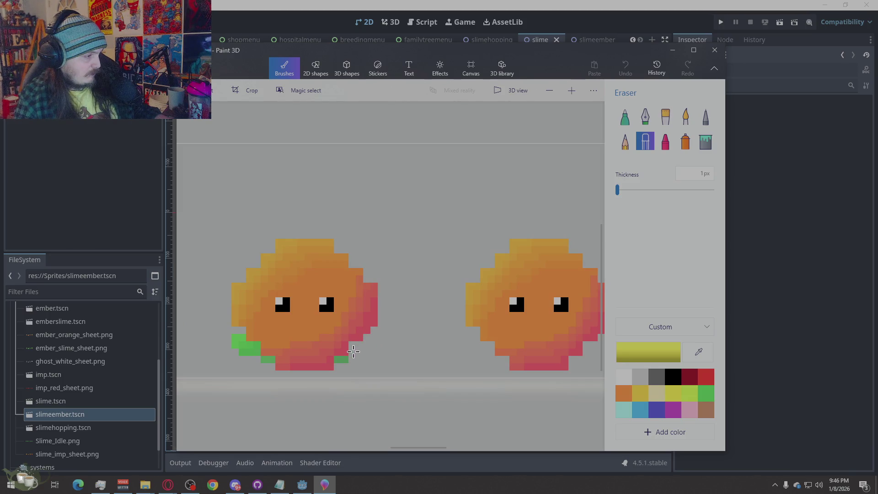
{"action": "left_click_drag", "start_coordinate": [353, 350], "coordinate": [336, 358]}
{"action": "scroll", "coordinate": [354, 350], "scroll_direction": "down", "scroll_amount": 3}
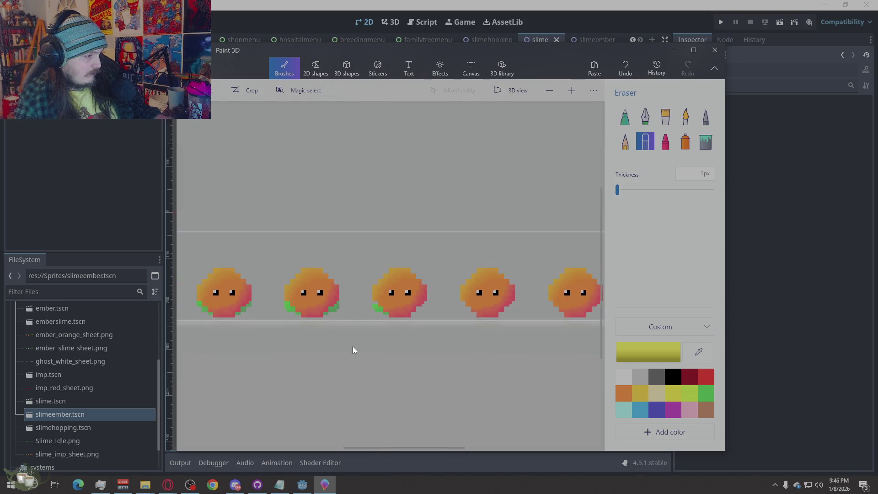
{"action": "scroll", "coordinate": [353, 351], "scroll_direction": "up", "scroll_amount": 3}
{"action": "mouse_move", "coordinate": [409, 350]}
{"action": "left_mouse_down"}
{"action": "mouse_move", "coordinate": [431, 347]}
{"action": "mouse_move", "coordinate": [405, 357]}
{"action": "mouse_move", "coordinate": [464, 373]}
{"action": "left_mouse_up"}
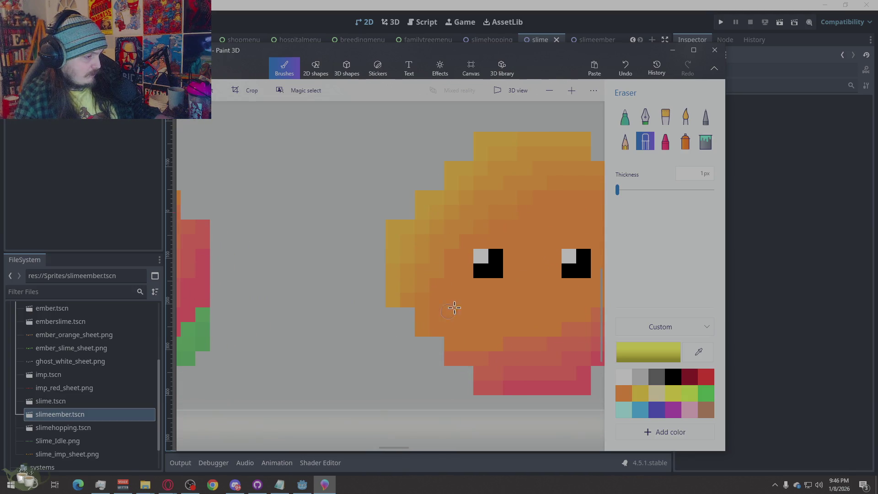
{"action": "scroll", "coordinate": [343, 327], "scroll_direction": "down", "scroll_amount": 3}
{"action": "scroll", "coordinate": [343, 328], "scroll_direction": "up", "scroll_amount": 2}
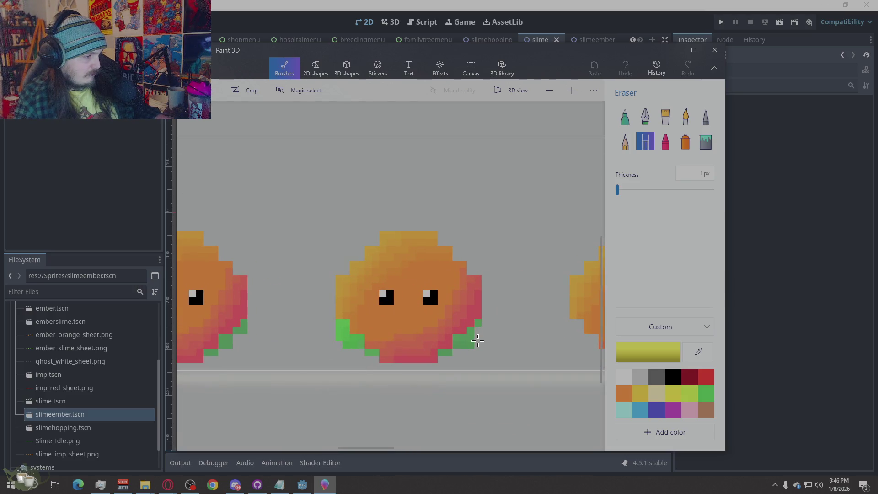
{"action": "left_click_drag", "start_coordinate": [458, 345], "coordinate": [444, 352]}
{"action": "left_click_drag", "start_coordinate": [378, 353], "coordinate": [368, 354]}
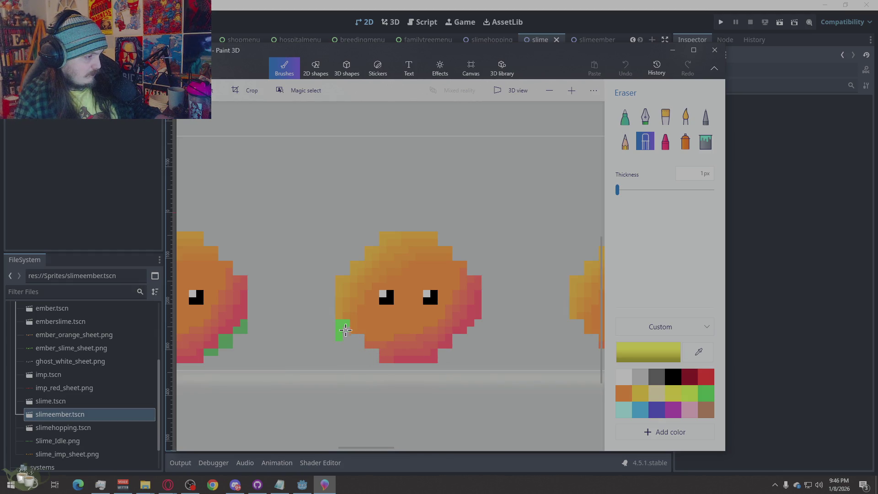
{"action": "scroll", "coordinate": [342, 324], "scroll_direction": "down", "scroll_amount": 3}
{"action": "scroll", "coordinate": [383, 341], "scroll_direction": "up", "scroll_amount": 4}
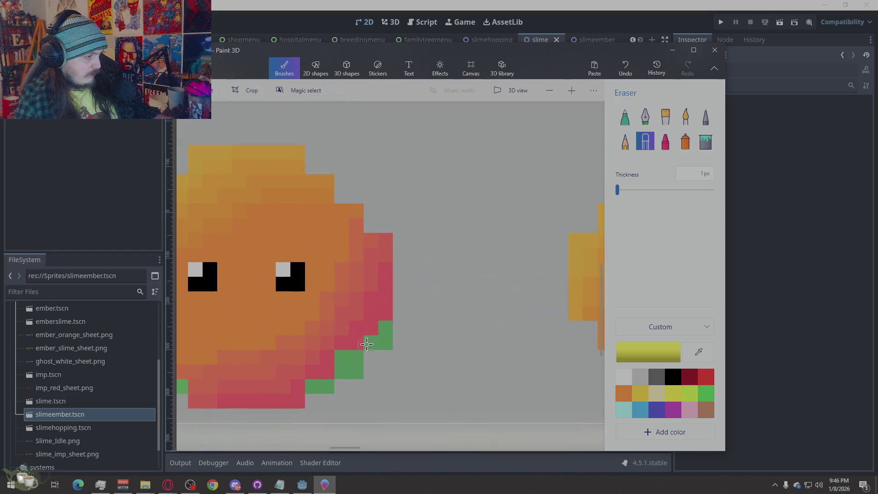
Erase the remaining green pixels at the lower rims of the last slime copies.
{"action": "left_click_drag", "start_coordinate": [384, 341], "coordinate": [330, 388]}
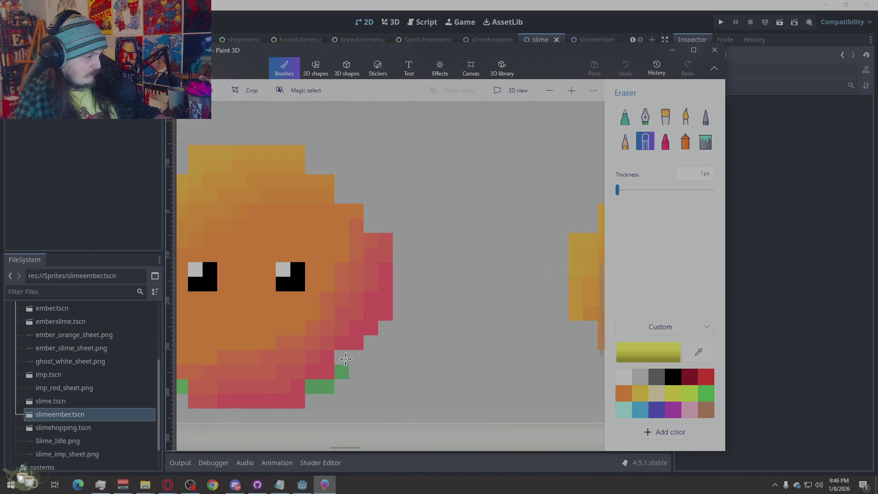
{"action": "left_click_drag", "start_coordinate": [330, 388], "coordinate": [312, 388]}
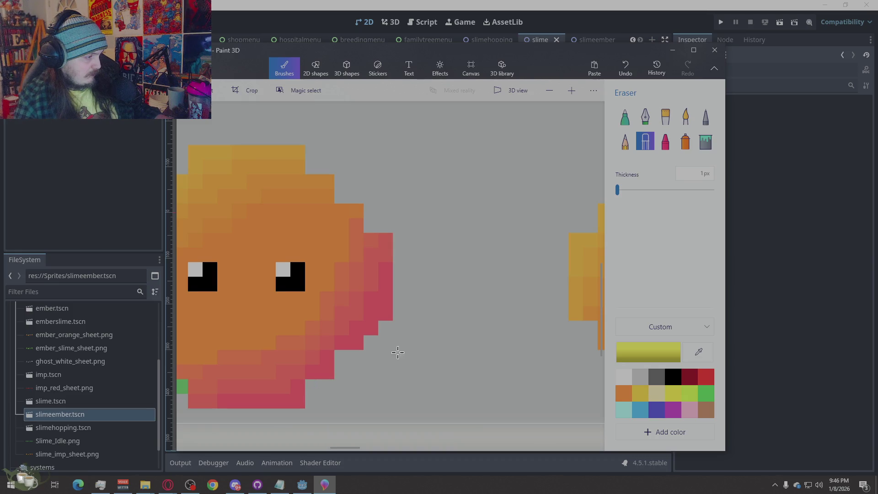
{"action": "scroll", "coordinate": [296, 364], "scroll_direction": "down", "scroll_amount": 2}
{"action": "scroll", "coordinate": [297, 364], "scroll_direction": "up", "scroll_amount": 2}
{"action": "mouse_move", "coordinate": [263, 320]}
{"action": "left_mouse_down"}
{"action": "mouse_move", "coordinate": [293, 331]}
{"action": "mouse_move", "coordinate": [323, 358]}
{"action": "left_mouse_up"}
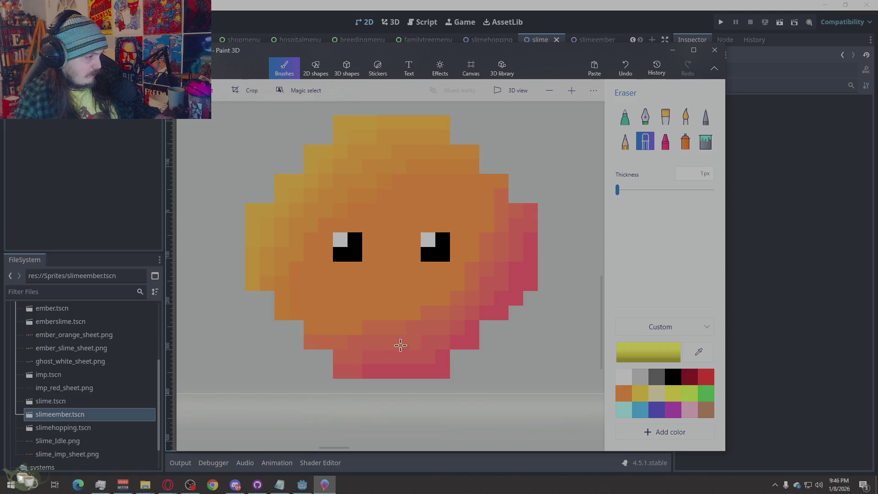
{"action": "scroll", "coordinate": [400, 345], "scroll_direction": "down", "scroll_amount": 2}
{"action": "scroll", "coordinate": [463, 315], "scroll_direction": "down", "scroll_amount": 3}
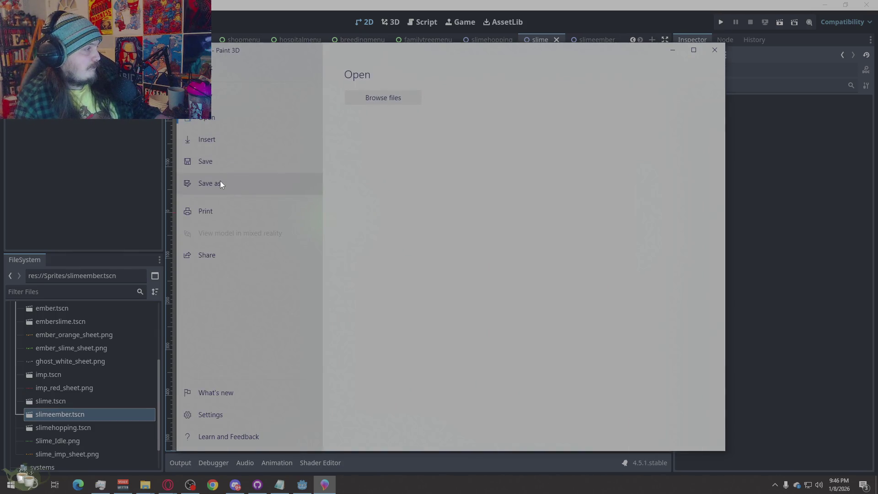
Save the sheet as image IDLE.png in Sprites > Slime.Ember, confirming replacement of the old file.
{"action": "left_click", "coordinate": [220, 181]}
{"action": "left_click", "coordinate": [390, 148]}
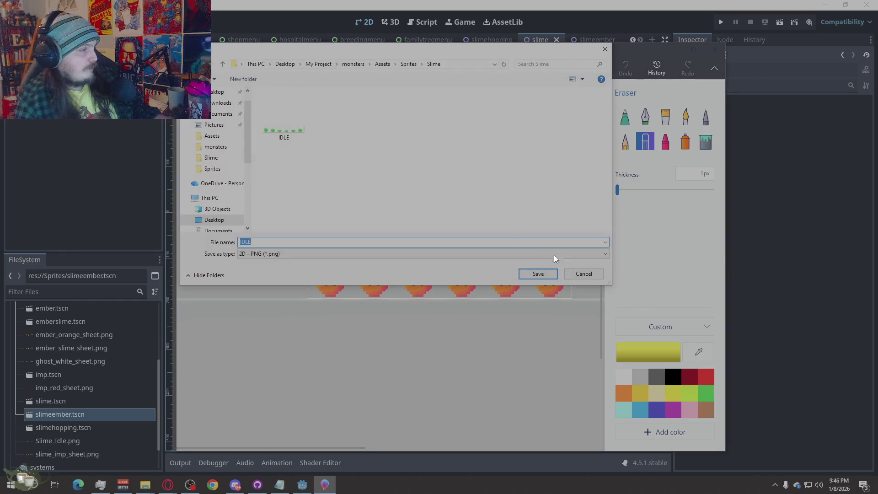
{"action": "left_click", "coordinate": [408, 63]}
{"action": "double_click", "coordinate": [350, 139]}
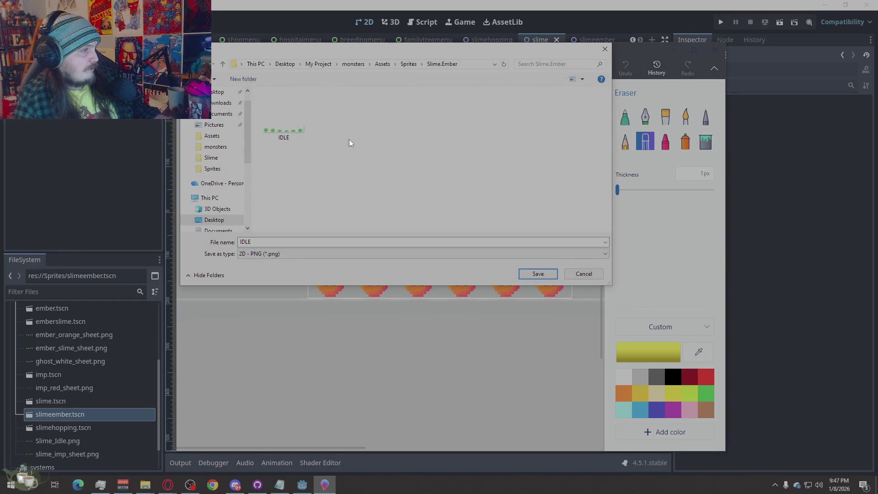
{"action": "left_click", "coordinate": [541, 275]}
{"action": "left_click", "coordinate": [457, 244]}
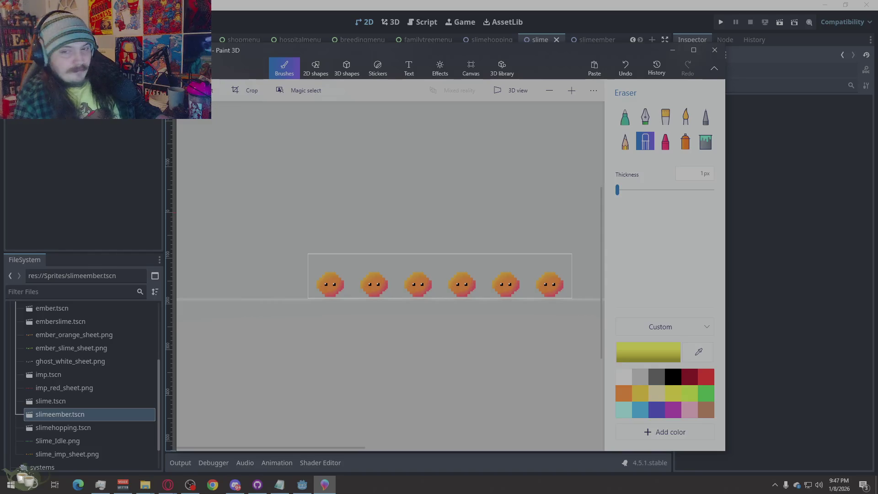
{"action": "key", "text": "alt+Tab"}
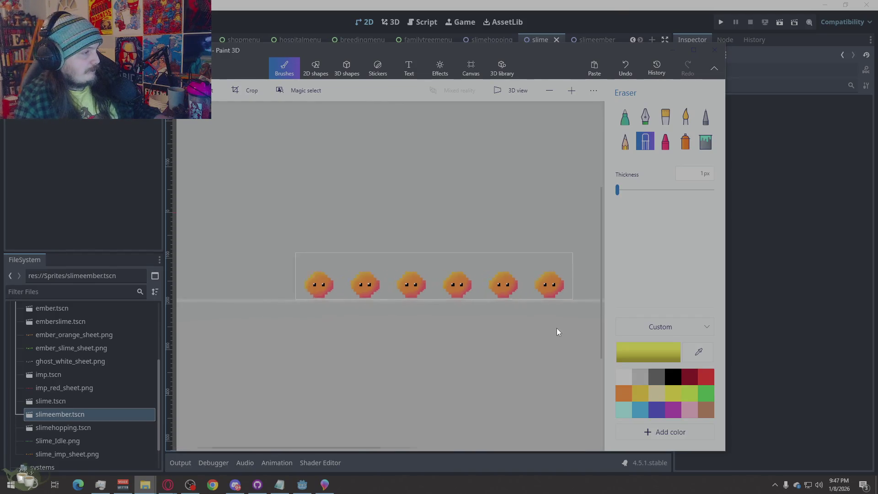
{"action": "scroll", "coordinate": [394, 288], "scroll_direction": "up", "scroll_amount": 3}
{"action": "scroll", "coordinate": [304, 357], "scroll_direction": "down", "scroll_amount": 1}
{"action": "scroll", "coordinate": [305, 357], "scroll_direction": "up", "scroll_amount": 1}
{"action": "scroll", "coordinate": [288, 358], "scroll_direction": "down", "scroll_amount": 1}
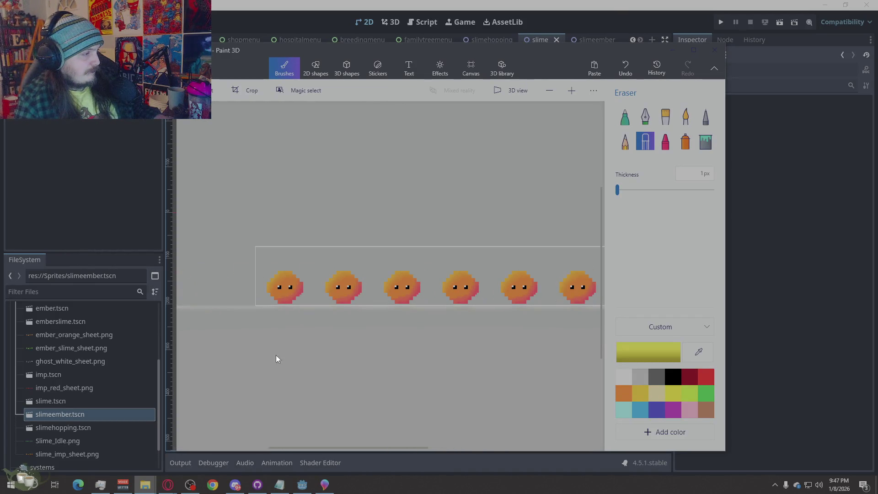
{"action": "scroll", "coordinate": [276, 359], "scroll_direction": "up", "scroll_amount": 1}
{"action": "scroll", "coordinate": [327, 373], "scroll_direction": "up", "scroll_amount": 1}
{"action": "scroll", "coordinate": [335, 375], "scroll_direction": "down", "scroll_amount": 1}
{"action": "scroll", "coordinate": [241, 323], "scroll_direction": "up", "scroll_amount": 1}
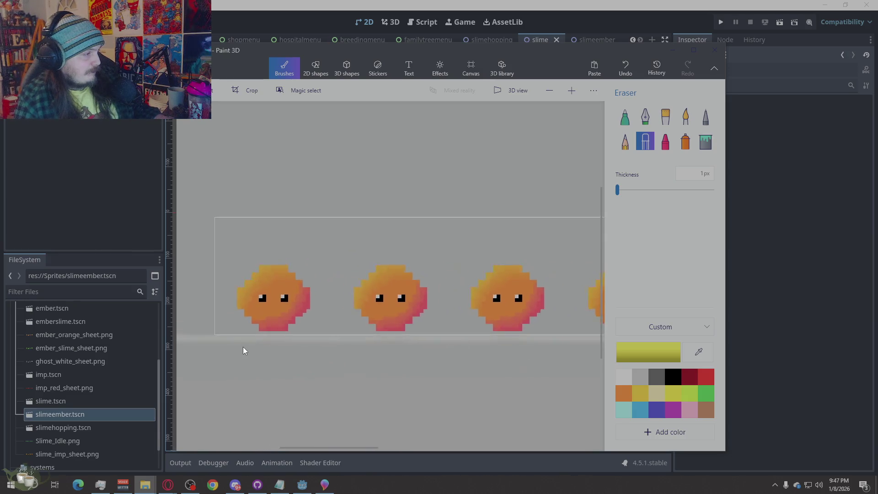
{"action": "scroll", "coordinate": [397, 345], "scroll_direction": "up", "scroll_amount": 2}
{"action": "scroll", "coordinate": [538, 342], "scroll_direction": "down", "scroll_amount": 1}
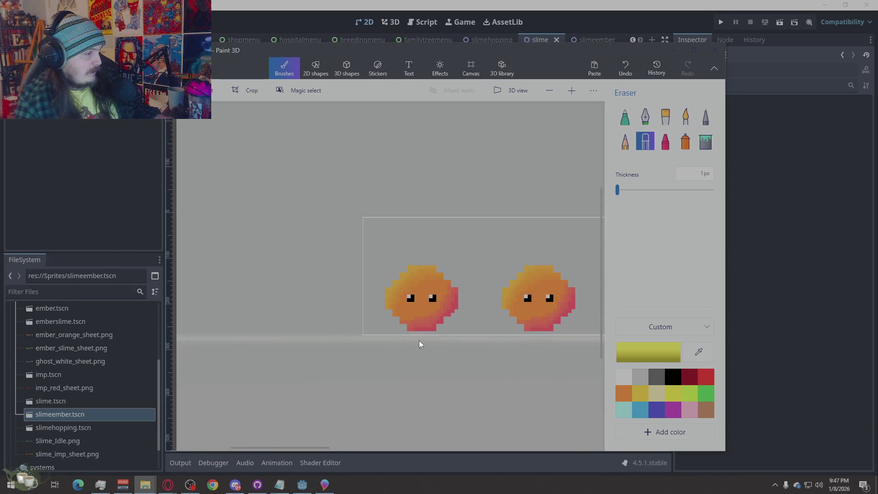
{"action": "scroll", "coordinate": [422, 344], "scroll_direction": "up", "scroll_amount": 1}
{"action": "scroll", "coordinate": [420, 382], "scroll_direction": "down", "scroll_amount": 1}
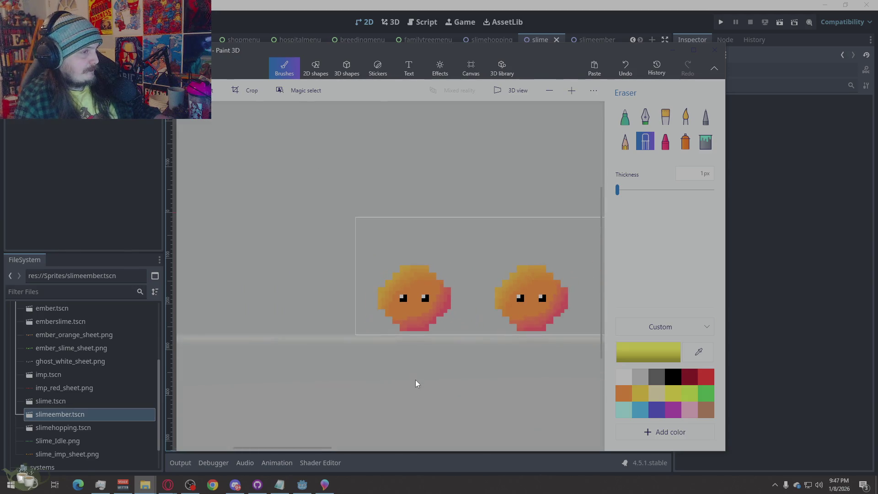
{"action": "scroll", "coordinate": [459, 262], "scroll_direction": "up", "scroll_amount": 1}
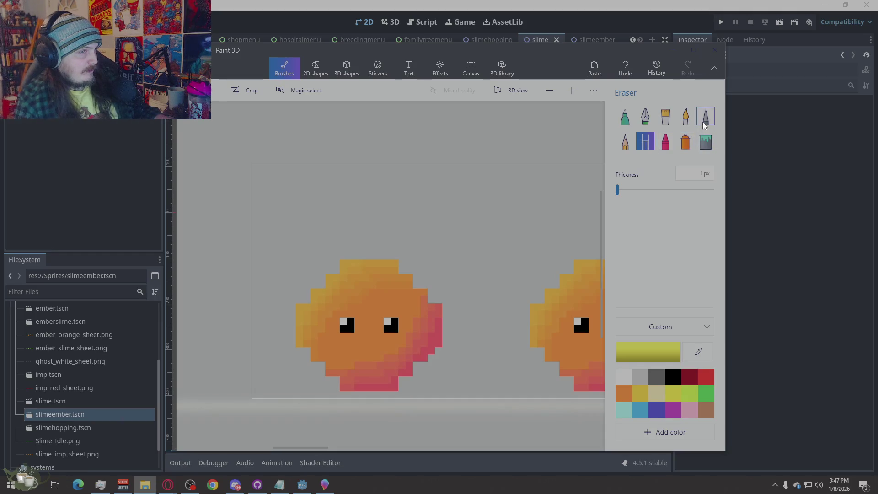
{"action": "left_click", "coordinate": [686, 117]}
{"action": "left_click_drag", "start_coordinate": [658, 190], "coordinate": [609, 190]}
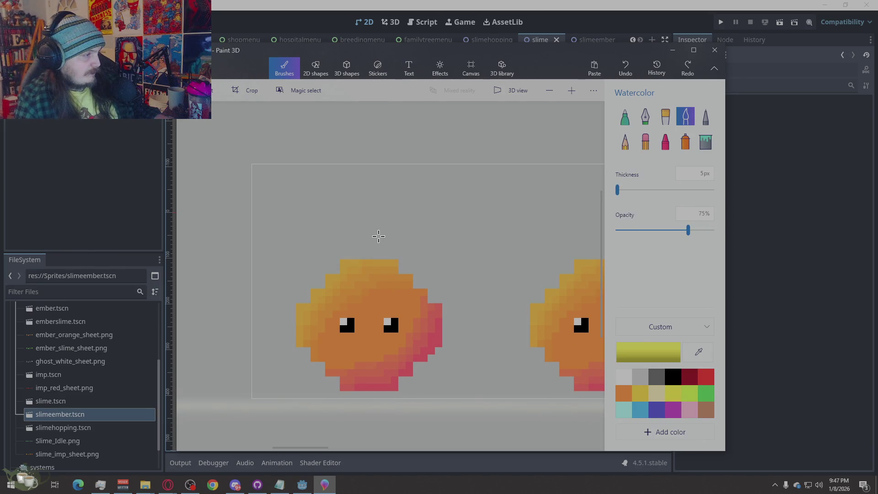
{"action": "left_click_drag", "start_coordinate": [378, 236], "coordinate": [361, 205]}
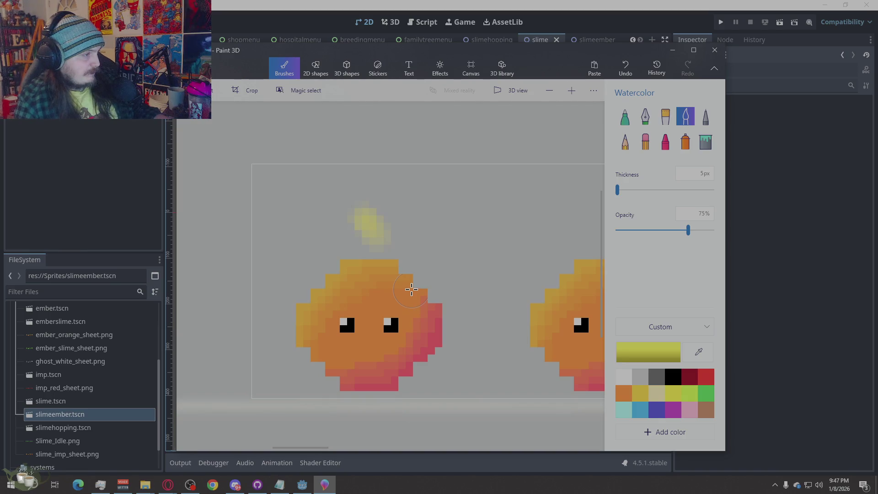
{"action": "key", "text": "ctrl+z"}
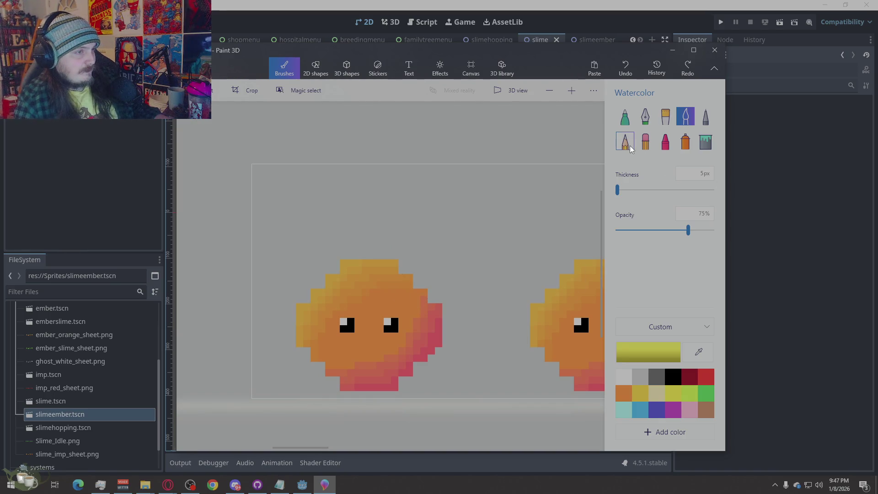
{"action": "left_click", "coordinate": [625, 142]}
{"action": "left_click_drag", "start_coordinate": [323, 255], "coordinate": [338, 195]}
{"action": "left_click_drag", "start_coordinate": [400, 258], "coordinate": [379, 181]}
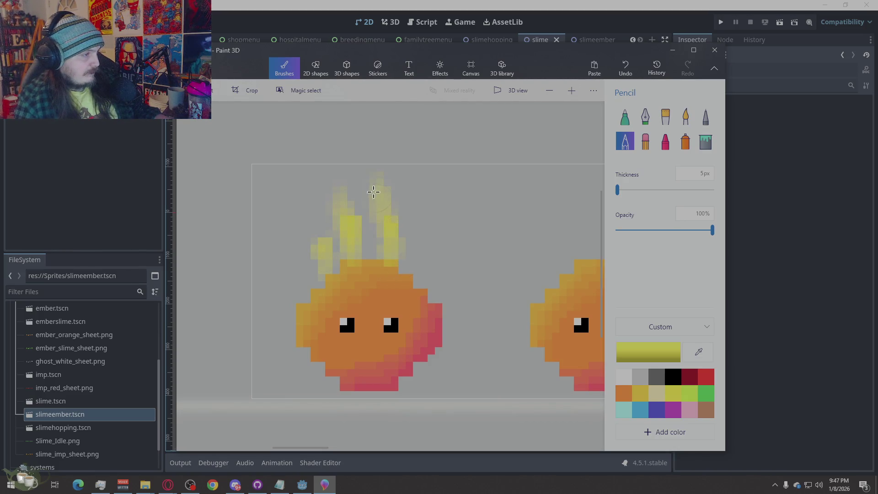
{"action": "key", "text": "ctrl+z"}
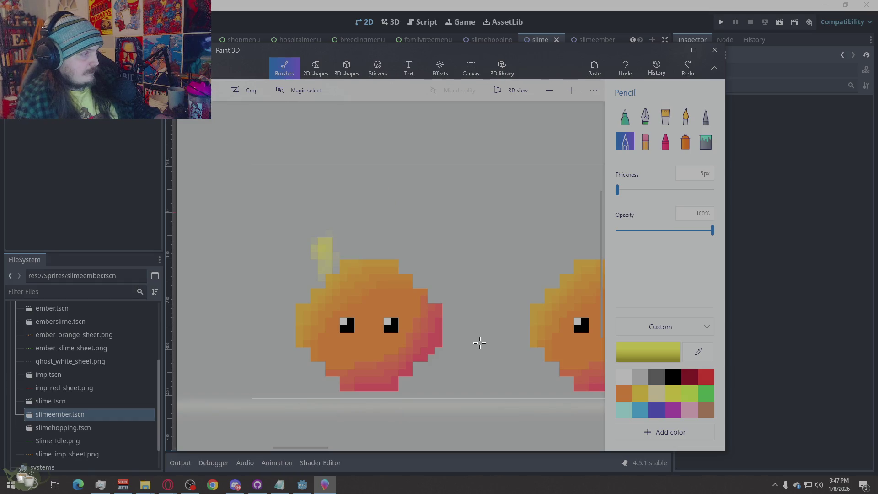
{"action": "key", "text": "ctrl+z"}
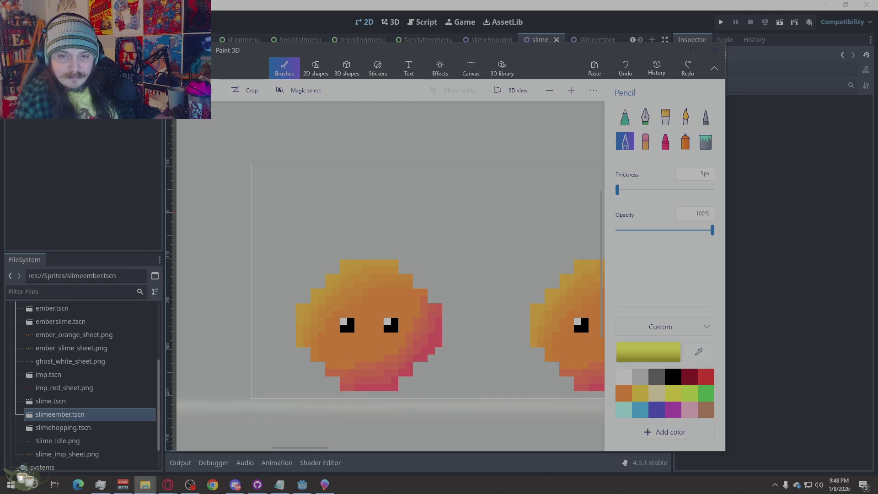
{"action": "key", "text": "ctrl+v"}
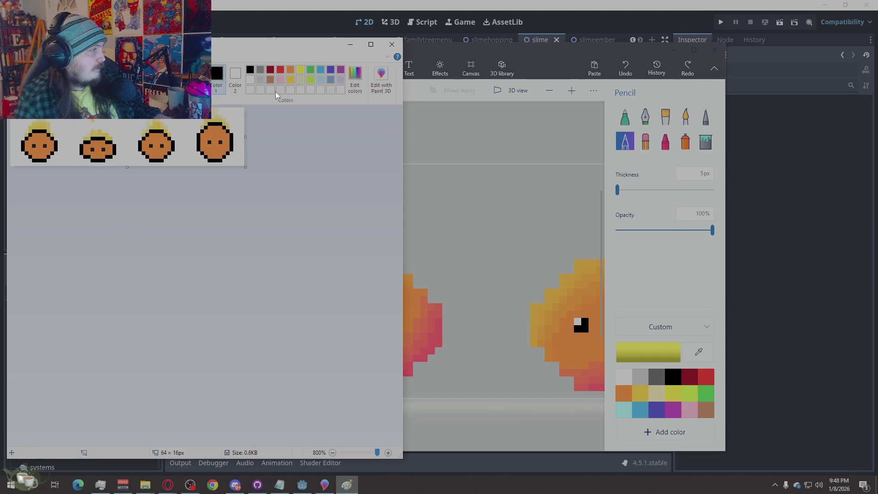
{"action": "left_click", "coordinate": [392, 44]}
{"action": "scroll", "coordinate": [429, 258], "scroll_direction": "down", "scroll_amount": 2}
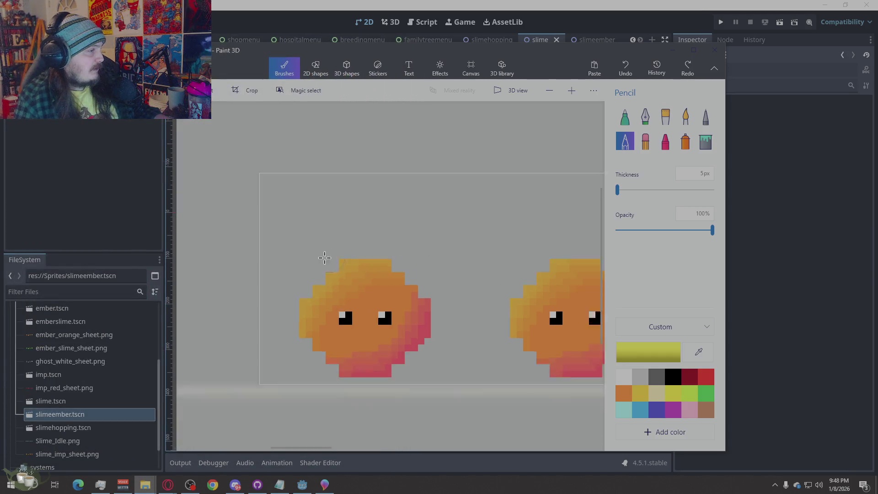
{"action": "scroll", "coordinate": [323, 254], "scroll_direction": "down", "scroll_amount": 3}
{"action": "scroll", "coordinate": [492, 318], "scroll_direction": "down", "scroll_amount": 2}
{"action": "scroll", "coordinate": [494, 317], "scroll_direction": "down", "scroll_amount": 1}
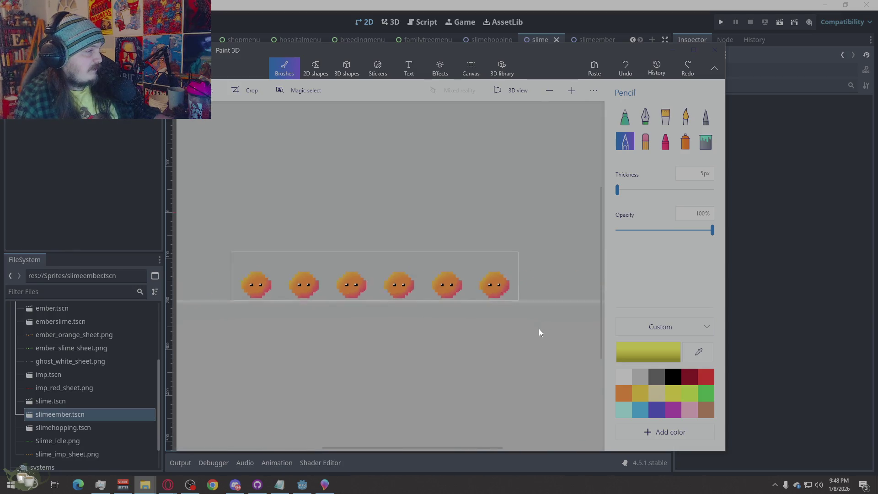
{"action": "scroll", "coordinate": [538, 328], "scroll_direction": "down", "scroll_amount": 1}
{"action": "scroll", "coordinate": [260, 294], "scroll_direction": "up", "scroll_amount": 3}
{"action": "scroll", "coordinate": [315, 323], "scroll_direction": "up", "scroll_amount": 5}
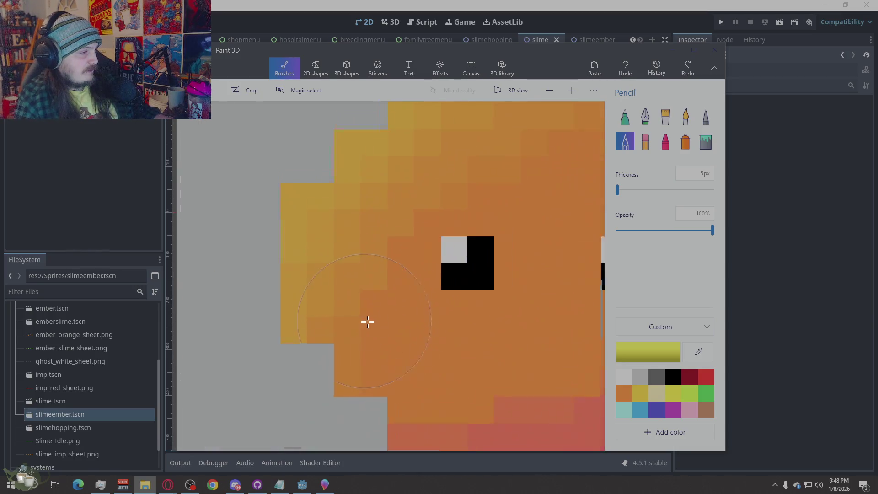
{"action": "scroll", "coordinate": [366, 319], "scroll_direction": "down", "scroll_amount": 3}
{"action": "scroll", "coordinate": [320, 362], "scroll_direction": "down", "scroll_amount": 1}
{"action": "scroll", "coordinate": [390, 320], "scroll_direction": "up", "scroll_amount": 1}
{"action": "scroll", "coordinate": [390, 319], "scroll_direction": "up", "scroll_amount": 3}
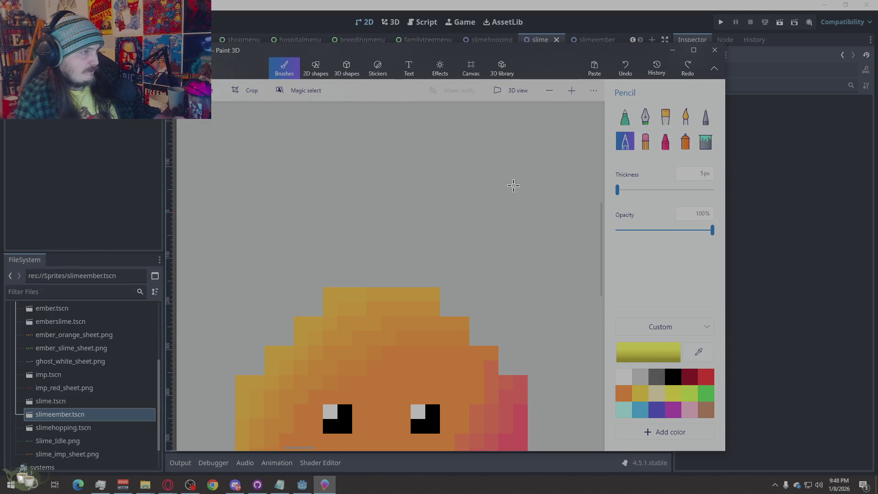
{"action": "left_click", "coordinate": [705, 117]}
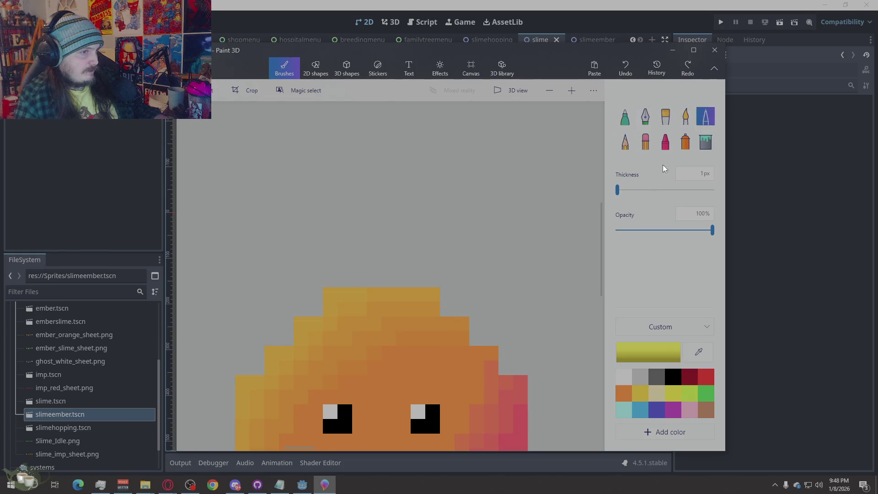
Outline the first slime's top edge in yellow pixels from right to left.
{"action": "left_click", "coordinate": [486, 335]}
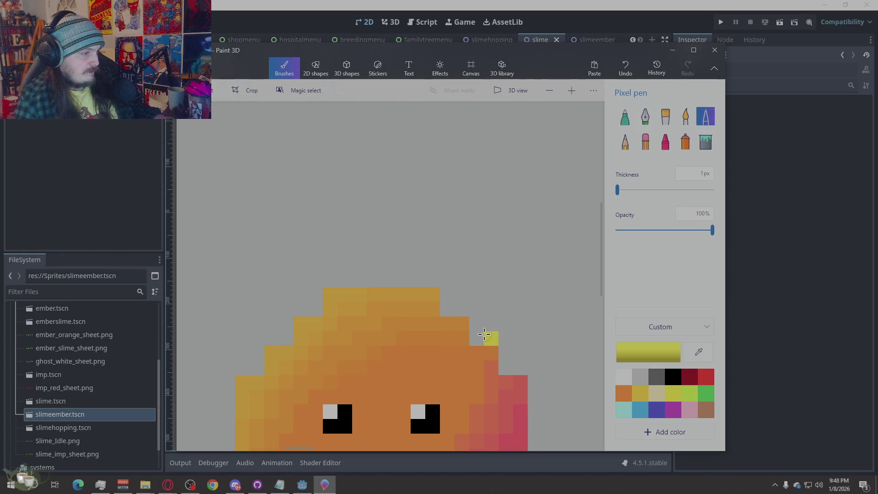
{"action": "mouse_move", "coordinate": [476, 339]}
{"action": "left_mouse_down"}
{"action": "mouse_move", "coordinate": [462, 307]}
{"action": "mouse_move", "coordinate": [319, 276]}
{"action": "mouse_move", "coordinate": [287, 336]}
{"action": "left_mouse_up"}
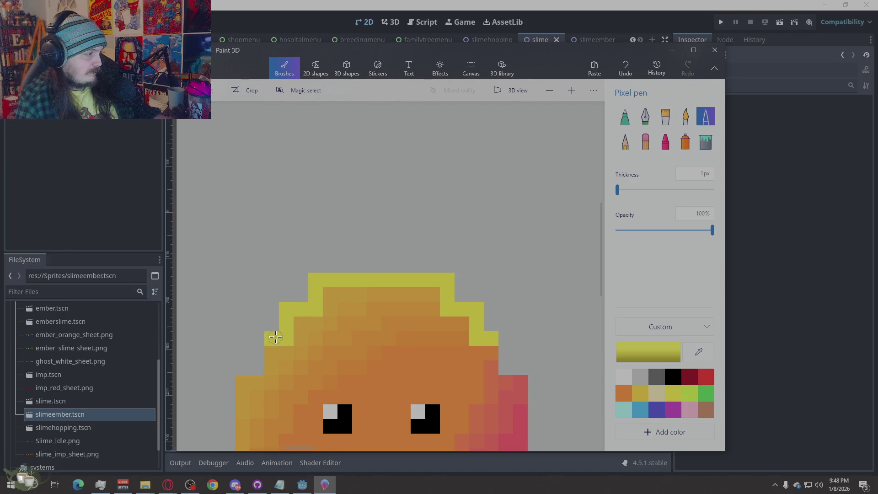
{"action": "scroll", "coordinate": [364, 240], "scroll_direction": "down", "scroll_amount": 5}
{"action": "scroll", "coordinate": [364, 240], "scroll_direction": "down", "scroll_amount": 3}
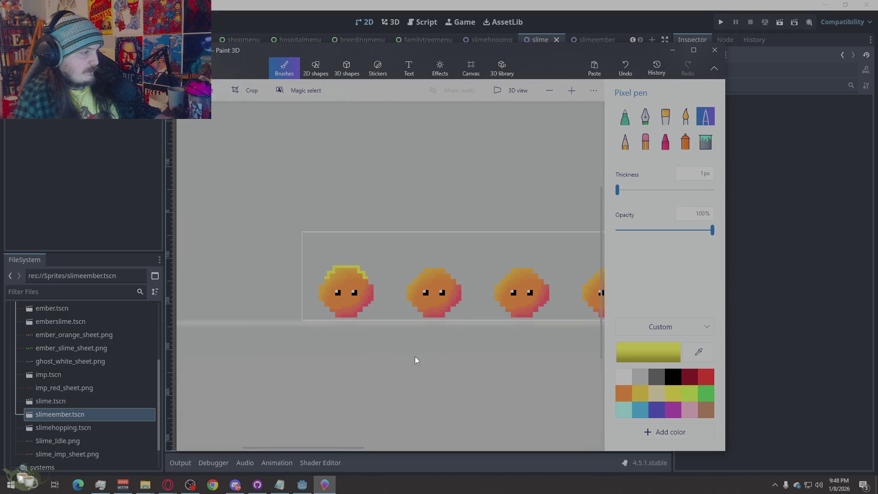
{"action": "scroll", "coordinate": [330, 320], "scroll_direction": "up", "scroll_amount": 5}
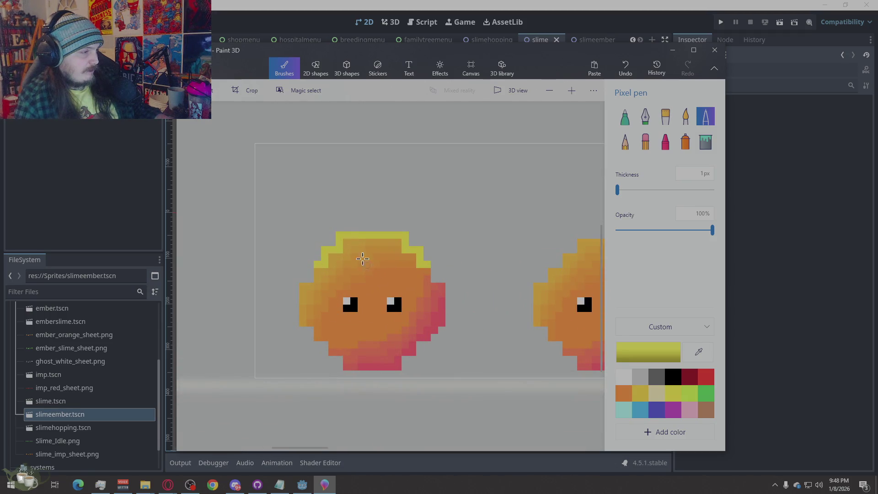
{"action": "scroll", "coordinate": [349, 207], "scroll_direction": "up", "scroll_amount": 2}
{"action": "left_click_drag", "start_coordinate": [286, 335], "coordinate": [271, 335]}
{"action": "left_click", "coordinate": [271, 321]}
{"action": "left_click", "coordinate": [519, 335]}
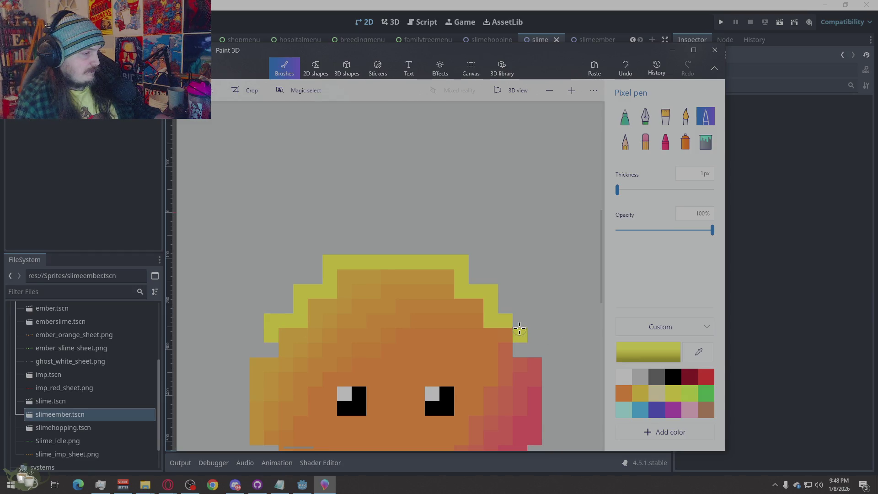
{"action": "left_click", "coordinate": [534, 350]}
{"action": "left_click_drag", "start_coordinate": [264, 348], "coordinate": [256, 348]}
Build a tall pointed yellow flame above the outline, undoing stray pixels and filling between the spikes.
{"action": "mouse_move", "coordinate": [281, 306]}
{"action": "left_mouse_down"}
{"action": "mouse_move", "coordinate": [308, 259]}
{"action": "mouse_move", "coordinate": [315, 186]}
{"action": "left_mouse_up"}
{"action": "left_click", "coordinate": [315, 275]}
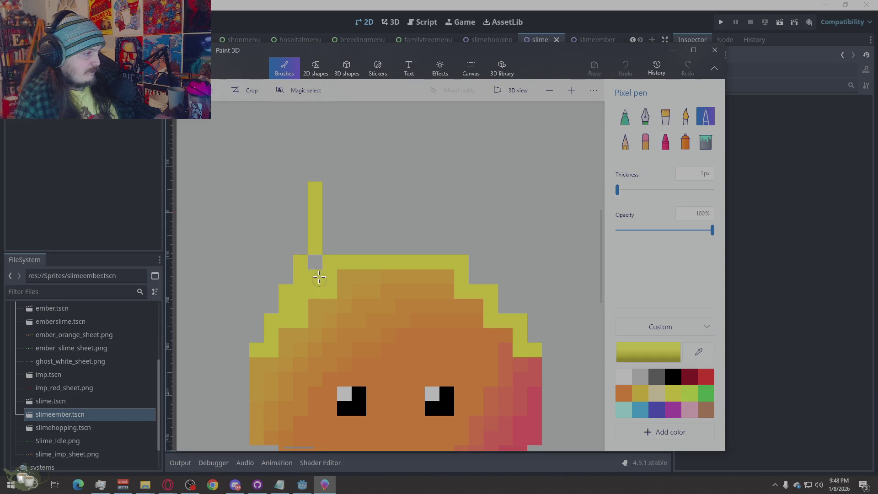
{"action": "left_click_drag", "start_coordinate": [523, 320], "coordinate": [459, 169]}
{"action": "key", "text": "ctrl+z"}
{"action": "mouse_move", "coordinate": [474, 274]}
{"action": "left_mouse_down"}
{"action": "mouse_move", "coordinate": [460, 229]}
{"action": "mouse_move", "coordinate": [446, 241]}
{"action": "mouse_move", "coordinate": [347, 241]}
{"action": "mouse_move", "coordinate": [325, 199]}
{"action": "mouse_move", "coordinate": [345, 141]}
{"action": "left_mouse_up"}
{"action": "mouse_move", "coordinate": [339, 227]}
{"action": "left_mouse_down"}
{"action": "mouse_move", "coordinate": [415, 237]}
{"action": "mouse_move", "coordinate": [369, 176]}
{"action": "mouse_move", "coordinate": [358, 141]}
{"action": "mouse_move", "coordinate": [374, 116]}
{"action": "mouse_move", "coordinate": [442, 199]}
{"action": "mouse_move", "coordinate": [398, 152]}
{"action": "left_mouse_up"}
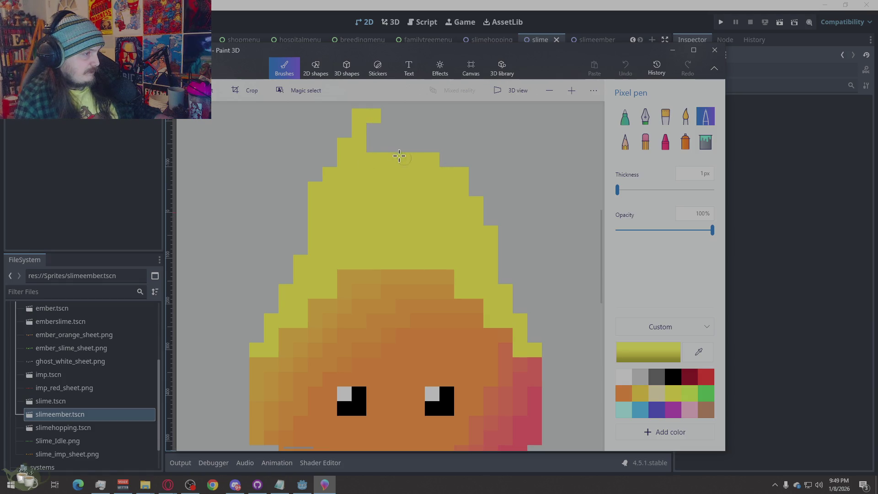
{"action": "scroll", "coordinate": [444, 234], "scroll_direction": "down", "scroll_amount": 3}
{"action": "scroll", "coordinate": [410, 258], "scroll_direction": "up", "scroll_amount": 3}
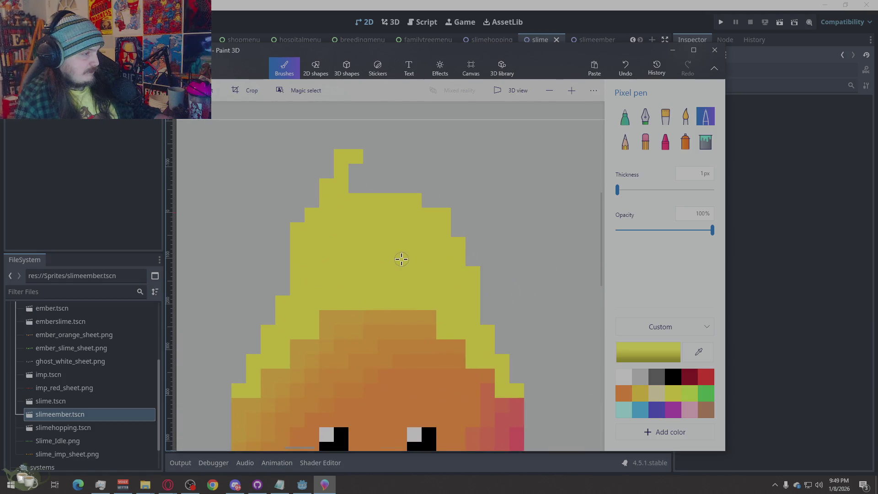
{"action": "mouse_move", "coordinate": [374, 212]}
{"action": "left_mouse_down"}
{"action": "mouse_move", "coordinate": [402, 184]}
{"action": "mouse_move", "coordinate": [384, 156]}
{"action": "mouse_move", "coordinate": [364, 178]}
{"action": "mouse_move", "coordinate": [370, 185]}
{"action": "left_mouse_up"}
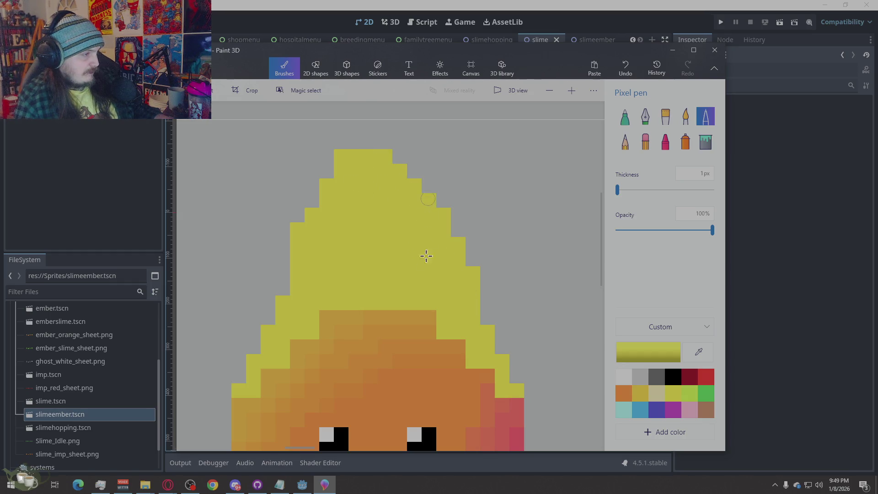
{"action": "scroll", "coordinate": [337, 147], "scroll_direction": "down", "scroll_amount": 1}
{"action": "scroll", "coordinate": [425, 250], "scroll_direction": "down", "scroll_amount": 5}
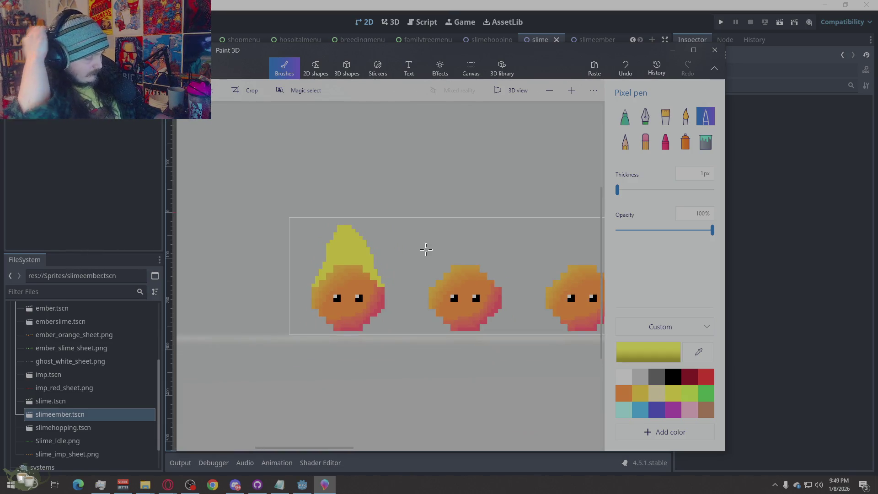
{"action": "scroll", "coordinate": [302, 271], "scroll_direction": "up", "scroll_amount": 3}
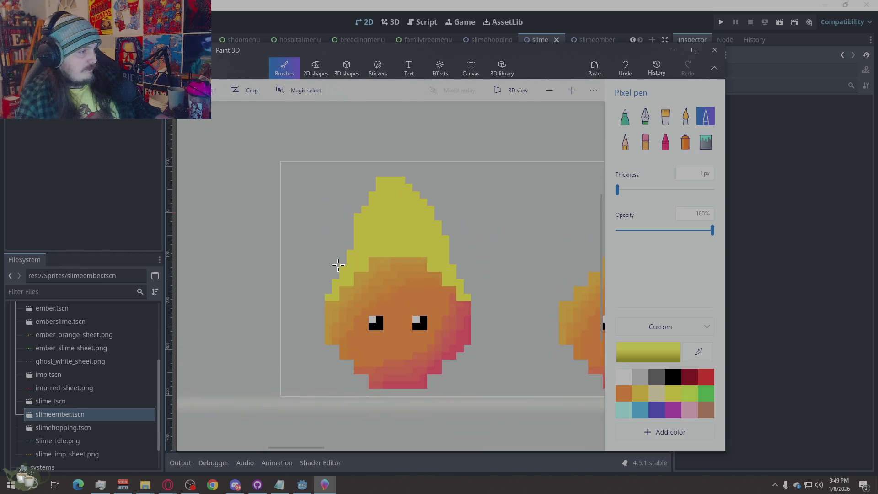
Trim stray pixels off the flame's left edge with the Eraser.
{"action": "left_click", "coordinate": [644, 141]}
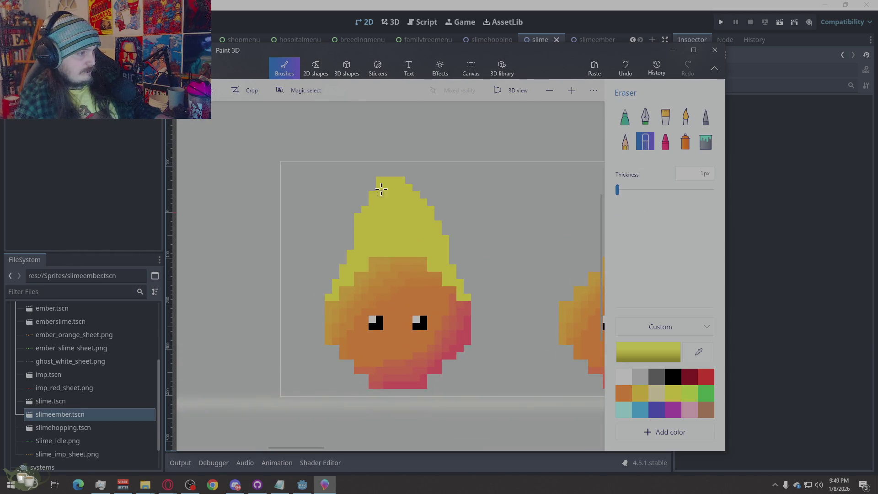
{"action": "left_click_drag", "start_coordinate": [357, 209], "coordinate": [349, 239]}
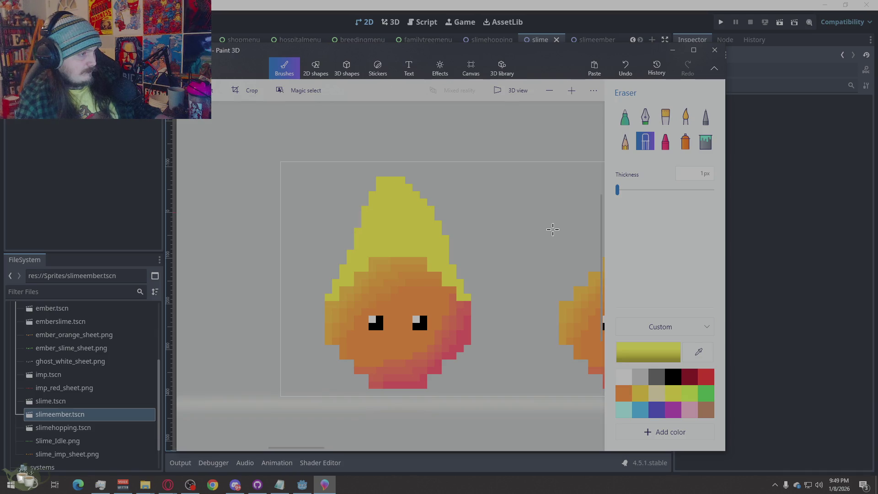
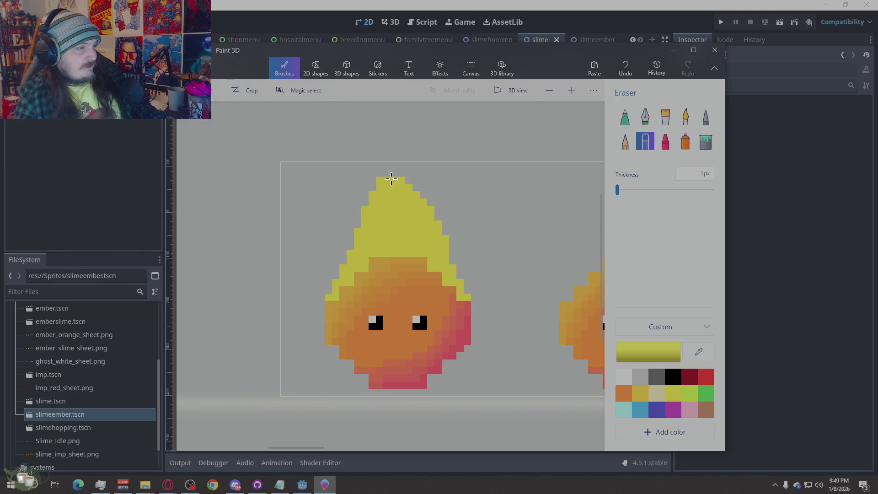
Erase notches through the yellow flame's top and sides so it splits into separate spiky tips.
{"action": "mouse_move", "coordinate": [386, 184]}
{"action": "left_mouse_down"}
{"action": "mouse_move", "coordinate": [388, 197]}
{"action": "mouse_move", "coordinate": [391, 184]}
{"action": "left_mouse_up"}
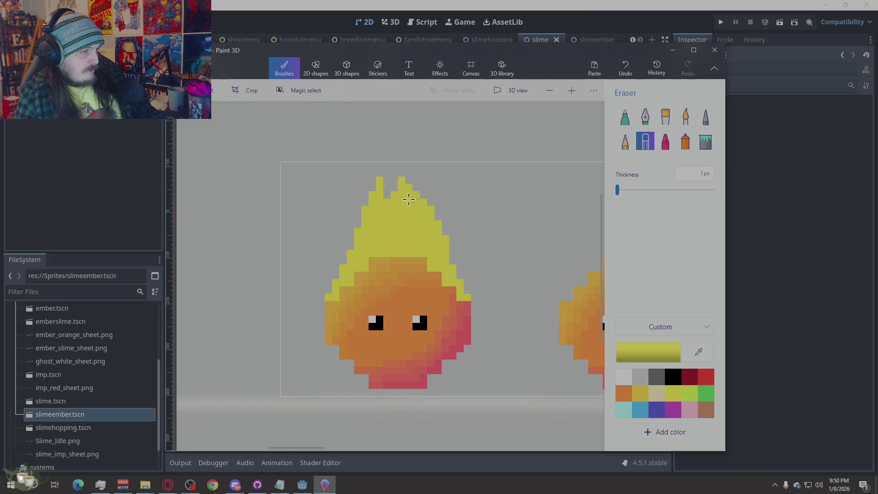
{"action": "left_click_drag", "start_coordinate": [423, 201], "coordinate": [424, 217]}
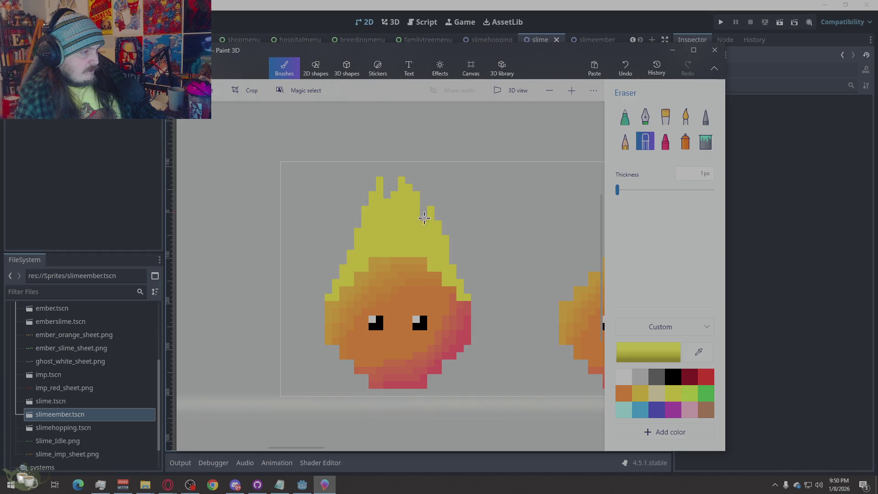
{"action": "mouse_move", "coordinate": [367, 222]}
{"action": "left_mouse_down"}
{"action": "mouse_move", "coordinate": [366, 233]}
{"action": "mouse_move", "coordinate": [373, 227]}
{"action": "left_mouse_up"}
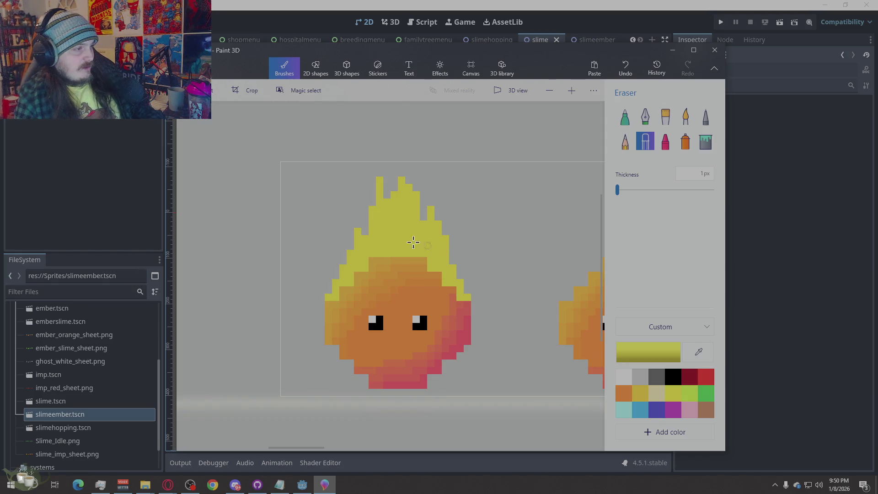
{"action": "left_click_drag", "start_coordinate": [409, 188], "coordinate": [408, 206]}
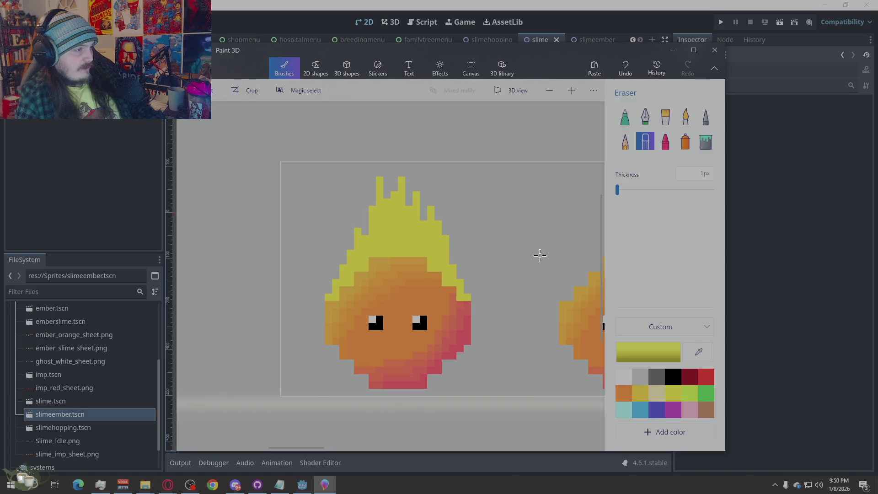
{"action": "scroll", "coordinate": [429, 260], "scroll_direction": "down", "scroll_amount": 2}
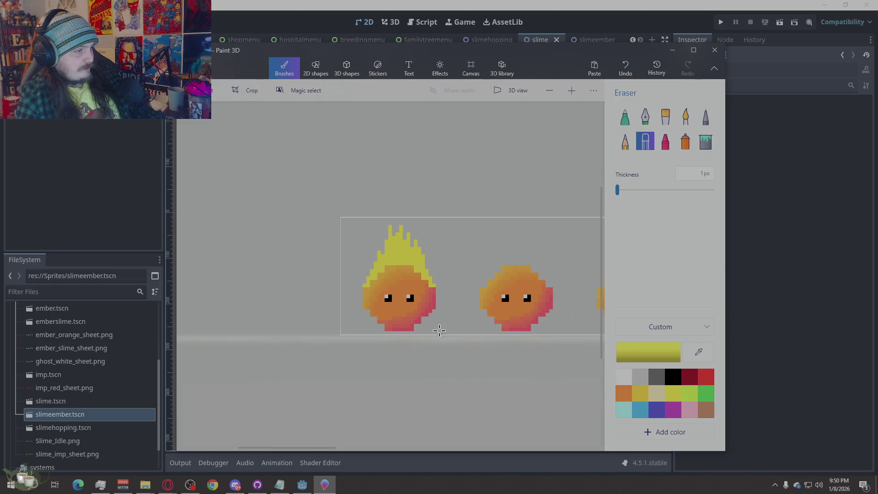
{"action": "scroll", "coordinate": [421, 303], "scroll_direction": "up", "scroll_amount": 3}
{"action": "scroll", "coordinate": [408, 265], "scroll_direction": "up", "scroll_amount": 2}
{"action": "scroll", "coordinate": [402, 293], "scroll_direction": "down", "scroll_amount": 4}
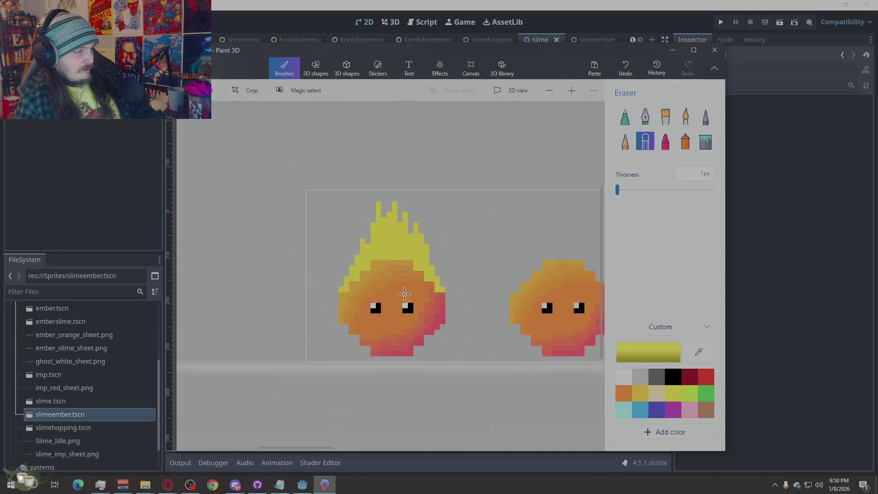
{"action": "scroll", "coordinate": [402, 293], "scroll_direction": "down", "scroll_amount": 1}
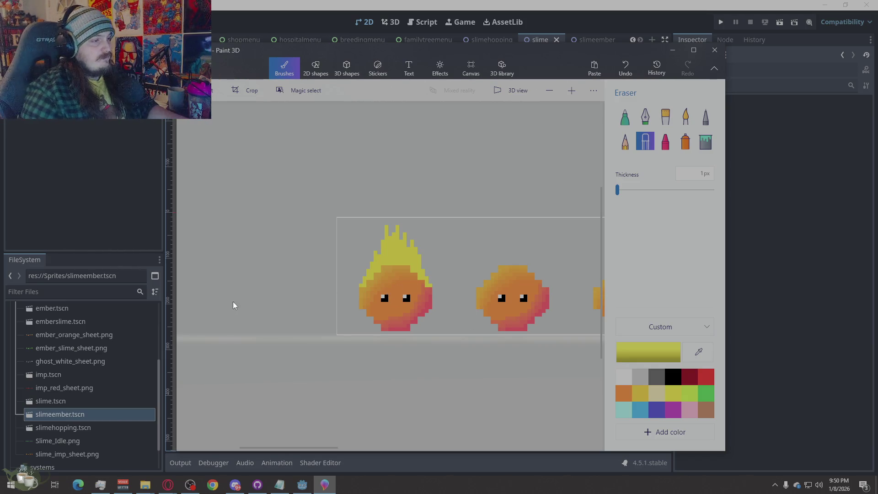
{"action": "scroll", "coordinate": [387, 292], "scroll_direction": "right", "scroll_amount": 1}
{"action": "scroll", "coordinate": [387, 292], "scroll_direction": "up", "scroll_amount": 3}
{"action": "scroll", "coordinate": [389, 290], "scroll_direction": "down", "scroll_amount": 2}
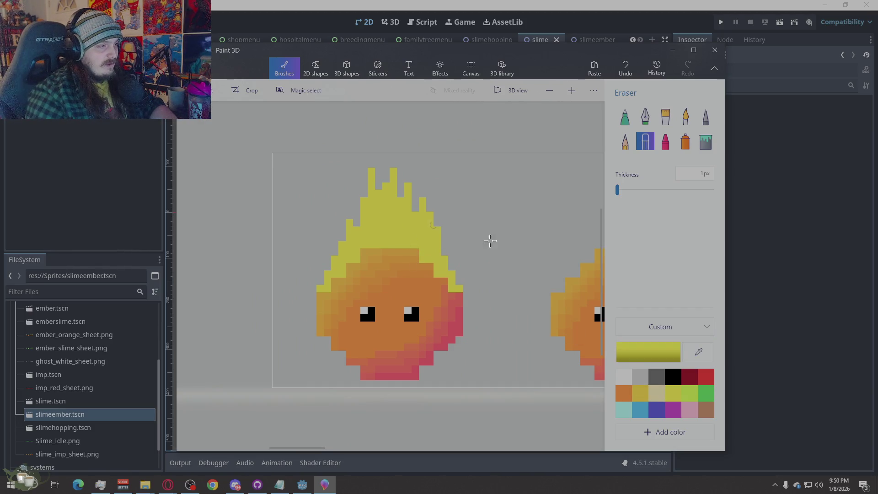
{"action": "left_click", "coordinate": [645, 353]}
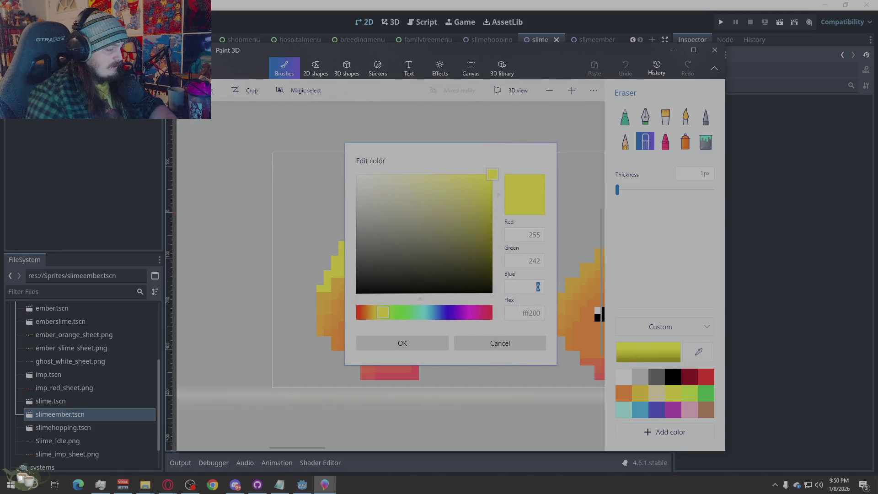
{"action": "type", "text": "20"}
Set the drawing colour to deeper yellow ffe600 with green 230 and blue 0.
{"action": "left_click", "coordinate": [517, 300]}
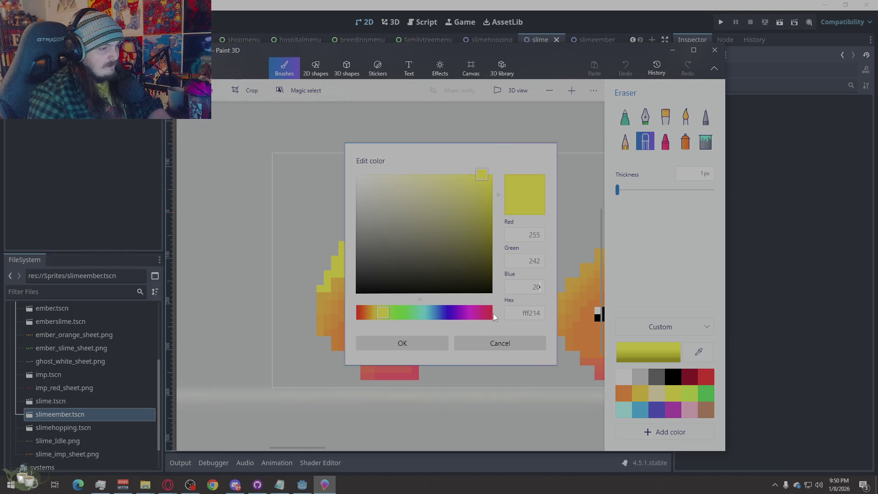
{"action": "key", "text": "BackSpace"}
{"action": "key", "text": "shift+Tab"}
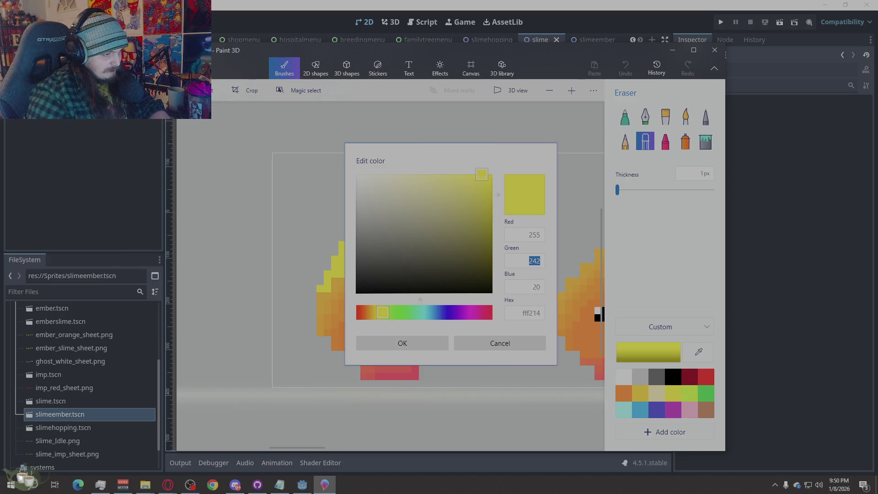
{"action": "key", "text": "Tab"}
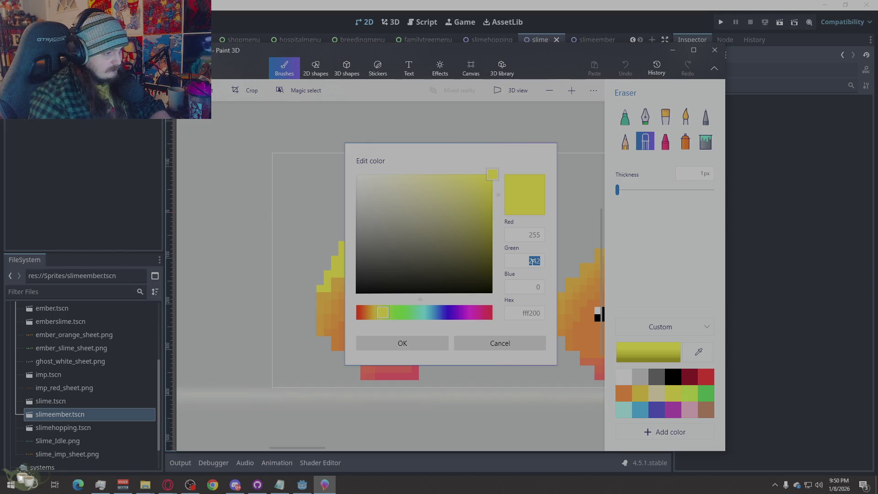
{"action": "type", "text": "230"}
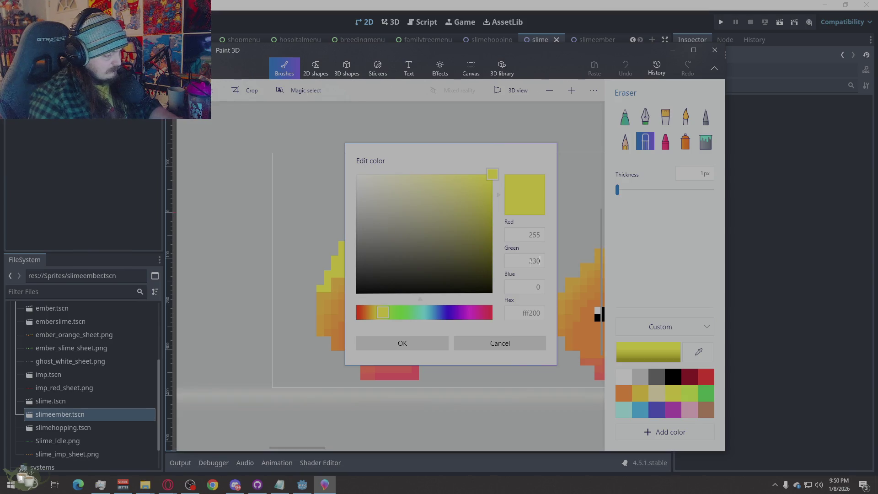
{"action": "left_click", "coordinate": [404, 342]}
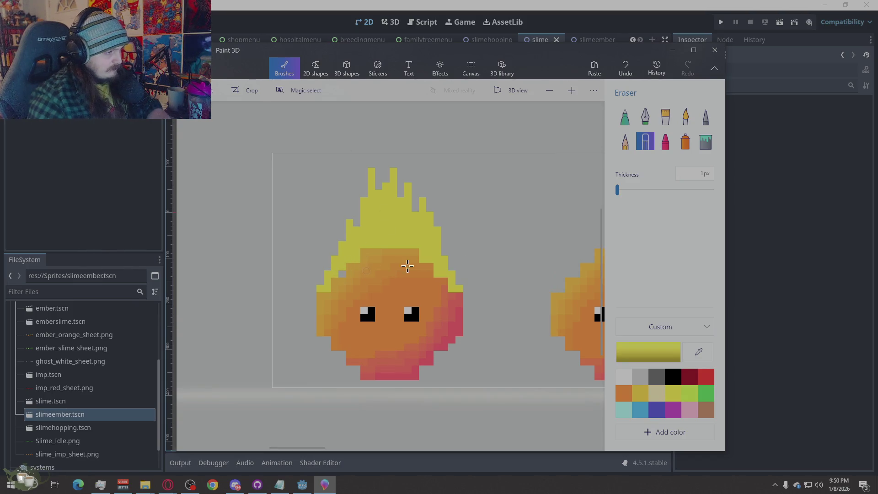
{"action": "key", "text": "ctrl+z"}
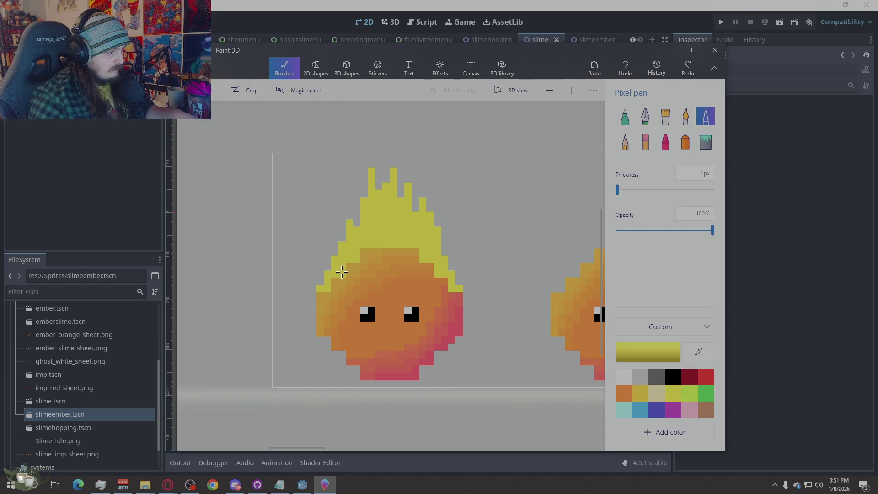
Scatter deeper-yellow ffe600 shading pixels inside the first slime's flame with the Pixel pen.
{"action": "left_click_drag", "start_coordinate": [350, 258], "coordinate": [355, 255]}
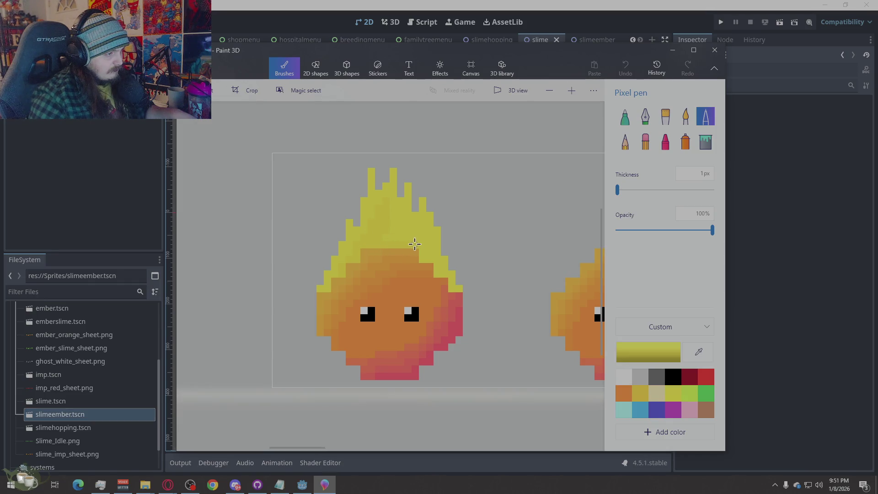
{"action": "left_click", "coordinate": [438, 265]}
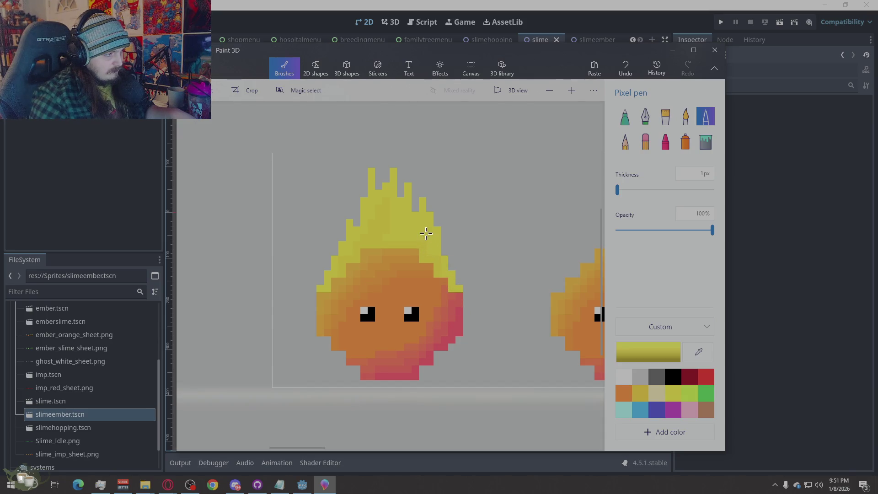
{"action": "left_click_drag", "start_coordinate": [419, 240], "coordinate": [417, 238]}
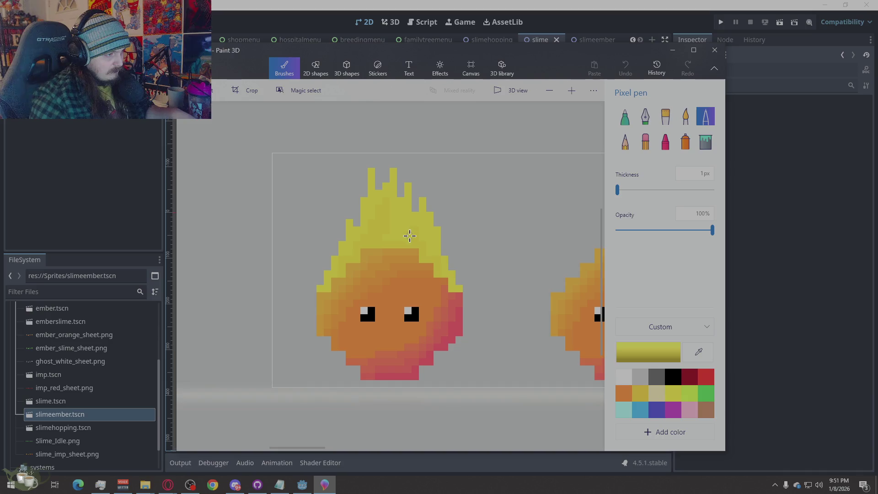
{"action": "left_click", "coordinate": [394, 231]}
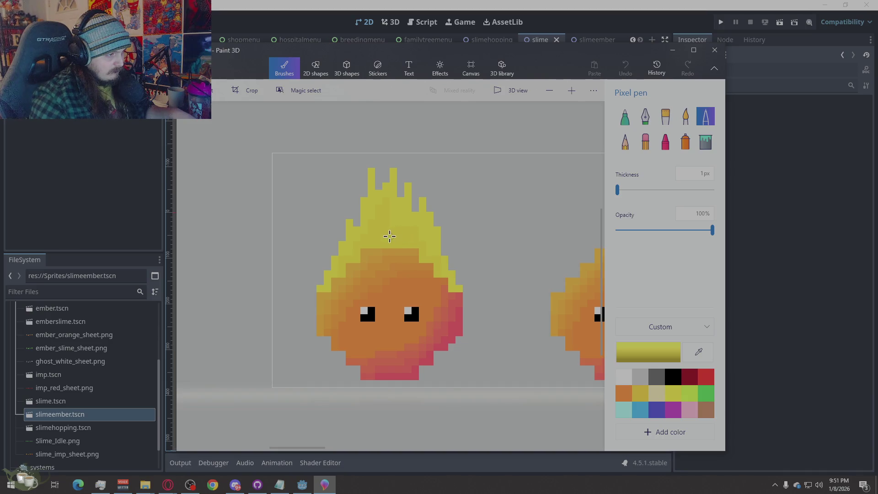
{"action": "left_click_drag", "start_coordinate": [393, 219], "coordinate": [396, 228]}
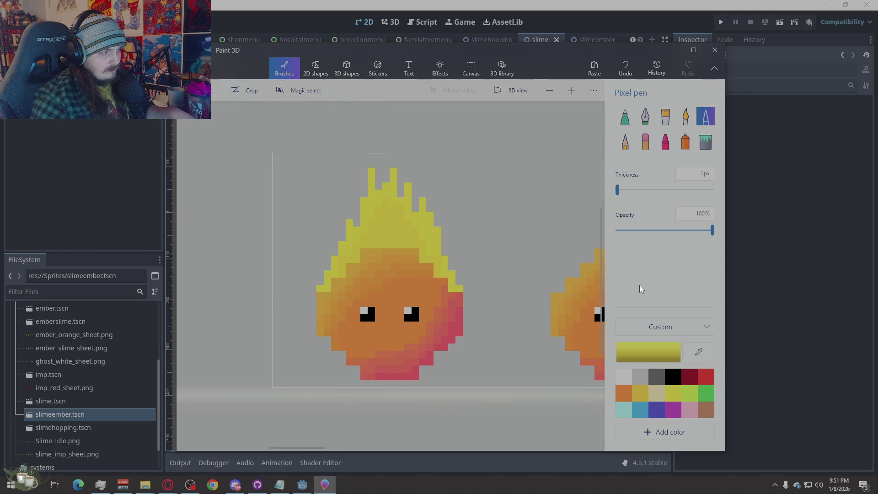
{"action": "left_click", "coordinate": [640, 346]}
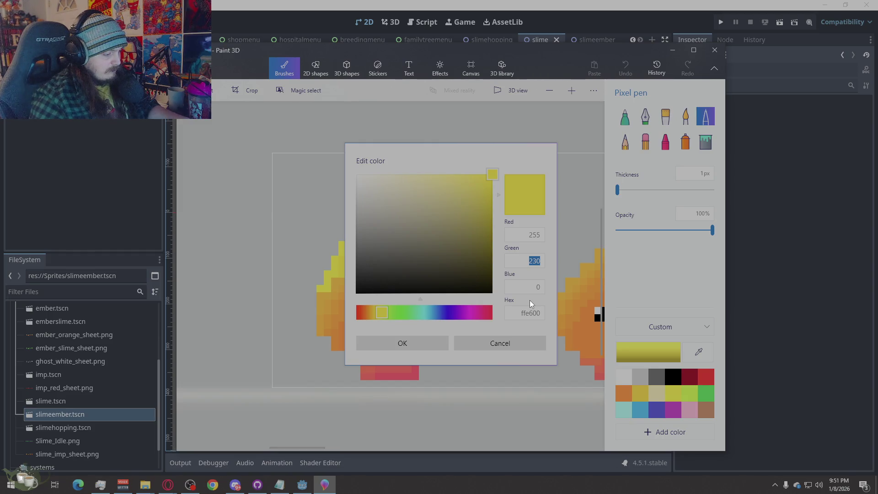
{"action": "type", "text": "210"}
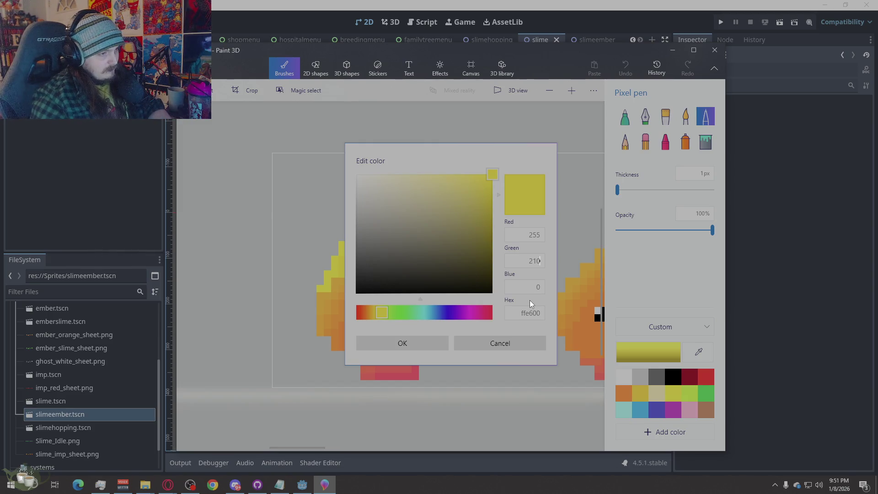
Confirm the darker golden yellow ffd200 (green 210) as the drawing colour.
{"action": "left_click", "coordinate": [424, 339]}
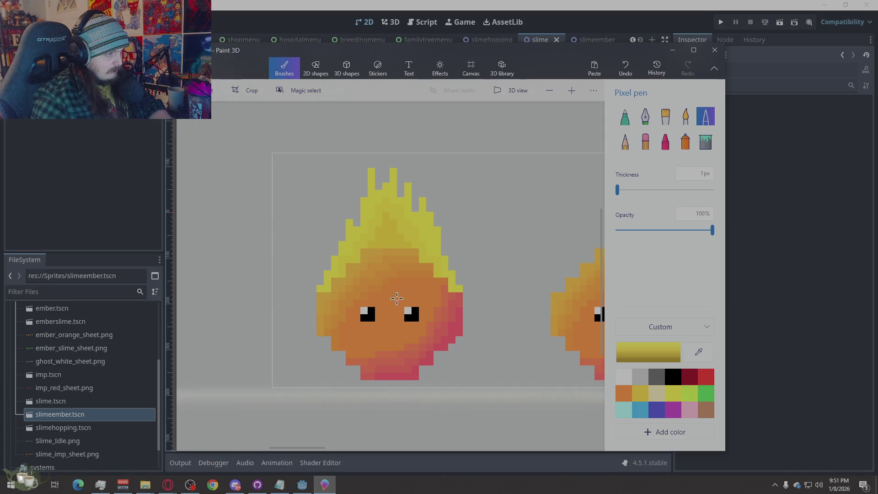
{"action": "scroll", "coordinate": [397, 299], "scroll_direction": "down", "scroll_amount": 2}
{"action": "scroll", "coordinate": [344, 323], "scroll_direction": "down", "scroll_amount": 3}
{"action": "scroll", "coordinate": [343, 323], "scroll_direction": "down", "scroll_amount": 2}
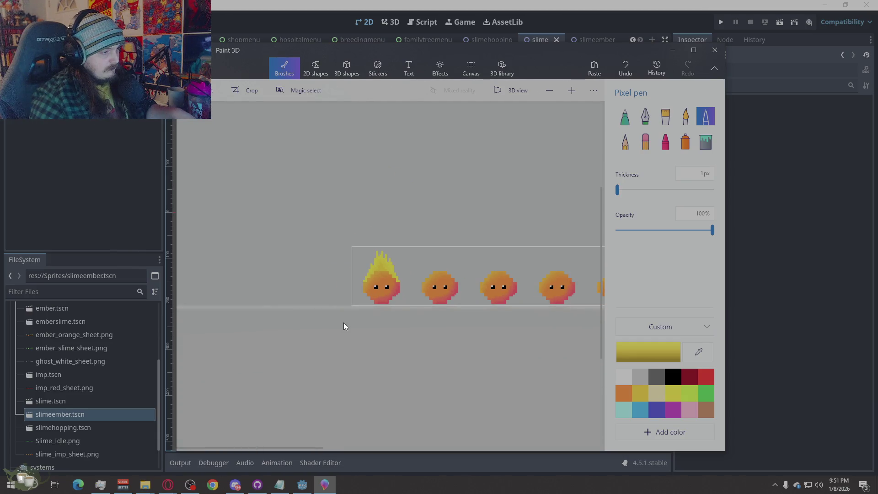
{"action": "scroll", "coordinate": [444, 308], "scroll_direction": "up", "scroll_amount": 2}
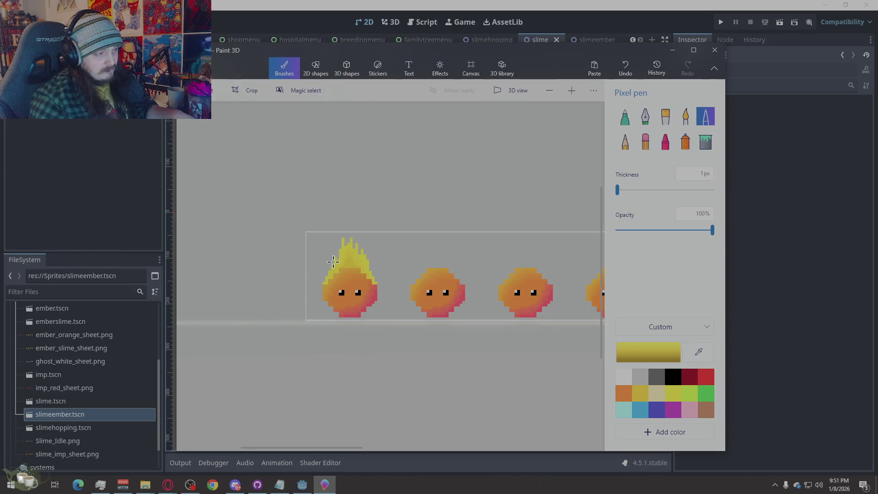
{"action": "scroll", "coordinate": [344, 278], "scroll_direction": "up", "scroll_amount": 2}
{"action": "scroll", "coordinate": [350, 283], "scroll_direction": "up", "scroll_amount": 1}
{"action": "scroll", "coordinate": [353, 287], "scroll_direction": "up", "scroll_amount": 1}
{"action": "scroll", "coordinate": [350, 291], "scroll_direction": "down", "scroll_amount": 2}
{"action": "scroll", "coordinate": [347, 293], "scroll_direction": "down", "scroll_amount": 1}
{"action": "scroll", "coordinate": [346, 295], "scroll_direction": "up", "scroll_amount": 2}
{"action": "scroll", "coordinate": [347, 295], "scroll_direction": "up", "scroll_amount": 1}
{"action": "scroll", "coordinate": [347, 285], "scroll_direction": "down", "scroll_amount": 2}
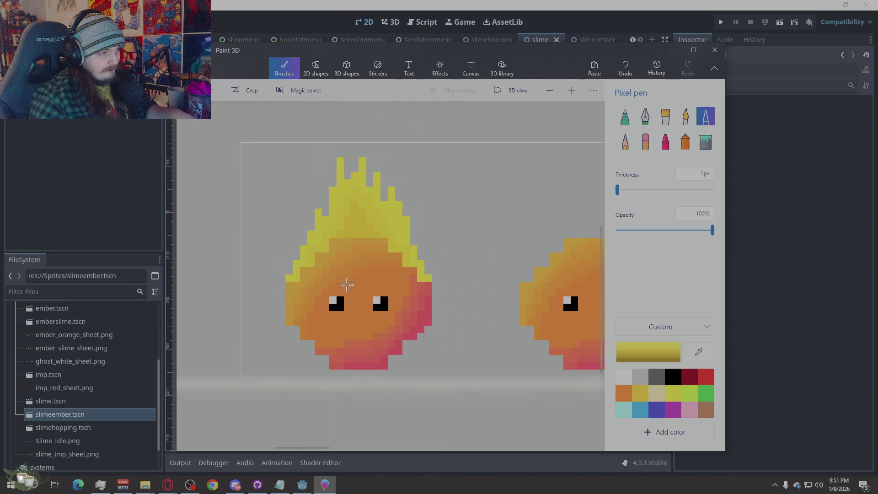
{"action": "scroll", "coordinate": [263, 322], "scroll_direction": "down", "scroll_amount": 1}
{"action": "scroll", "coordinate": [263, 325], "scroll_direction": "down", "scroll_amount": 1}
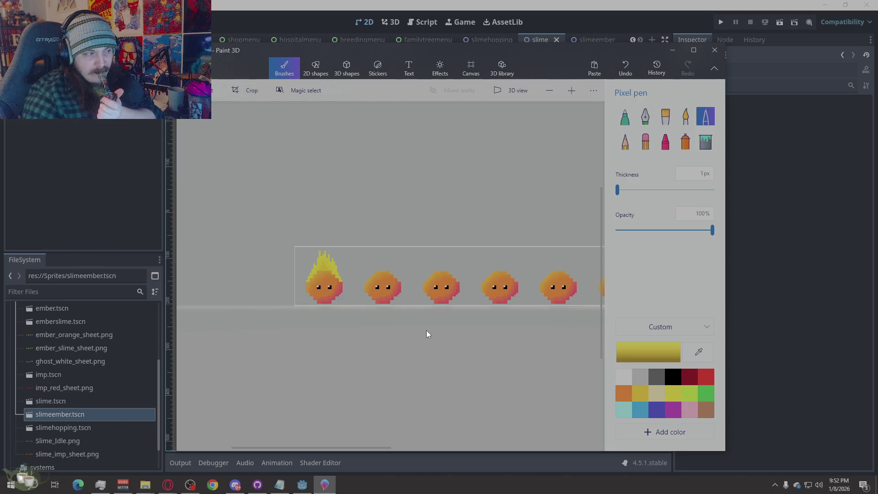
{"action": "left_click", "coordinate": [650, 353]}
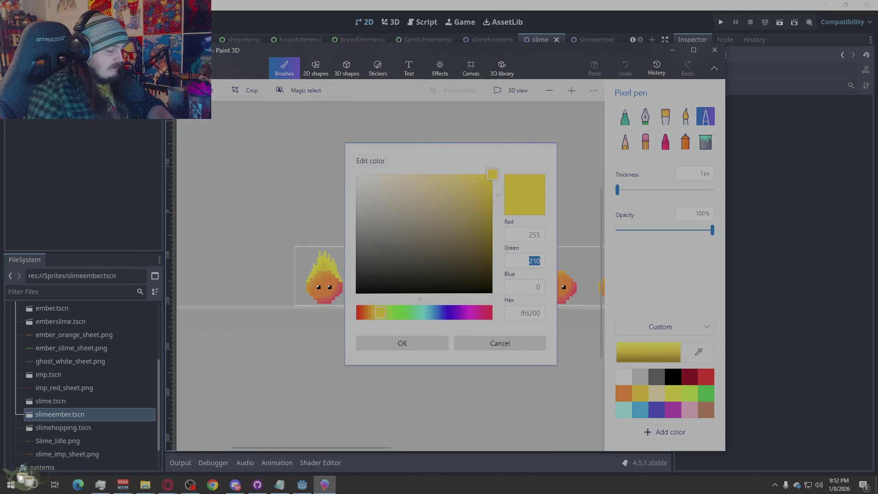
{"action": "type", "text": "200"}
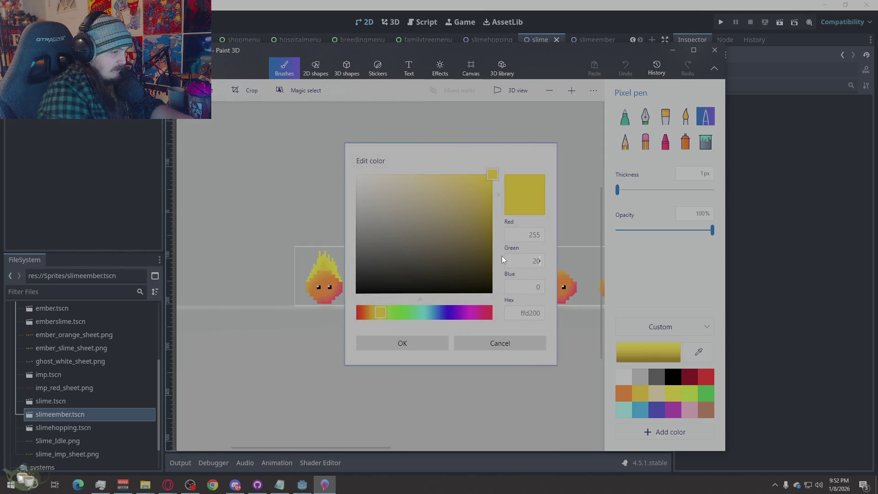
Confirm green 200, then eyedropper the golden yellow from the first slime's flame.
{"action": "left_click", "coordinate": [433, 338]}
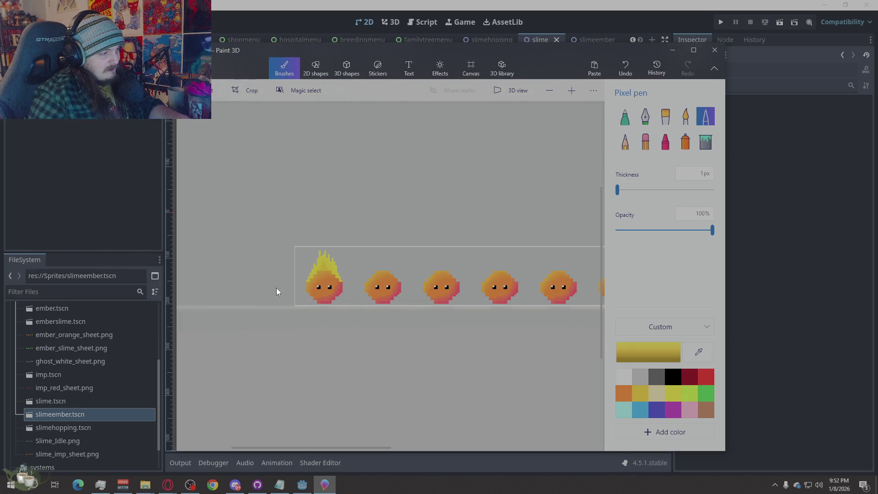
{"action": "scroll", "coordinate": [276, 287], "scroll_direction": "up", "scroll_amount": 2}
{"action": "scroll", "coordinate": [359, 272], "scroll_direction": "up", "scroll_amount": 1}
{"action": "scroll", "coordinate": [358, 272], "scroll_direction": "up", "scroll_amount": 2}
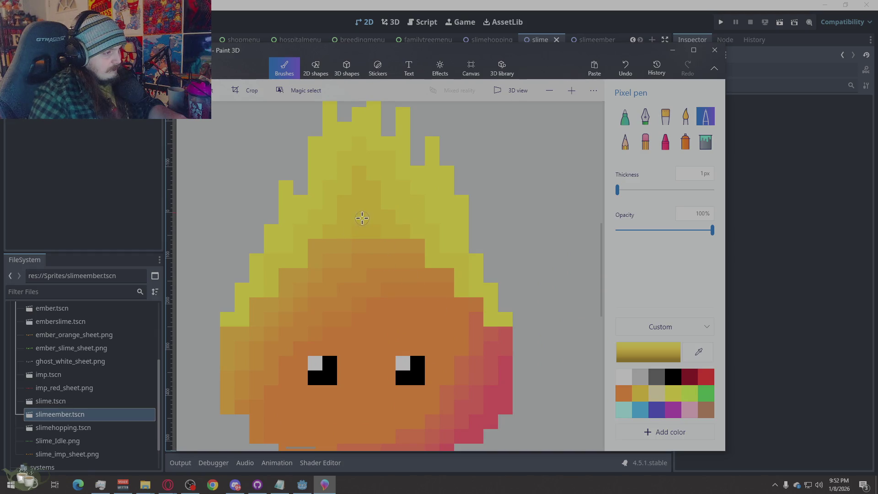
{"action": "scroll", "coordinate": [416, 208], "scroll_direction": "down", "scroll_amount": 3}
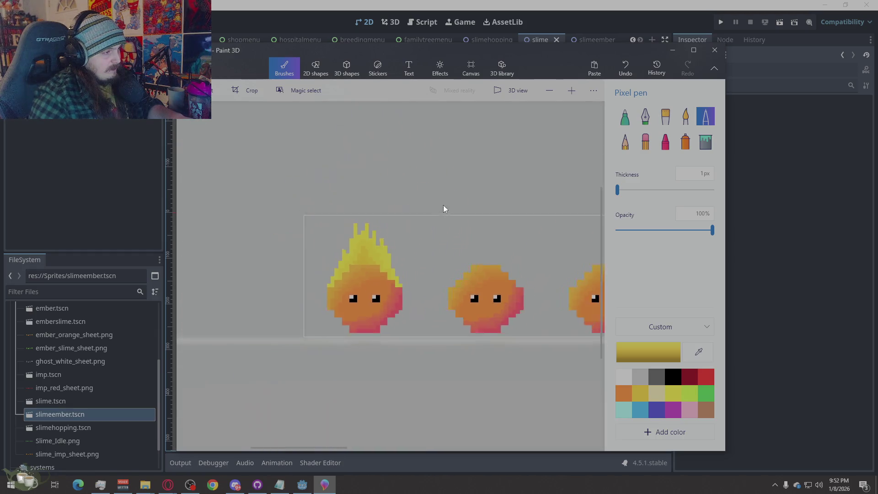
{"action": "scroll", "coordinate": [404, 339], "scroll_direction": "down", "scroll_amount": 1}
{"action": "scroll", "coordinate": [303, 318], "scroll_direction": "down", "scroll_amount": 1}
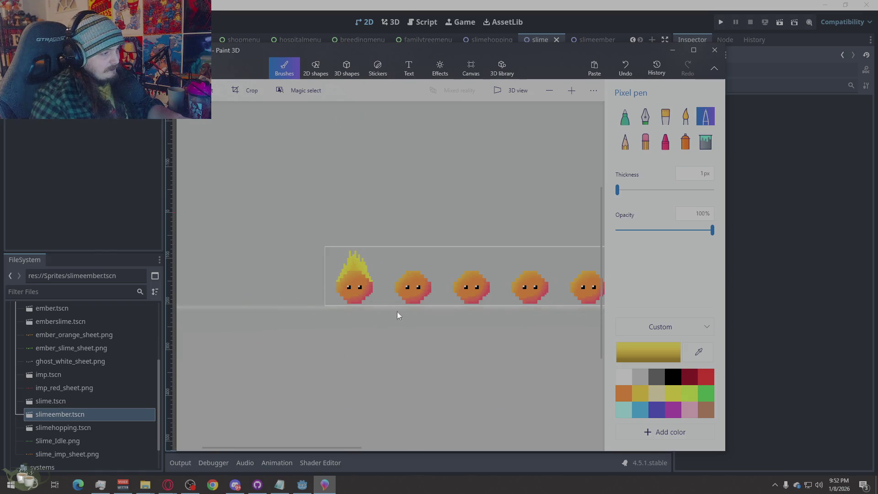
{"action": "scroll", "coordinate": [349, 275], "scroll_direction": "up", "scroll_amount": 1}
{"action": "scroll", "coordinate": [353, 268], "scroll_direction": "up", "scroll_amount": 2}
{"action": "scroll", "coordinate": [368, 236], "scroll_direction": "up", "scroll_amount": 2}
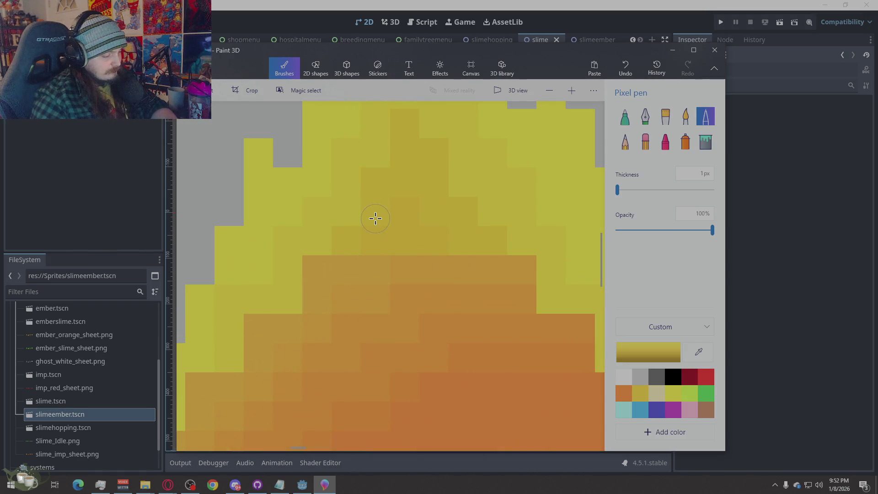
{"action": "left_click", "coordinate": [372, 194], "text": "alt"}
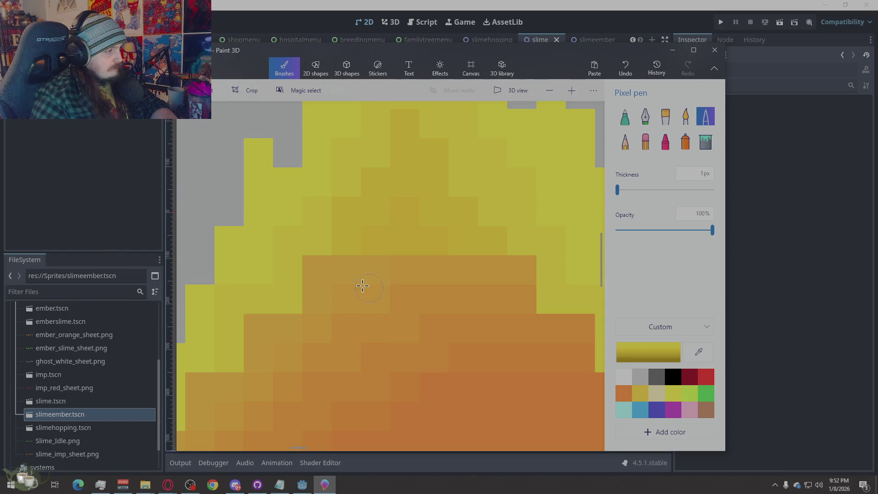
{"action": "scroll", "coordinate": [285, 249], "scroll_direction": "down", "scroll_amount": 3}
{"action": "scroll", "coordinate": [294, 239], "scroll_direction": "up", "scroll_amount": 1}
{"action": "scroll", "coordinate": [276, 245], "scroll_direction": "up", "scroll_amount": 1}
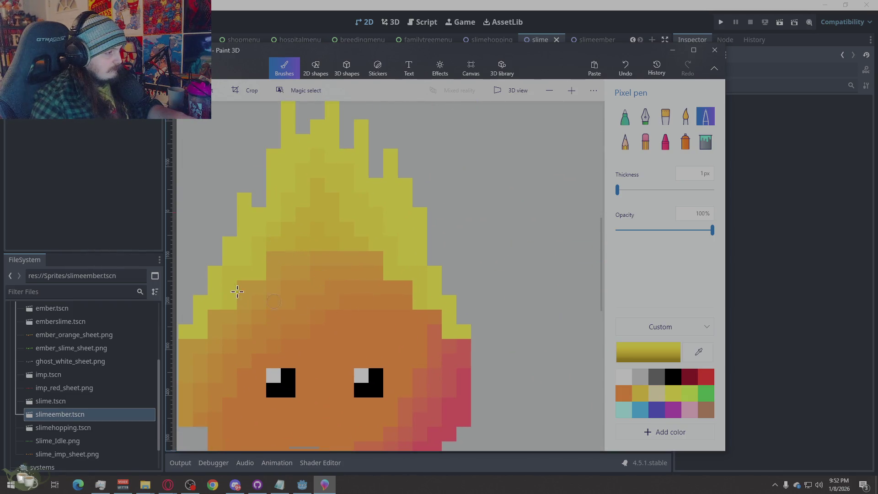
{"action": "scroll", "coordinate": [236, 291], "scroll_direction": "down", "scroll_amount": 4}
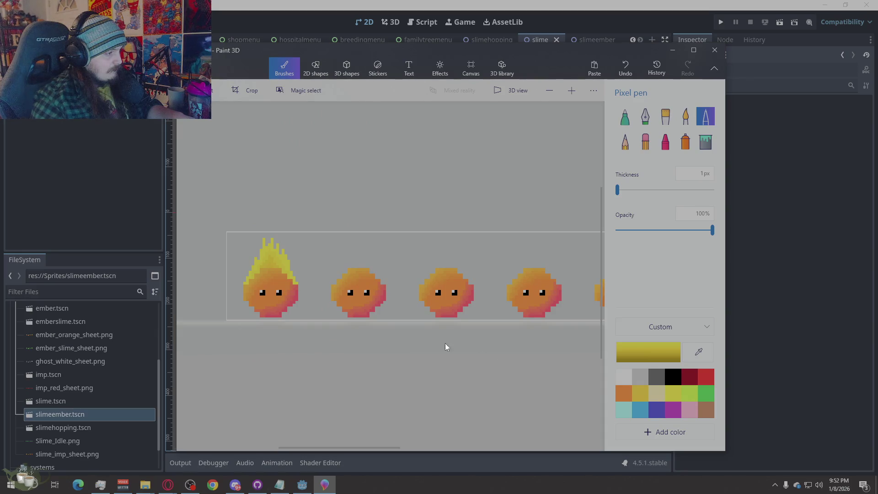
{"action": "scroll", "coordinate": [339, 341], "scroll_direction": "down", "scroll_amount": 2}
{"action": "scroll", "coordinate": [324, 311], "scroll_direction": "up", "scroll_amount": 2}
{"action": "scroll", "coordinate": [323, 310], "scroll_direction": "up", "scroll_amount": 1}
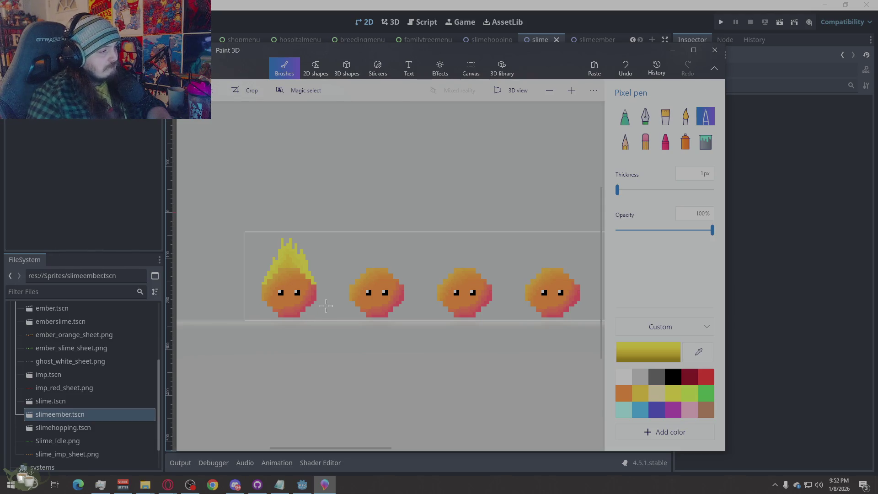
Copy the flaming first slime and paste its flame crown onto the second slime.
{"action": "left_click", "coordinate": [222, 86]}
{"action": "left_click_drag", "start_coordinate": [328, 229], "coordinate": [248, 328]}
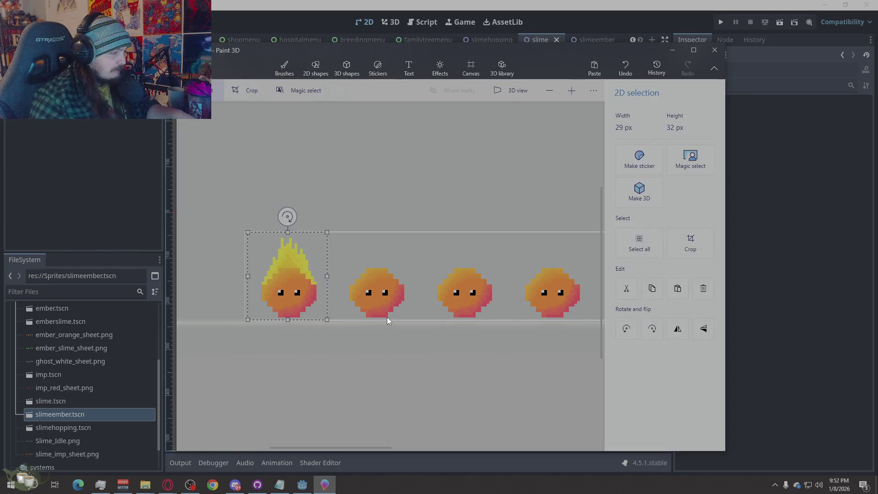
{"action": "left_click", "coordinate": [371, 332]}
{"action": "key", "text": "ctrl+v"}
{"action": "left_click_drag", "start_coordinate": [294, 302], "coordinate": [381, 298]}
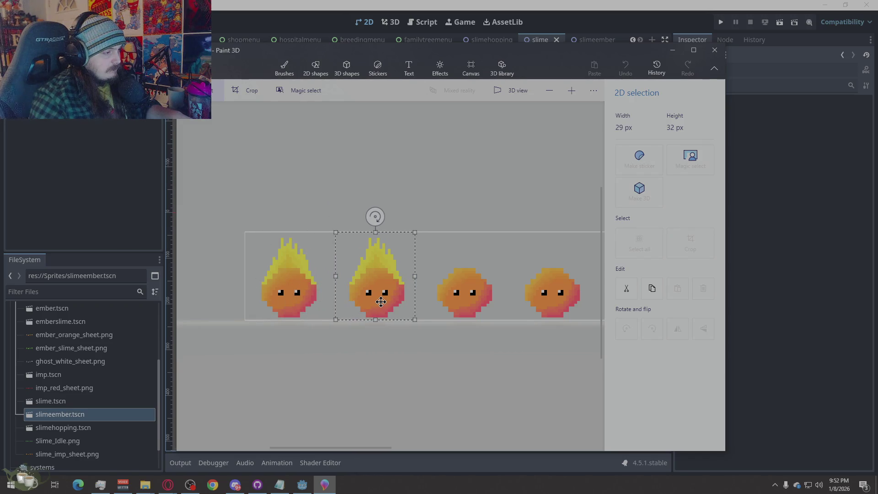
{"action": "left_click", "coordinate": [344, 330]}
{"action": "scroll", "coordinate": [280, 296], "scroll_direction": "down", "scroll_amount": 2}
{"action": "scroll", "coordinate": [396, 299], "scroll_direction": "up", "scroll_amount": 2}
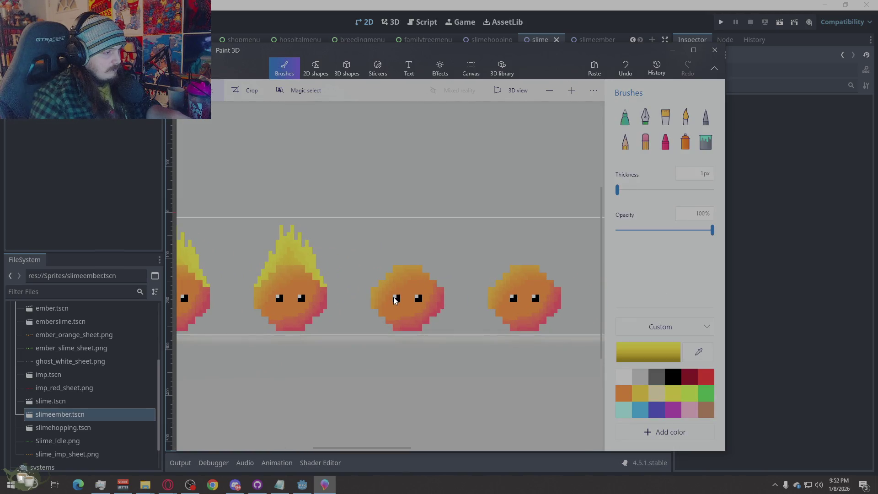
Paste a flame copy toward the third slime, misalign it, and delete the copy.
{"action": "key", "text": "ctrl+v"}
{"action": "left_click_drag", "start_coordinate": [389, 296], "coordinate": [418, 296]}
{"action": "key", "text": "Right"}
{"action": "key", "text": "Up"}
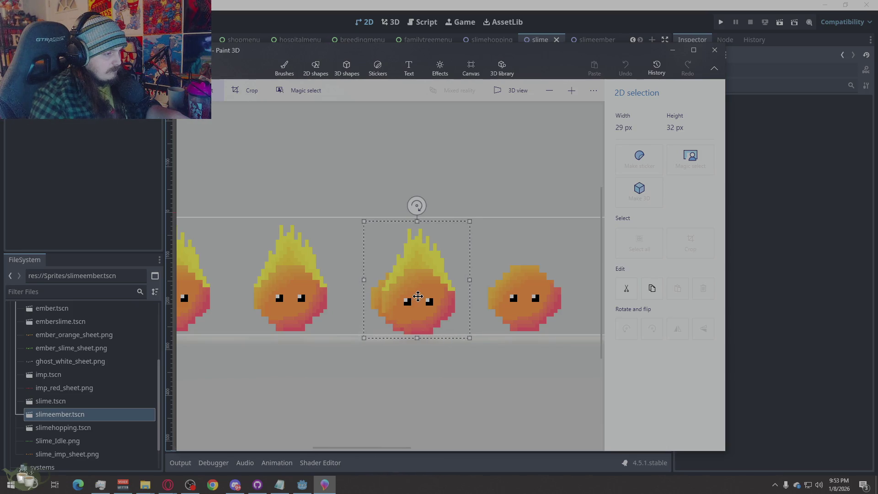
{"action": "left_click_drag", "start_coordinate": [417, 296], "coordinate": [406, 295]}
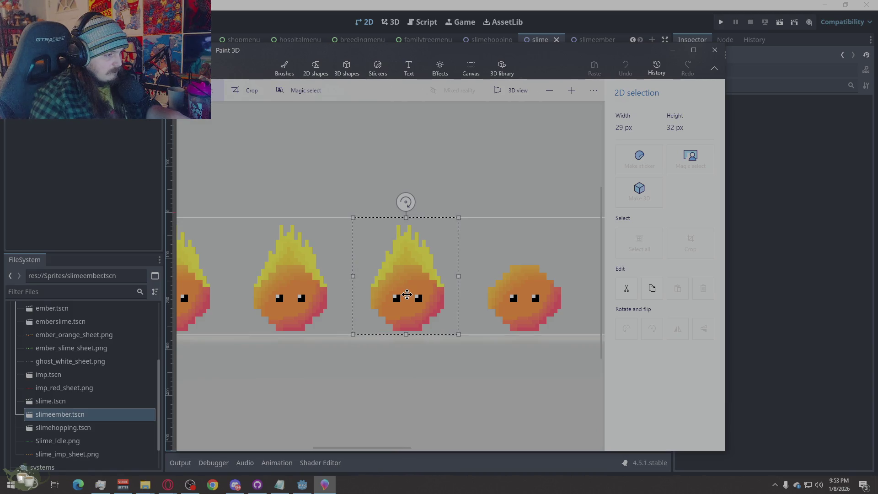
{"action": "scroll", "coordinate": [314, 333], "scroll_direction": "down", "scroll_amount": 2}
{"action": "scroll", "coordinate": [418, 305], "scroll_direction": "down", "scroll_amount": 2}
{"action": "scroll", "coordinate": [454, 297], "scroll_direction": "up", "scroll_amount": 2}
{"action": "scroll", "coordinate": [454, 298], "scroll_direction": "up", "scroll_amount": 2}
{"action": "left_click_drag", "start_coordinate": [260, 302], "coordinate": [376, 303]}
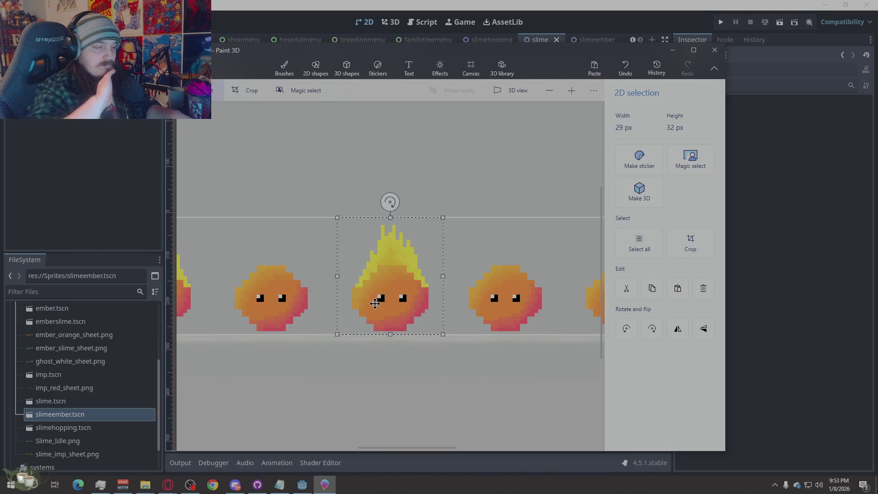
{"action": "key", "text": "Delete"}
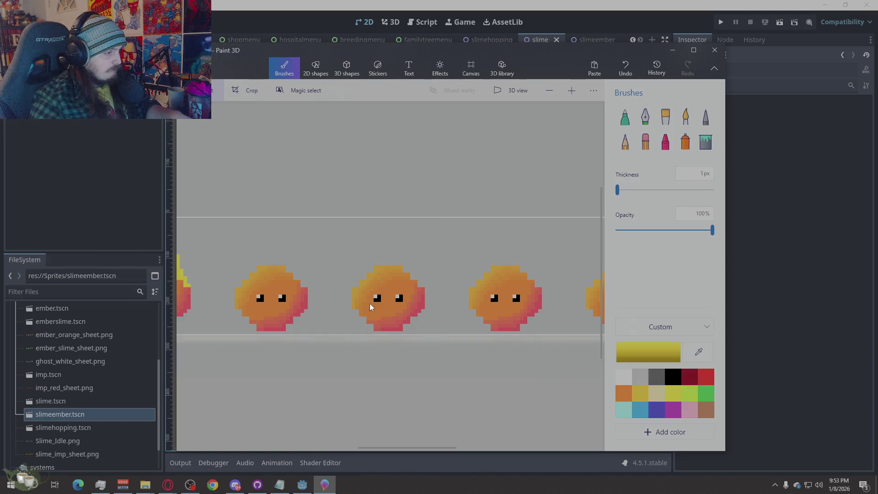
{"action": "scroll", "coordinate": [370, 303], "scroll_direction": "down", "scroll_amount": 2}
{"action": "scroll", "coordinate": [391, 284], "scroll_direction": "down", "scroll_amount": 2}
{"action": "scroll", "coordinate": [345, 288], "scroll_direction": "up", "scroll_amount": 2}
Paste a fresh flame copy and commit it onto the third slime.
{"action": "key", "text": "ctrl+v"}
{"action": "left_click_drag", "start_coordinate": [238, 278], "coordinate": [354, 280]}
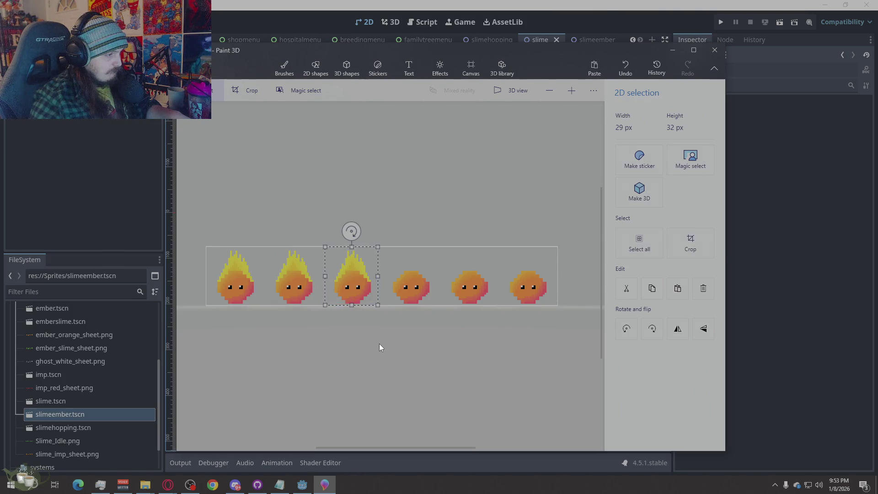
{"action": "scroll", "coordinate": [392, 348], "scroll_direction": "up", "scroll_amount": 3}
{"action": "left_click_drag", "start_coordinate": [387, 340], "coordinate": [381, 339]}
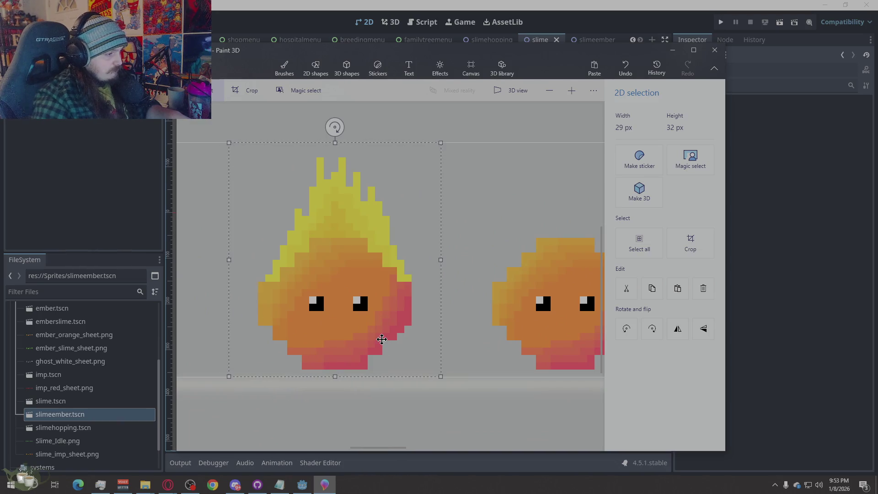
{"action": "left_click", "coordinate": [443, 327]}
{"action": "scroll", "coordinate": [276, 302], "scroll_direction": "down", "scroll_amount": 3}
{"action": "scroll", "coordinate": [386, 300], "scroll_direction": "up", "scroll_amount": 3}
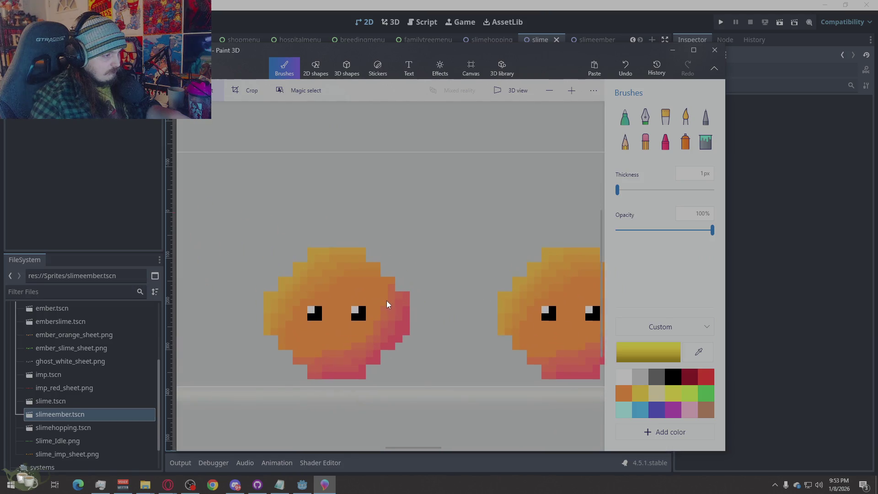
Paste flame crowns onto the fourth, fifth and sixth slimes and erase a stray black pixel.
{"action": "key", "text": "ctrl+v"}
{"action": "left_click_drag", "start_coordinate": [383, 304], "coordinate": [337, 299]}
{"action": "left_click_drag", "start_coordinate": [333, 137], "coordinate": [334, 137]}
{"action": "left_click", "coordinate": [458, 217]}
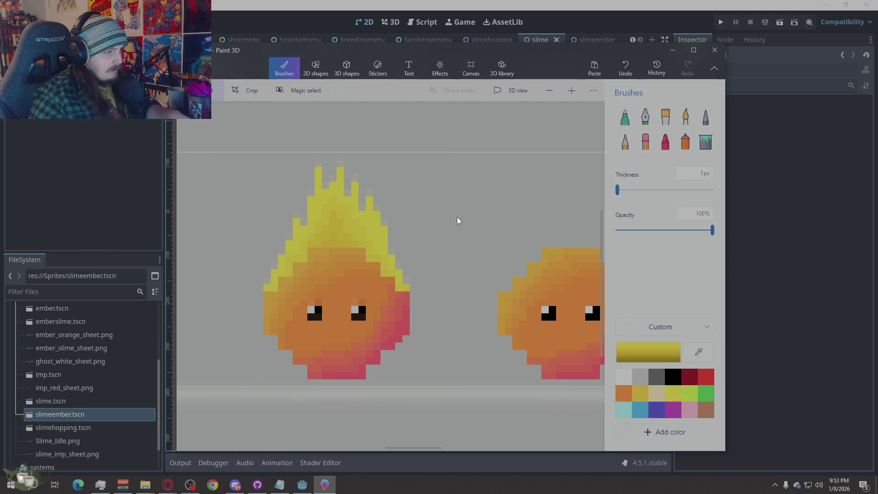
{"action": "scroll", "coordinate": [263, 246], "scroll_direction": "down", "scroll_amount": 2}
{"action": "scroll", "coordinate": [395, 285], "scroll_direction": "up", "scroll_amount": 2}
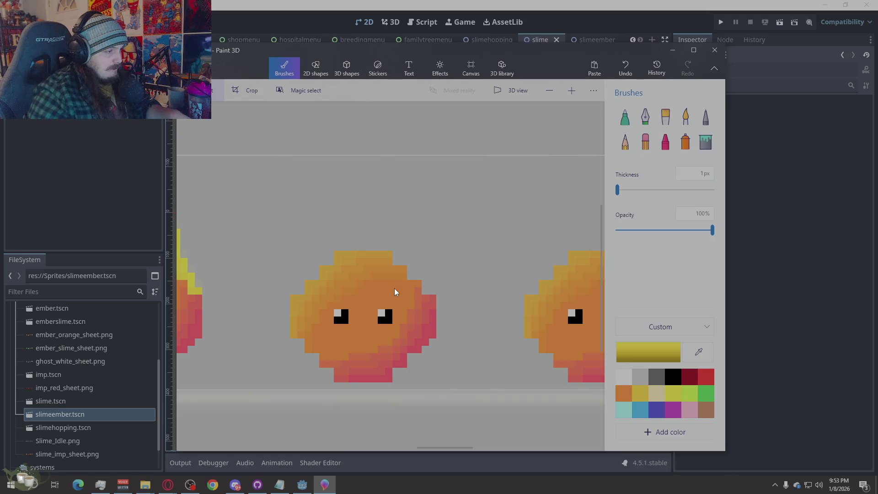
{"action": "key", "text": "ctrl+v"}
{"action": "left_click_drag", "start_coordinate": [384, 294], "coordinate": [355, 298]}
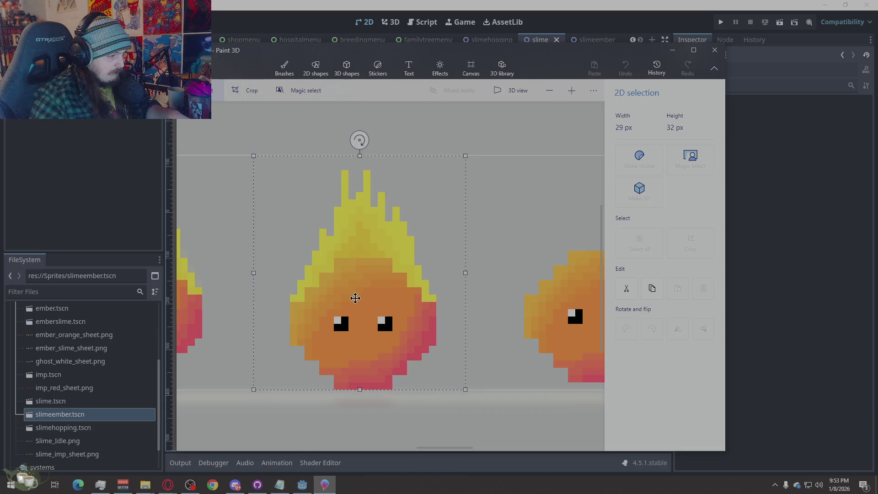
{"action": "scroll", "coordinate": [506, 300], "scroll_direction": "down", "scroll_amount": 2}
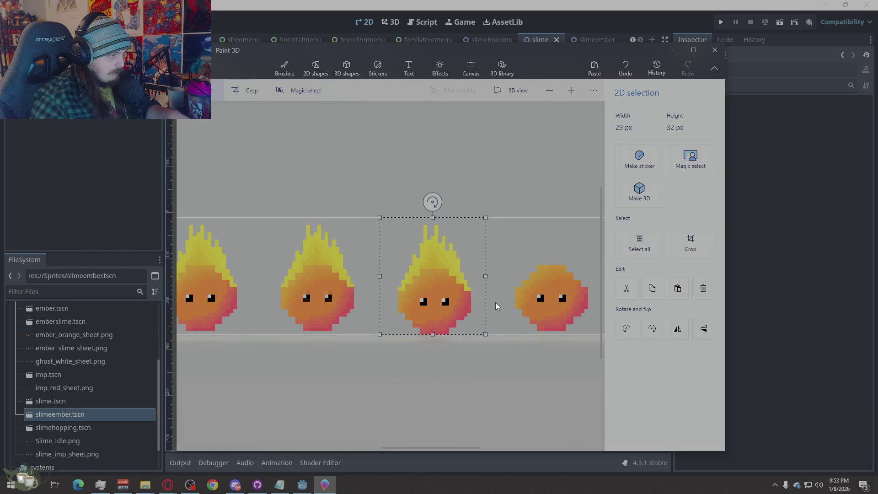
{"action": "left_click", "coordinate": [326, 286]}
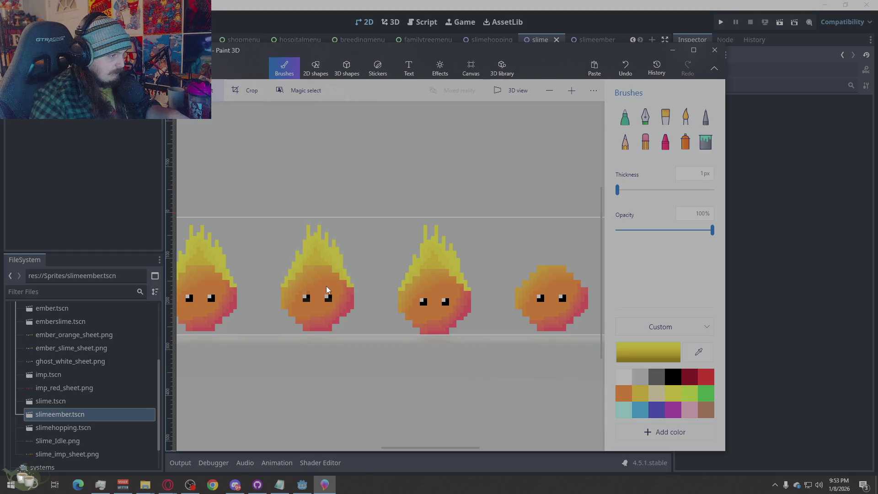
{"action": "key", "text": "ctrl+v"}
{"action": "left_click_drag", "start_coordinate": [371, 298], "coordinate": [301, 298]}
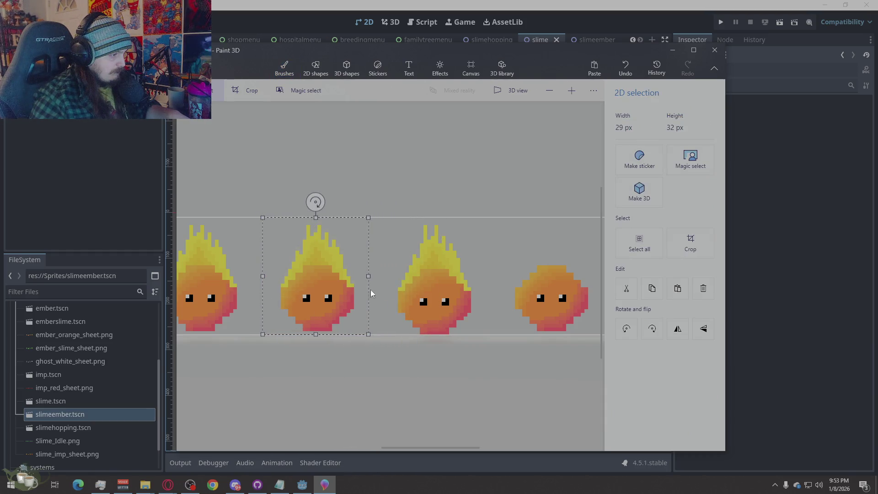
{"action": "left_click", "coordinate": [380, 191]}
{"action": "scroll", "coordinate": [278, 291], "scroll_direction": "down", "scroll_amount": 1}
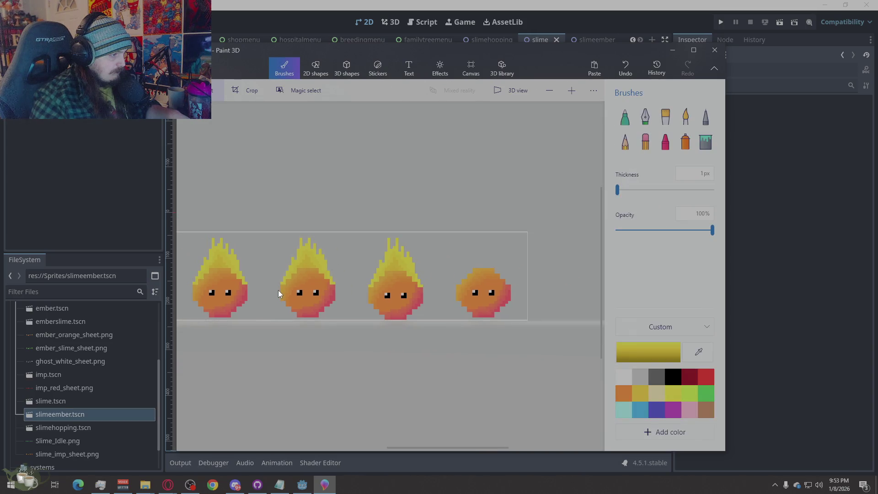
{"action": "scroll", "coordinate": [291, 304], "scroll_direction": "down", "scroll_amount": 1}
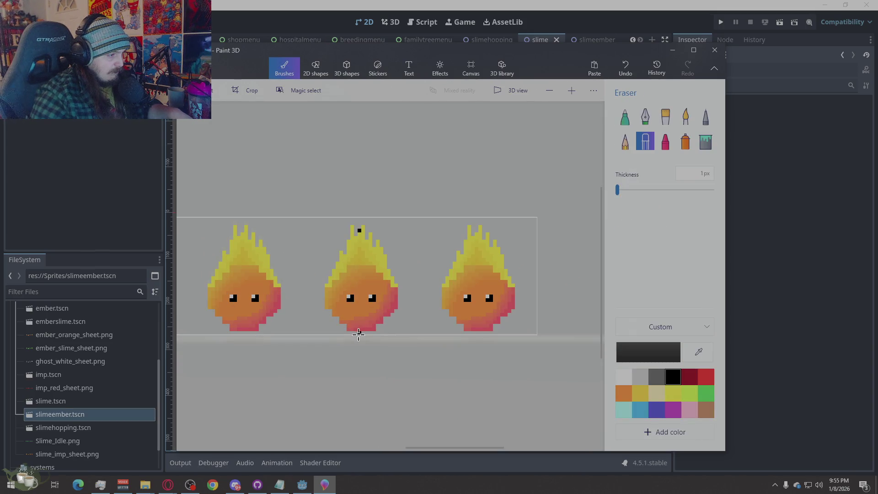
{"action": "left_click", "coordinate": [358, 230]}
{"action": "scroll", "coordinate": [520, 226], "scroll_direction": "down", "scroll_amount": 2}
{"action": "scroll", "coordinate": [337, 296], "scroll_direction": "up", "scroll_amount": 1}
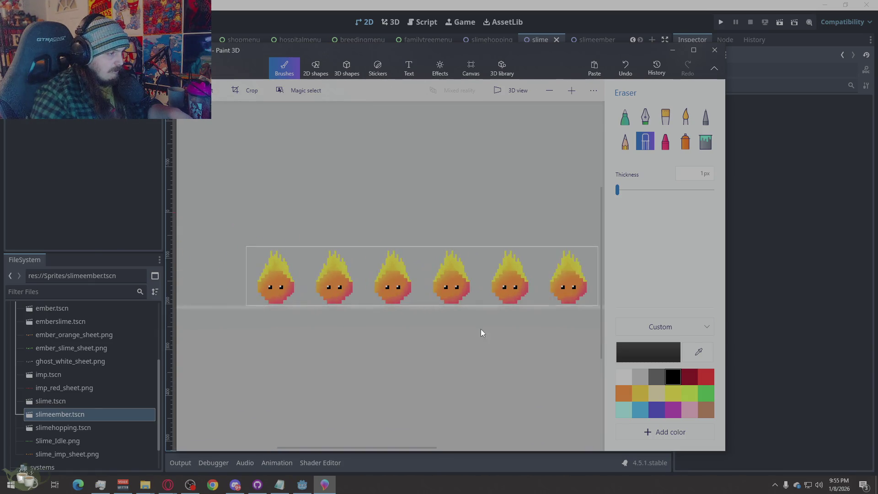
{"action": "scroll", "coordinate": [286, 328], "scroll_direction": "up", "scroll_amount": 2}
{"action": "scroll", "coordinate": [454, 345], "scroll_direction": "down", "scroll_amount": 2}
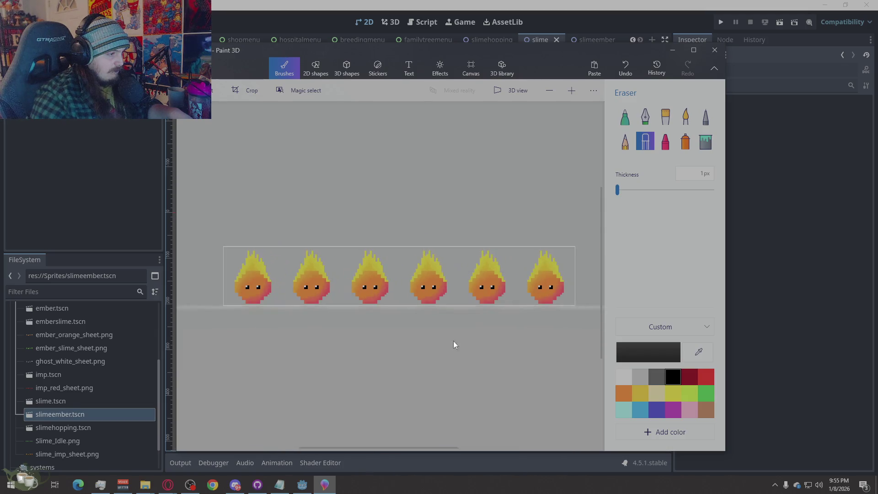
{"action": "scroll", "coordinate": [505, 347], "scroll_direction": "up", "scroll_amount": 1}
{"action": "scroll", "coordinate": [453, 345], "scroll_direction": "down", "scroll_amount": 1}
{"action": "left_click", "coordinate": [453, 345]}
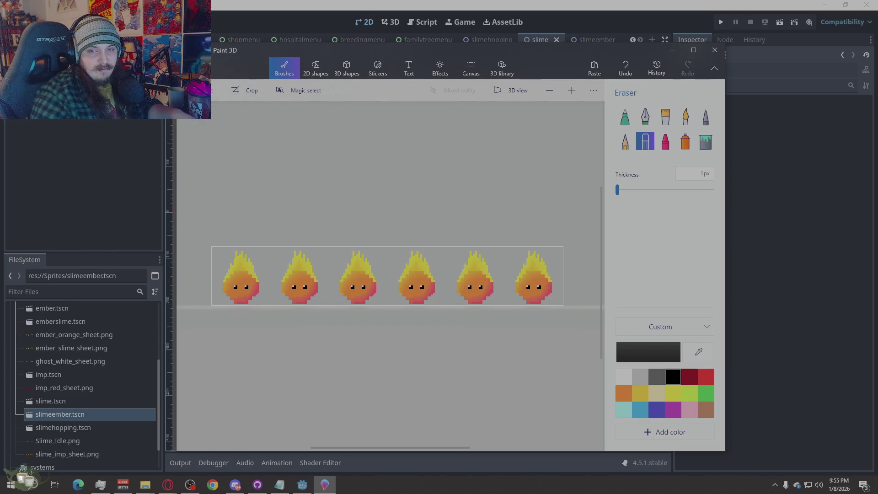
{"action": "key", "text": "alt+Tab"}
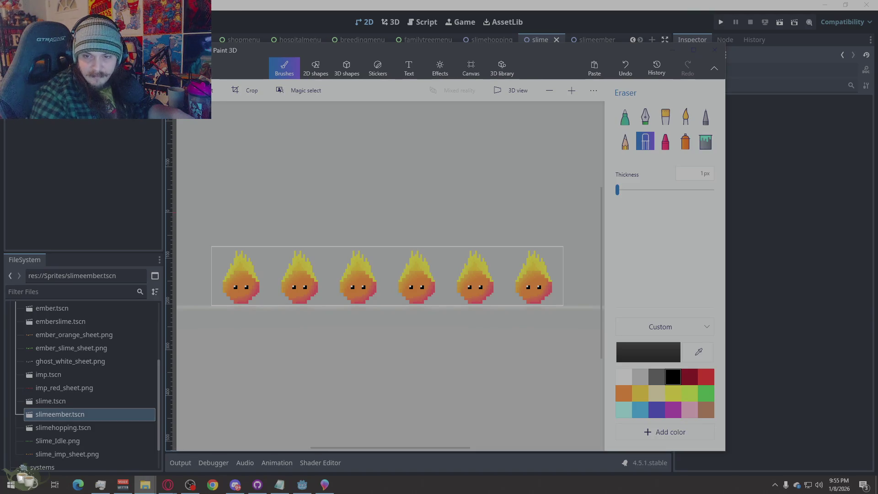
{"action": "scroll", "coordinate": [260, 283], "scroll_direction": "up", "scroll_amount": 2}
{"action": "scroll", "coordinate": [285, 314], "scroll_direction": "up", "scroll_amount": 2}
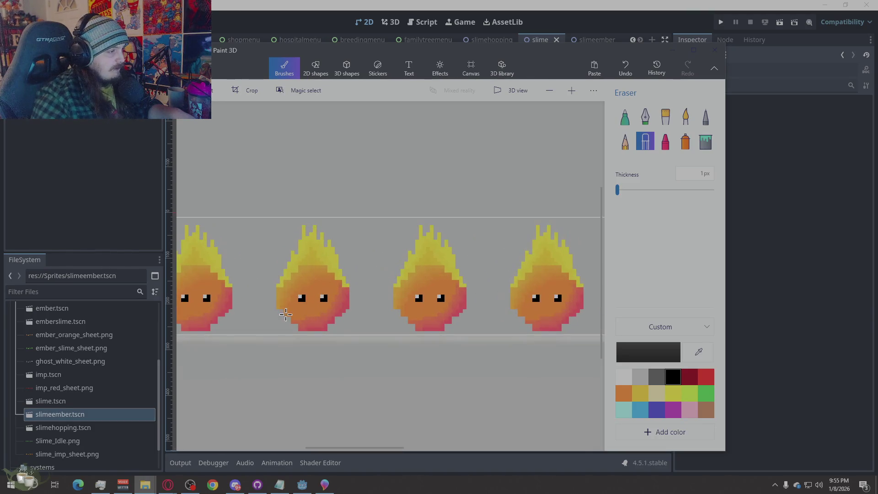
{"action": "scroll", "coordinate": [311, 305], "scroll_direction": "down", "scroll_amount": 1}
{"action": "scroll", "coordinate": [230, 323], "scroll_direction": "up", "scroll_amount": 2}
{"action": "scroll", "coordinate": [237, 325], "scroll_direction": "up", "scroll_amount": 2}
{"action": "scroll", "coordinate": [237, 323], "scroll_direction": "down", "scroll_amount": 2}
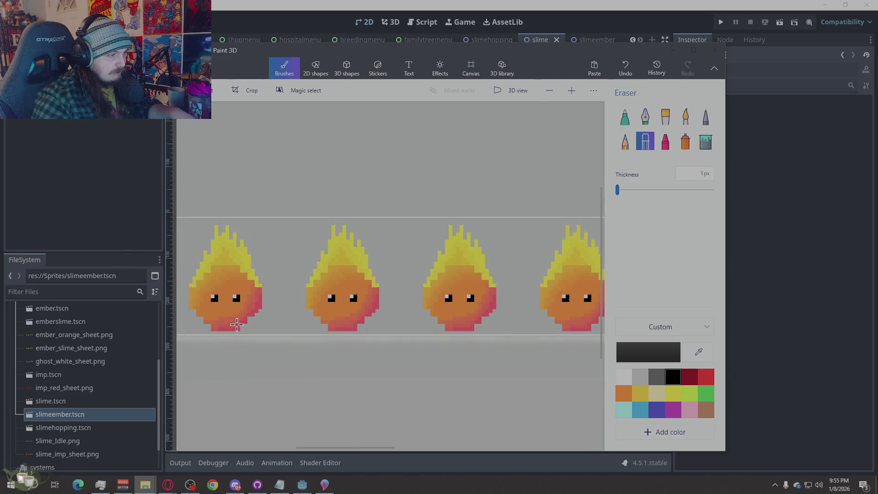
{"action": "scroll", "coordinate": [237, 325], "scroll_direction": "up", "scroll_amount": 2}
{"action": "scroll", "coordinate": [260, 339], "scroll_direction": "down", "scroll_amount": 2}
{"action": "scroll", "coordinate": [286, 337], "scroll_direction": "up", "scroll_amount": 2}
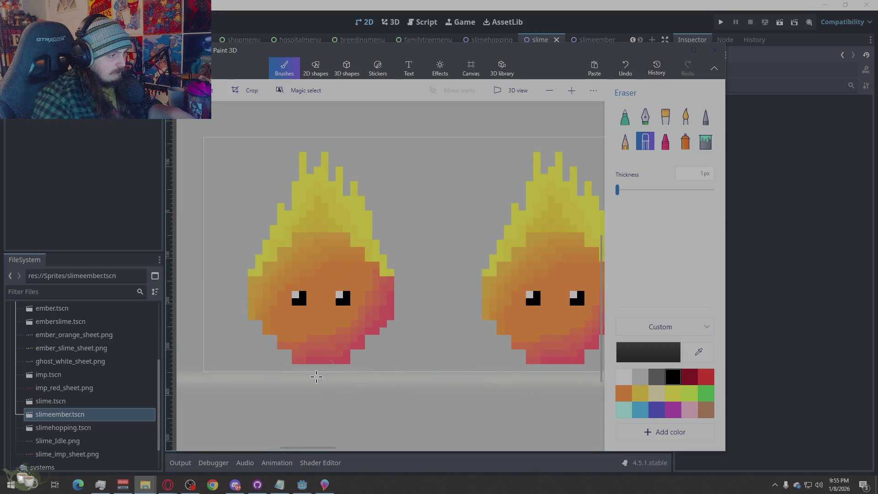
{"action": "scroll", "coordinate": [316, 330], "scroll_direction": "down", "scroll_amount": 2}
{"action": "scroll", "coordinate": [445, 280], "scroll_direction": "up", "scroll_amount": 2}
{"action": "scroll", "coordinate": [314, 325], "scroll_direction": "down", "scroll_amount": 2}
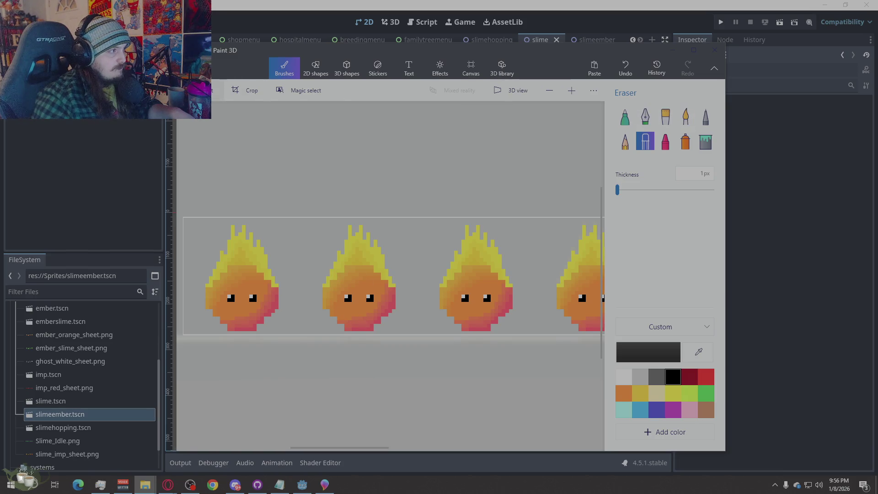
Squash the second slime slightly shorter and the third slime further down.
{"action": "left_click_drag", "start_coordinate": [406, 217], "coordinate": [307, 353]}
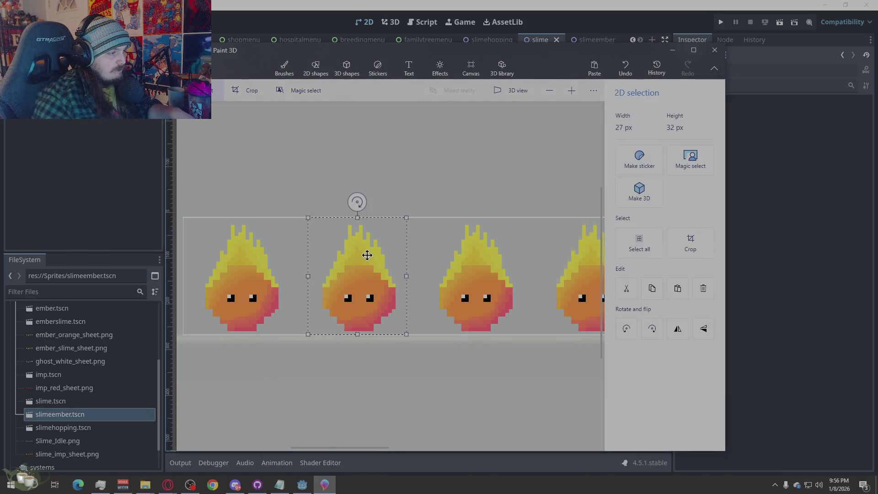
{"action": "left_click_drag", "start_coordinate": [357, 217], "coordinate": [357, 236]}
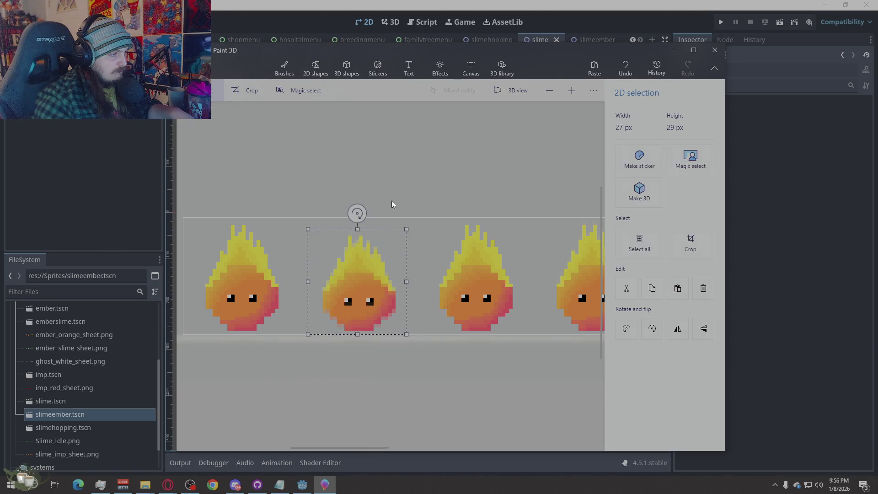
{"action": "left_click", "coordinate": [408, 189]}
{"action": "left_click_drag", "start_coordinate": [417, 217], "coordinate": [523, 334]}
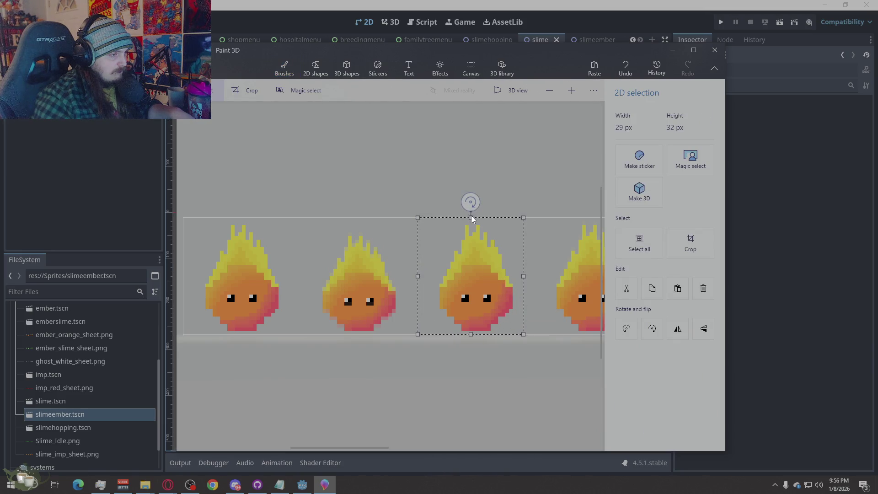
{"action": "left_click_drag", "start_coordinate": [470, 218], "coordinate": [479, 241]}
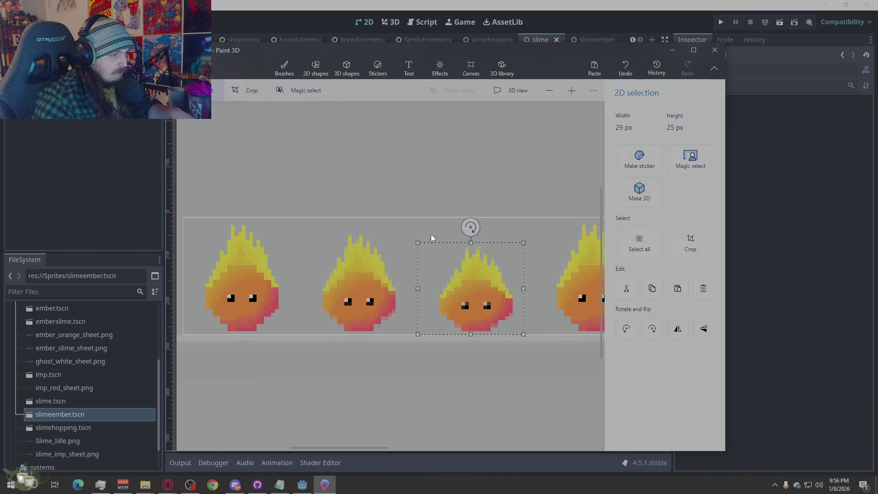
{"action": "left_click", "coordinate": [403, 189]}
{"action": "scroll", "coordinate": [312, 198], "scroll_direction": "down", "scroll_amount": 1}
{"action": "scroll", "coordinate": [485, 254], "scroll_direction": "down", "scroll_amount": 2}
{"action": "scroll", "coordinate": [489, 298], "scroll_direction": "up", "scroll_amount": 2}
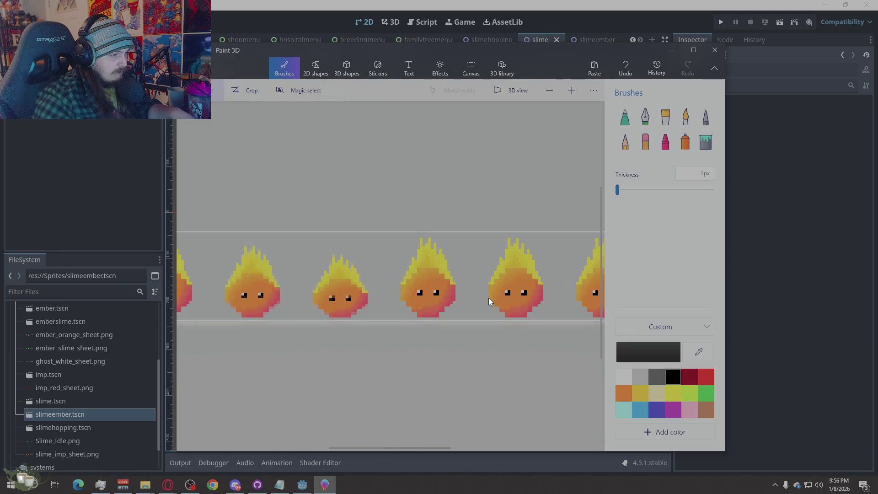
{"action": "scroll", "coordinate": [464, 315], "scroll_direction": "up", "scroll_amount": 1}
Flatten the fourth slime into a low squish and squash the fifth to 28 by 25 px.
{"action": "left_click_drag", "start_coordinate": [463, 218], "coordinate": [375, 334]}
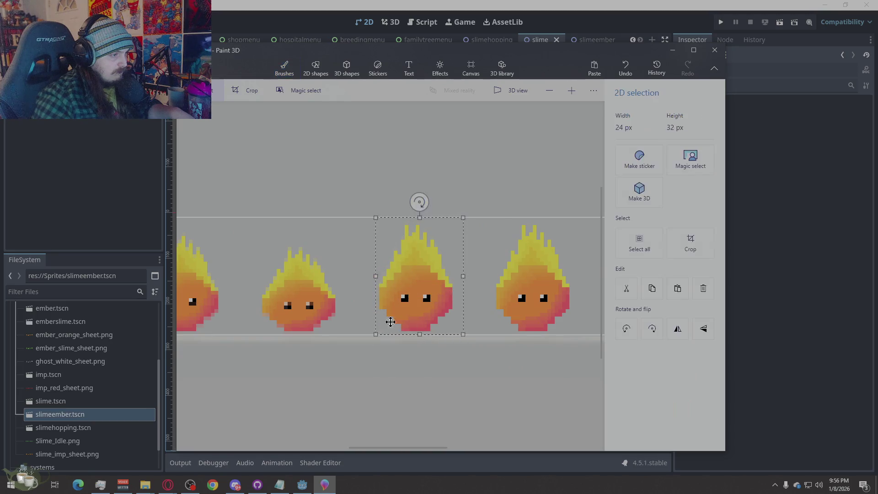
{"action": "left_click_drag", "start_coordinate": [418, 218], "coordinate": [415, 270]}
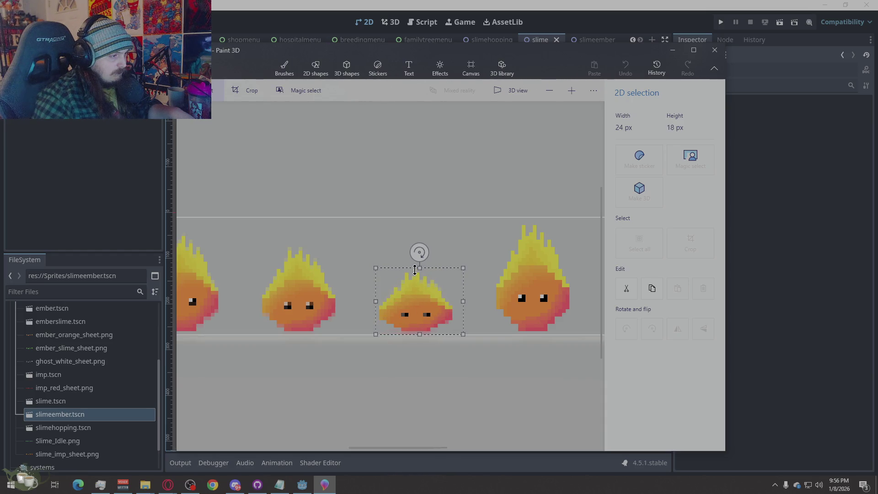
{"action": "left_click", "coordinate": [409, 183]}
{"action": "scroll", "coordinate": [425, 193], "scroll_direction": "down", "scroll_amount": 2}
{"action": "scroll", "coordinate": [340, 277], "scroll_direction": "down", "scroll_amount": 2}
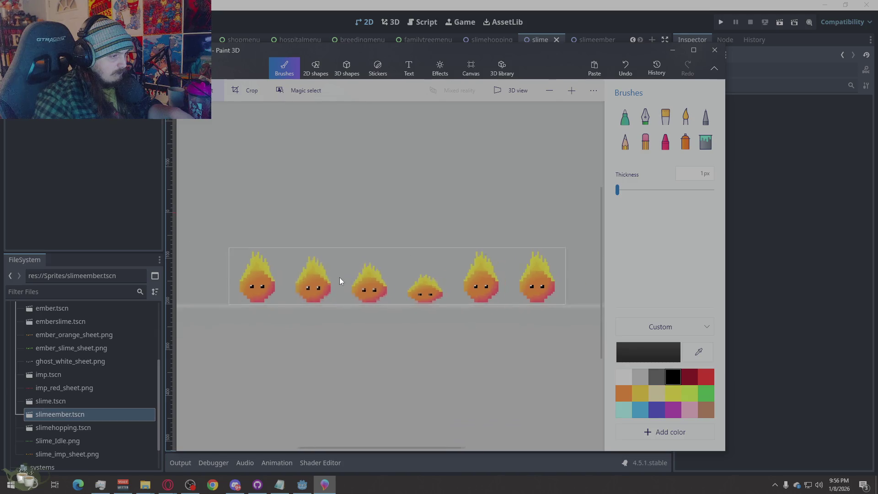
{"action": "scroll", "coordinate": [440, 322], "scroll_direction": "down", "scroll_amount": 1}
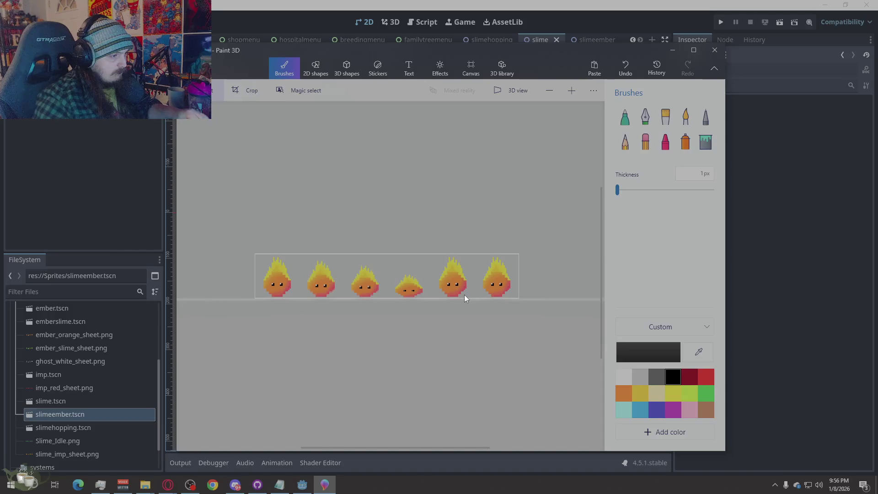
{"action": "scroll", "coordinate": [466, 295], "scroll_direction": "up", "scroll_amount": 1}
{"action": "scroll", "coordinate": [477, 302], "scroll_direction": "up", "scroll_amount": 1}
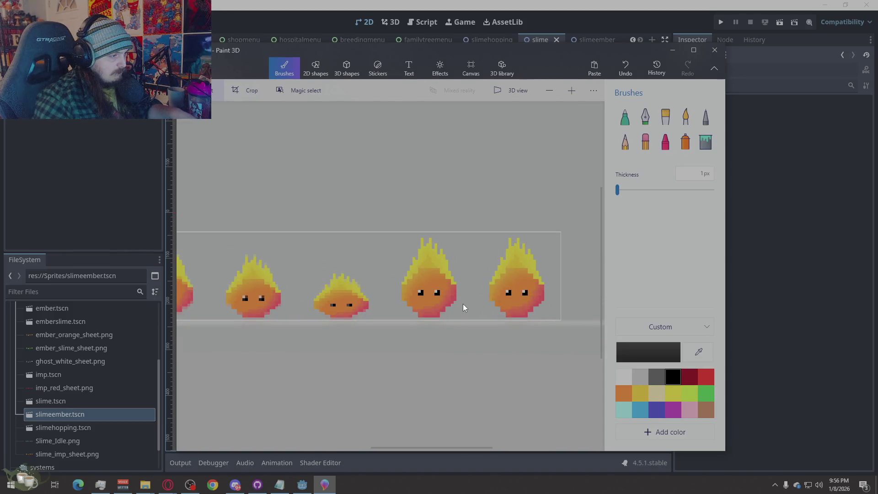
{"action": "left_click_drag", "start_coordinate": [461, 240], "coordinate": [398, 339]}
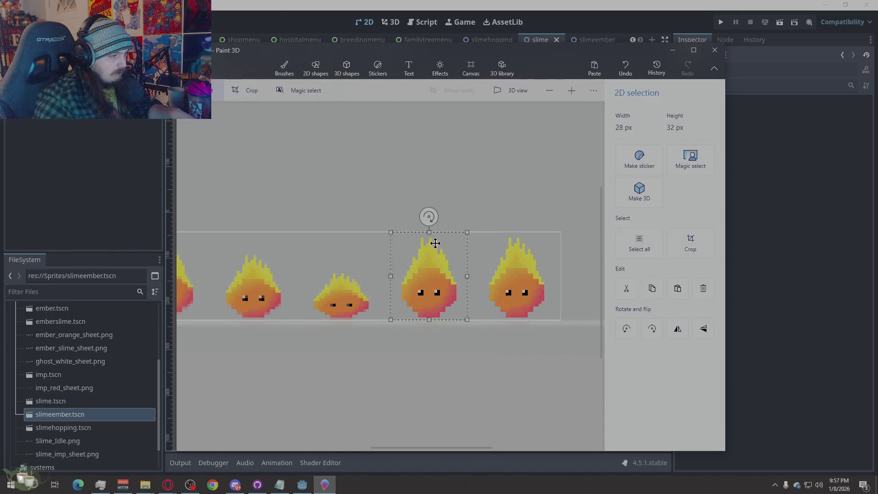
{"action": "left_click_drag", "start_coordinate": [430, 249], "coordinate": [432, 251]}
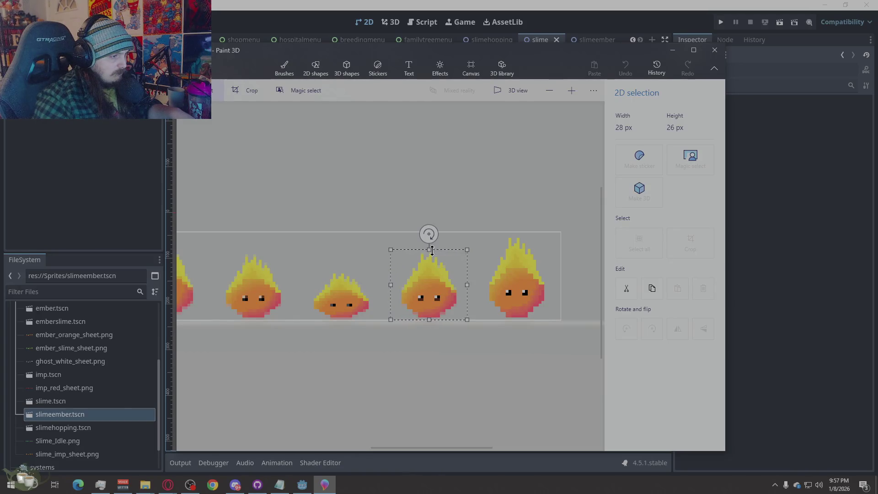
{"action": "left_click_drag", "start_coordinate": [432, 250], "coordinate": [431, 252]}
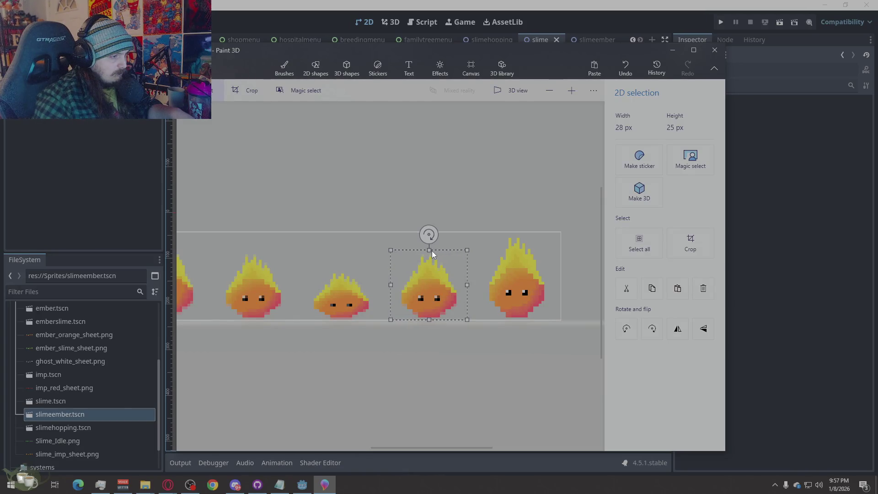
{"action": "left_click", "coordinate": [518, 368]}
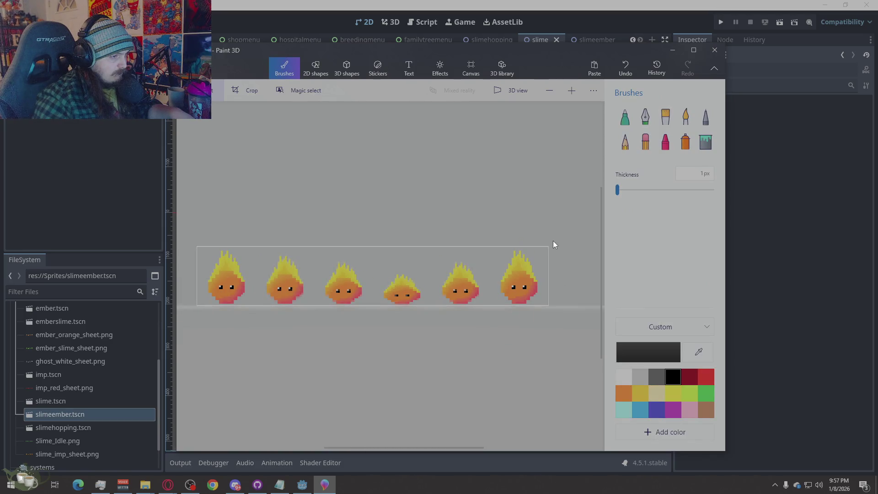
Squash the sixth slime lightly to 34 by 29 px, redoing a bad first attempt.
{"action": "left_click_drag", "start_coordinate": [549, 246], "coordinate": [493, 304]}
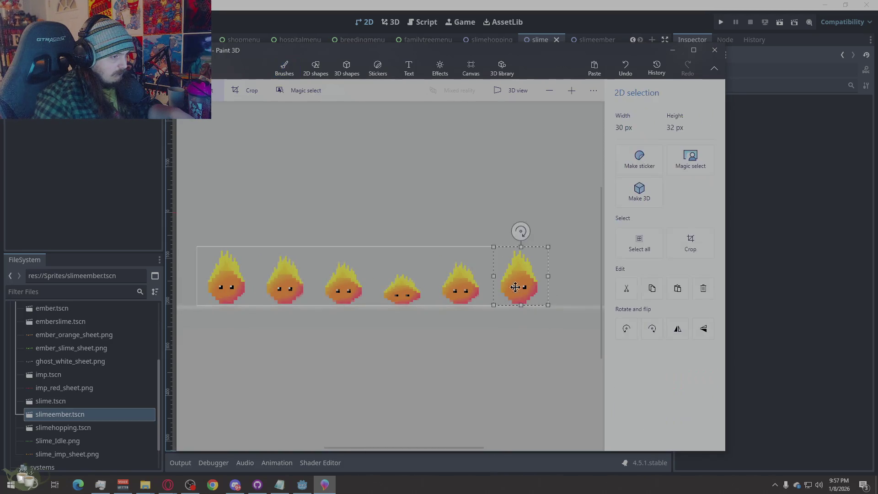
{"action": "left_click_drag", "start_coordinate": [521, 247], "coordinate": [521, 255]}
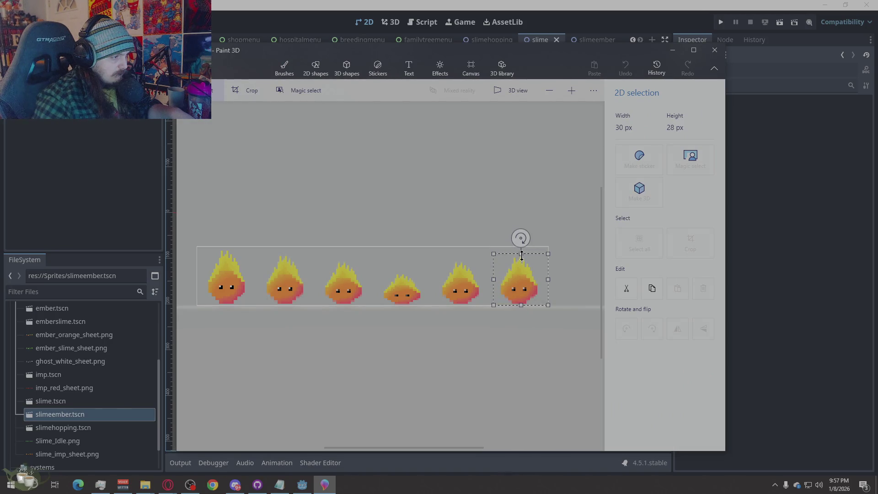
{"action": "left_click_drag", "start_coordinate": [522, 256], "coordinate": [522, 253]}
{"action": "left_click", "coordinate": [550, 237]}
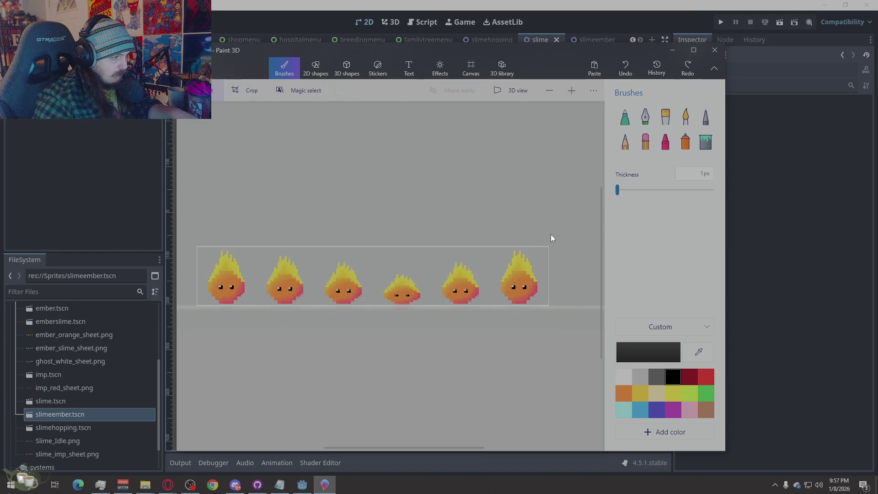
{"action": "left_click_drag", "start_coordinate": [548, 247], "coordinate": [487, 306]}
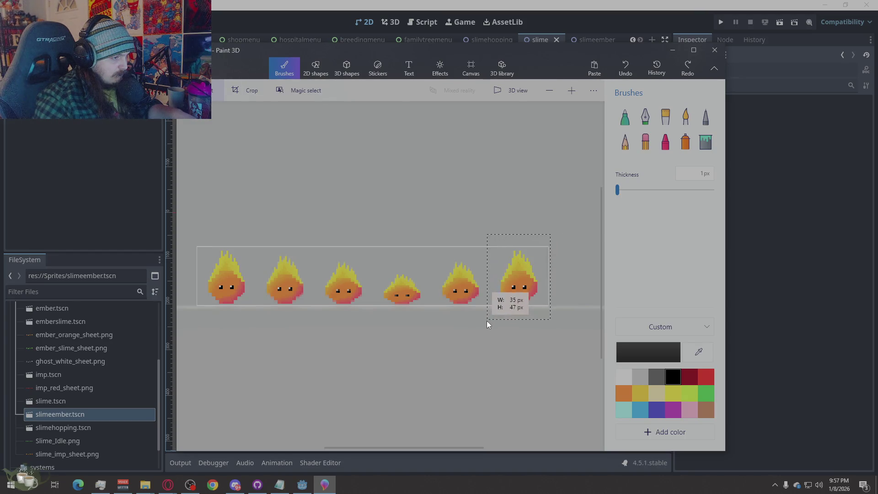
{"action": "left_click_drag", "start_coordinate": [519, 248], "coordinate": [519, 254]}
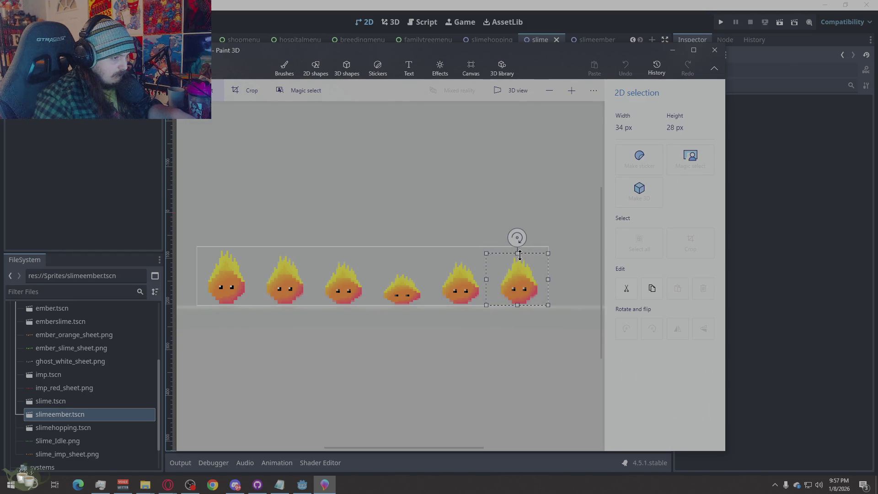
{"action": "left_click", "coordinate": [550, 230]}
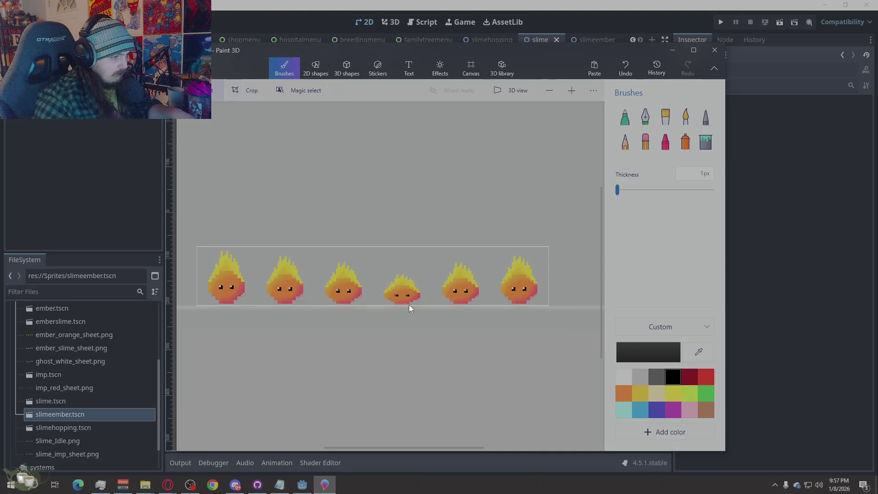
{"action": "scroll", "coordinate": [409, 304], "scroll_direction": "up", "scroll_amount": 5}
{"action": "scroll", "coordinate": [449, 222], "scroll_direction": "down", "scroll_amount": 2}
{"action": "scroll", "coordinate": [407, 348], "scroll_direction": "down", "scroll_amount": 1}
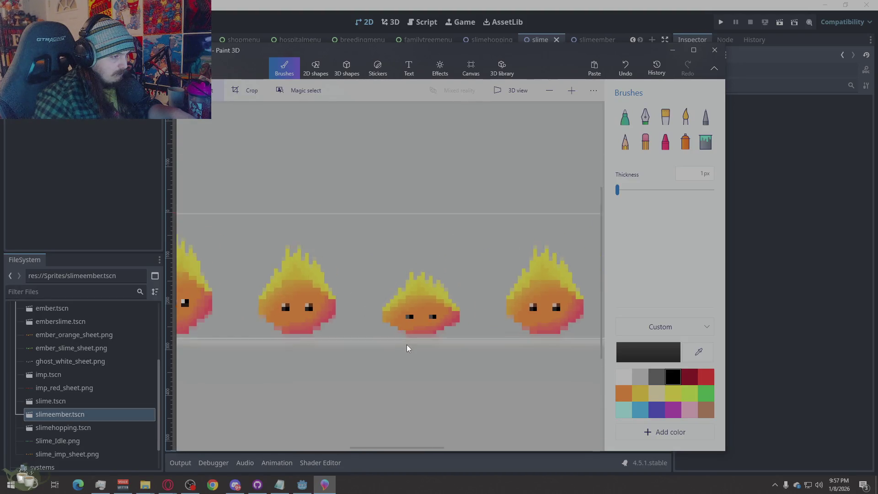
{"action": "scroll", "coordinate": [407, 348], "scroll_direction": "up", "scroll_amount": 4}
Fill the first slimes' eyes solid black and dab a light grey top-left highlight on each.
{"action": "left_click", "coordinate": [705, 117]}
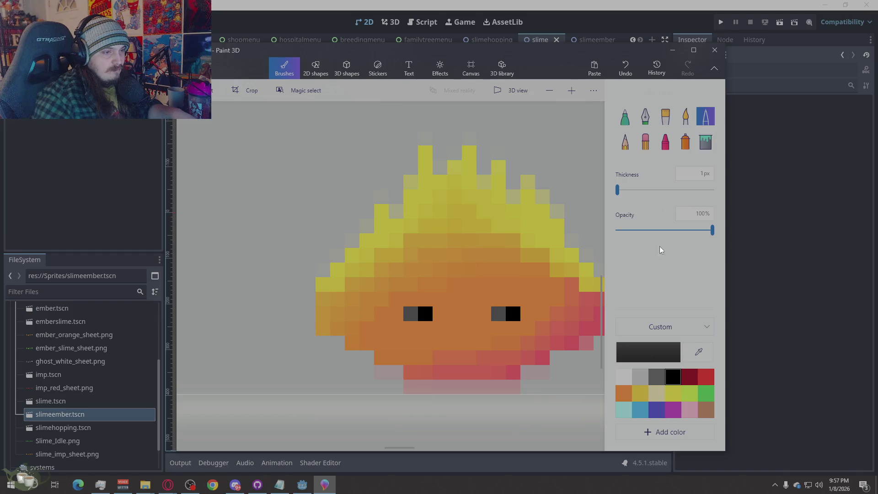
{"action": "left_click", "coordinate": [410, 314]}
{"action": "left_click", "coordinate": [498, 314]}
{"action": "left_click", "coordinate": [672, 378]}
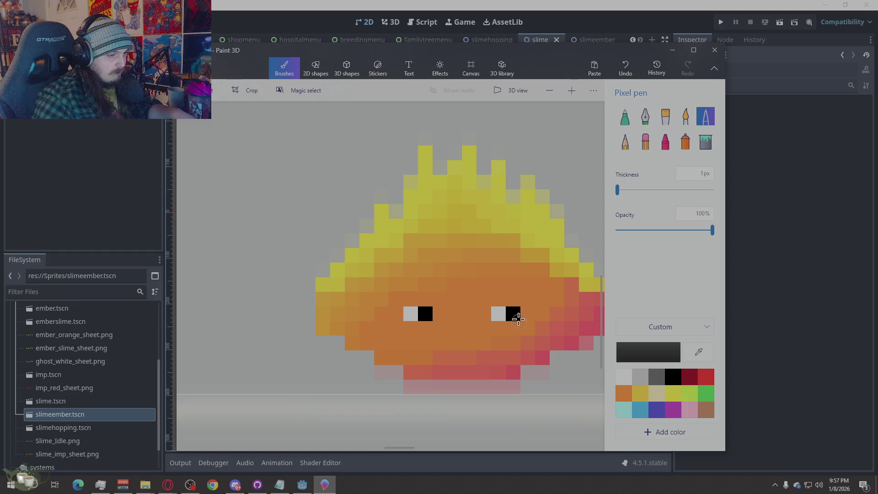
{"action": "scroll", "coordinate": [316, 276], "scroll_direction": "down", "scroll_amount": 2}
{"action": "scroll", "coordinate": [317, 277], "scroll_direction": "down", "scroll_amount": 3}
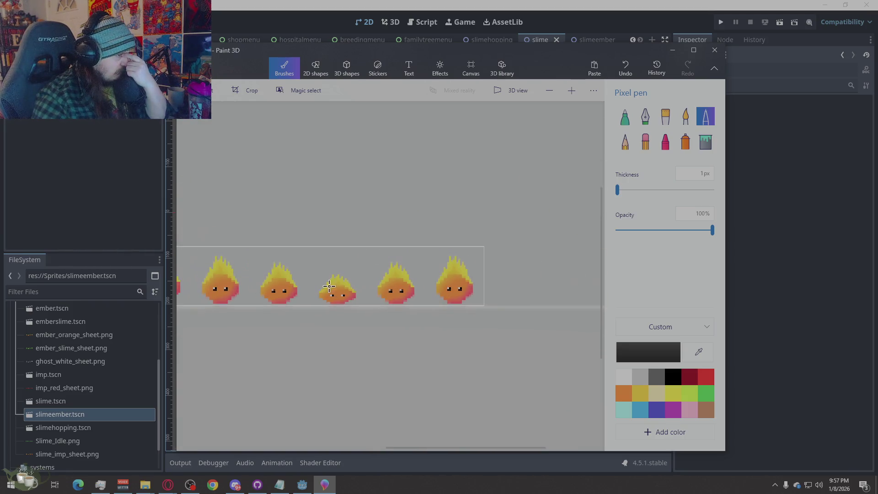
{"action": "scroll", "coordinate": [295, 313], "scroll_direction": "up", "scroll_amount": 2}
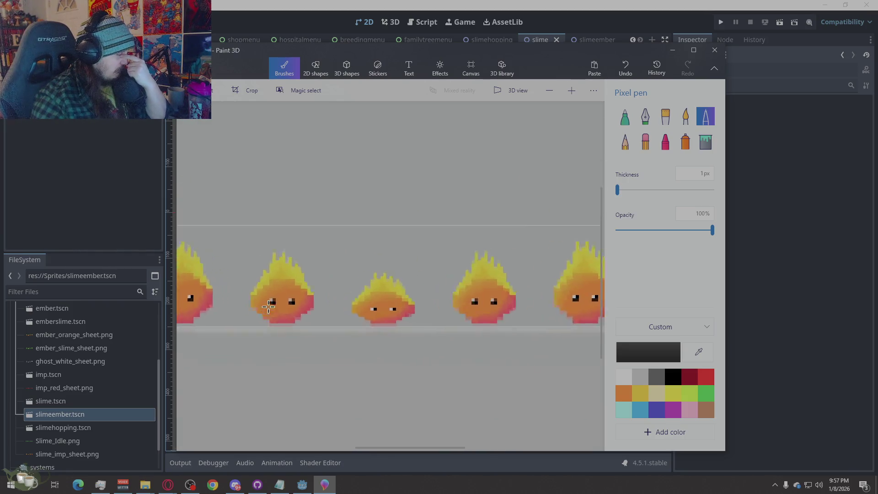
{"action": "scroll", "coordinate": [295, 312], "scroll_direction": "up", "scroll_amount": 3}
{"action": "left_click", "coordinate": [381, 336]}
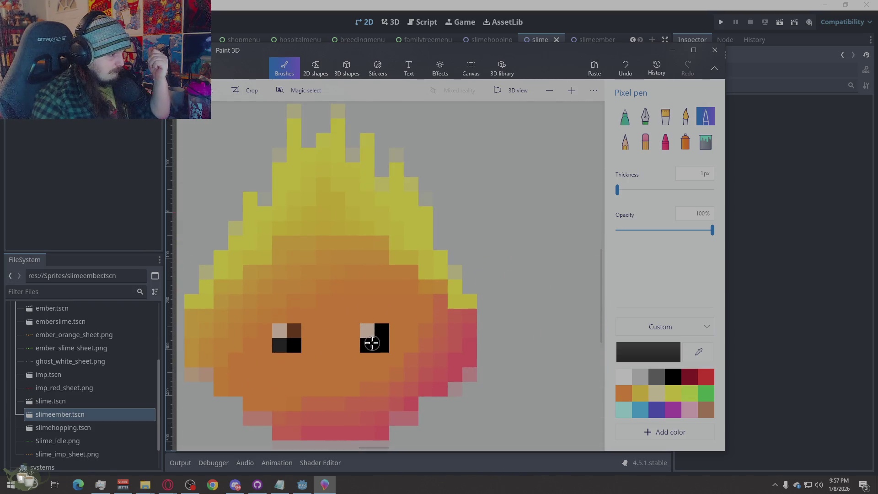
{"action": "left_click", "coordinate": [294, 330]}
{"action": "left_click", "coordinate": [281, 345]}
{"action": "left_click", "coordinate": [646, 377]}
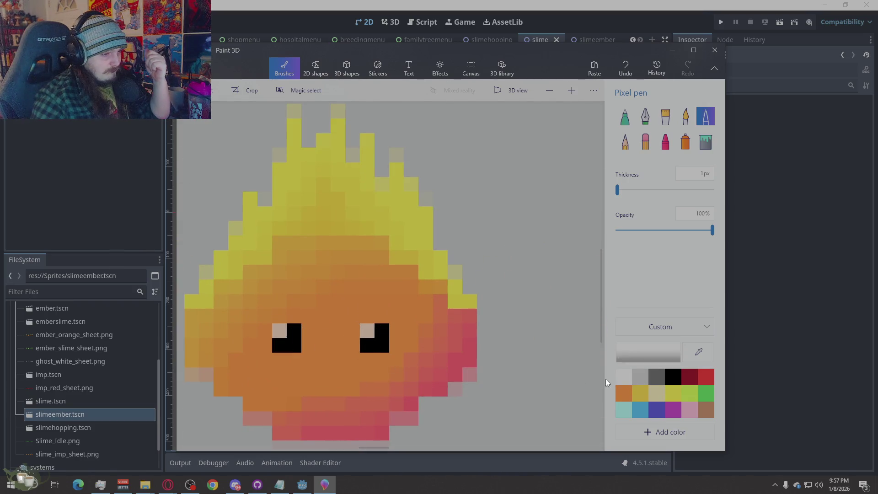
{"action": "left_click", "coordinate": [367, 330]}
{"action": "left_click", "coordinate": [278, 330]}
{"action": "scroll", "coordinate": [241, 249], "scroll_direction": "down", "scroll_amount": 1}
{"action": "scroll", "coordinate": [241, 250], "scroll_direction": "down", "scroll_amount": 2}
{"action": "scroll", "coordinate": [330, 309], "scroll_direction": "up", "scroll_amount": 1}
{"action": "scroll", "coordinate": [345, 324], "scroll_direction": "up", "scroll_amount": 1}
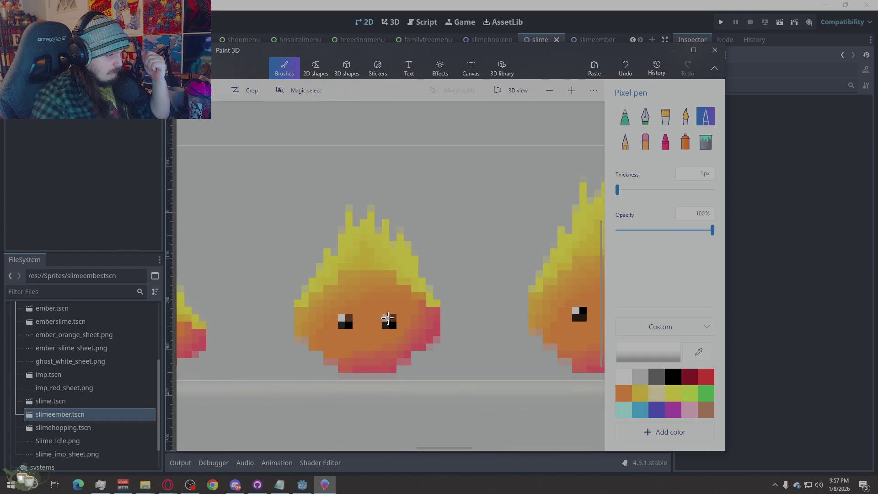
{"action": "scroll", "coordinate": [292, 281], "scroll_direction": "down", "scroll_amount": 2}
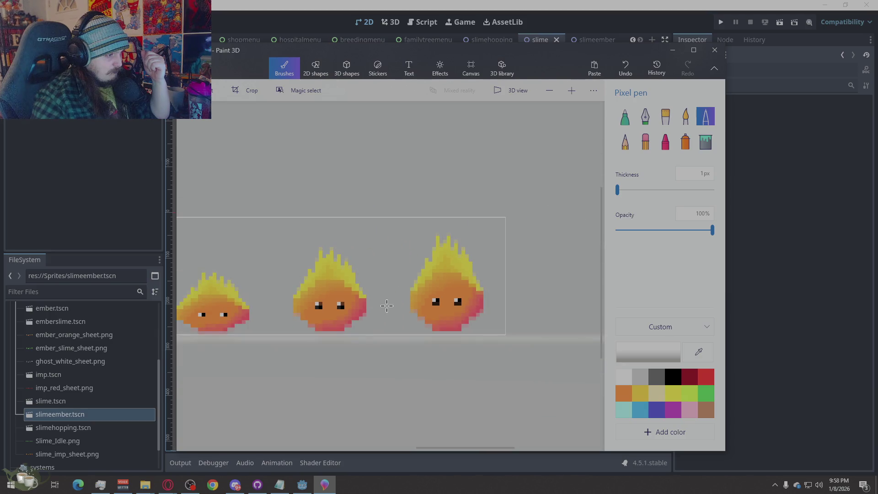
Repaint the left, third and right slimes' eyes black and add a light grey highlight.
{"action": "left_click", "coordinate": [434, 299]}
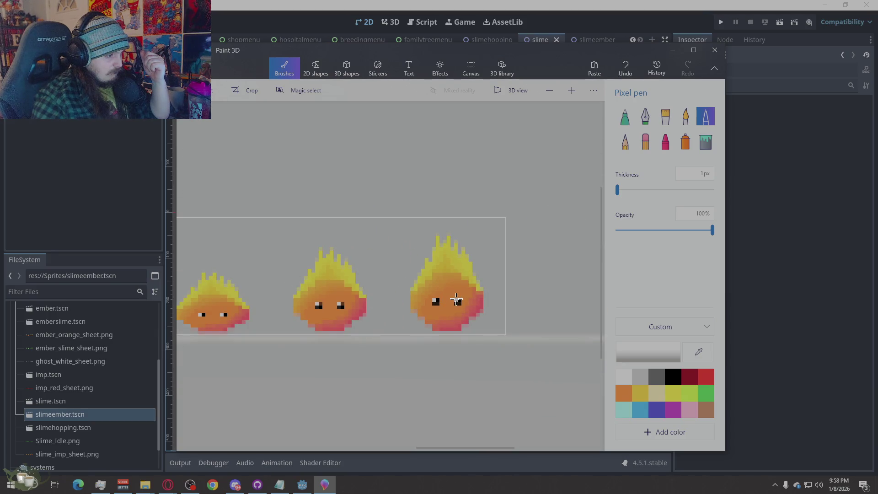
{"action": "left_click", "coordinate": [669, 374]}
{"action": "scroll", "coordinate": [436, 330], "scroll_direction": "up", "scroll_amount": 2}
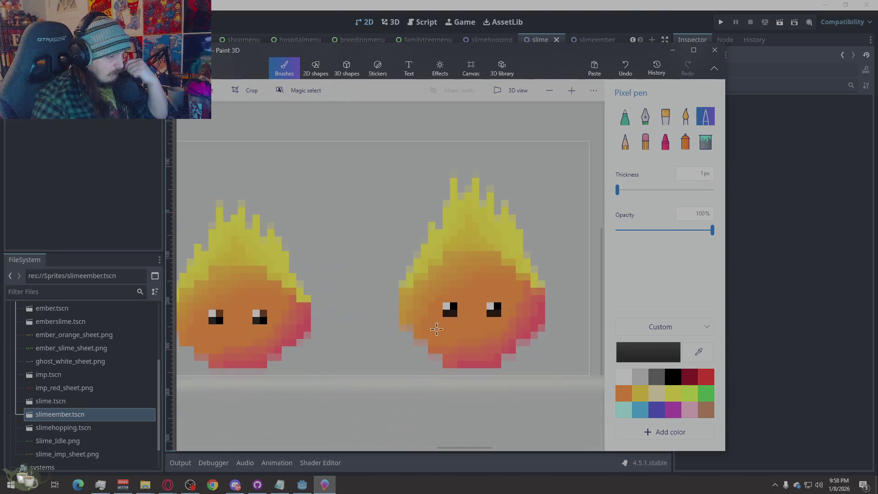
{"action": "left_click", "coordinate": [497, 311]}
{"action": "left_click", "coordinate": [452, 309]}
{"action": "left_click", "coordinate": [261, 317]}
{"action": "left_click", "coordinate": [218, 315]}
{"action": "scroll", "coordinate": [217, 316], "scroll_direction": "down", "scroll_amount": 3}
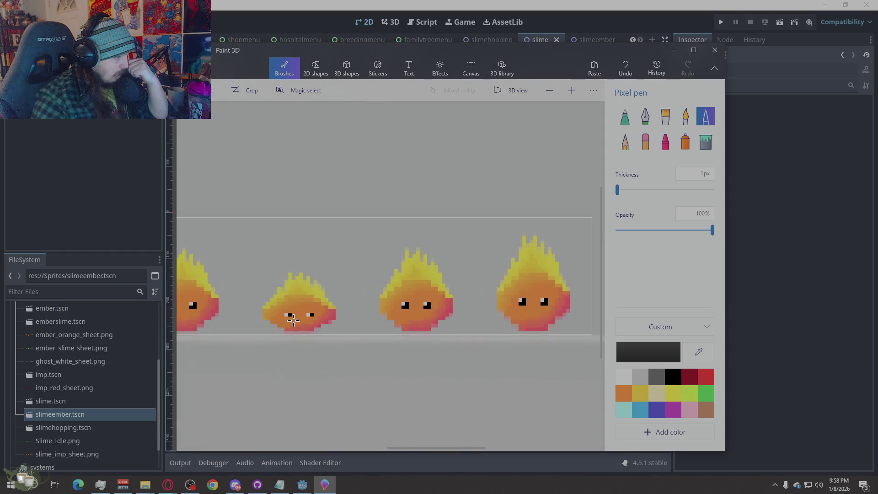
{"action": "scroll", "coordinate": [293, 317], "scroll_direction": "up", "scroll_amount": 3}
{"action": "scroll", "coordinate": [384, 329], "scroll_direction": "down", "scroll_amount": 1}
{"action": "scroll", "coordinate": [428, 341], "scroll_direction": "down", "scroll_amount": 2}
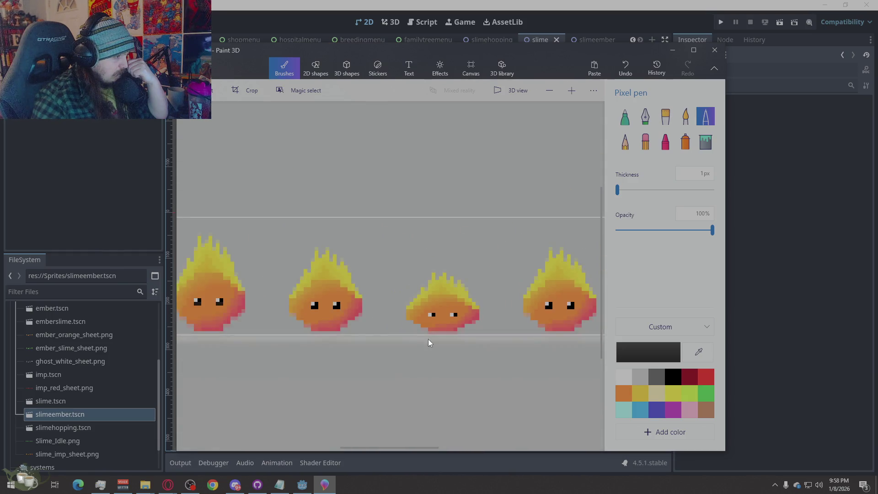
{"action": "scroll", "coordinate": [428, 341], "scroll_direction": "up", "scroll_amount": 3}
{"action": "scroll", "coordinate": [412, 337], "scroll_direction": "down", "scroll_amount": 1}
{"action": "scroll", "coordinate": [384, 329], "scroll_direction": "down", "scroll_amount": 3}
{"action": "scroll", "coordinate": [469, 324], "scroll_direction": "up", "scroll_amount": 2}
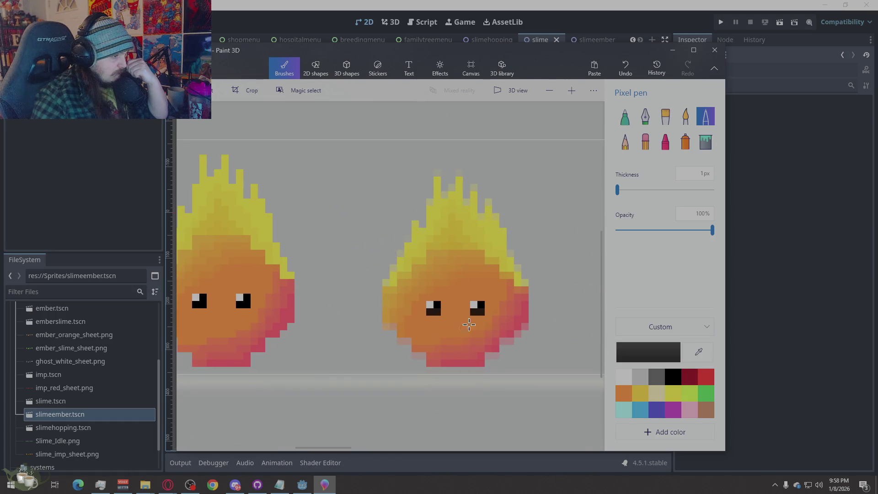
{"action": "left_click", "coordinate": [479, 311]}
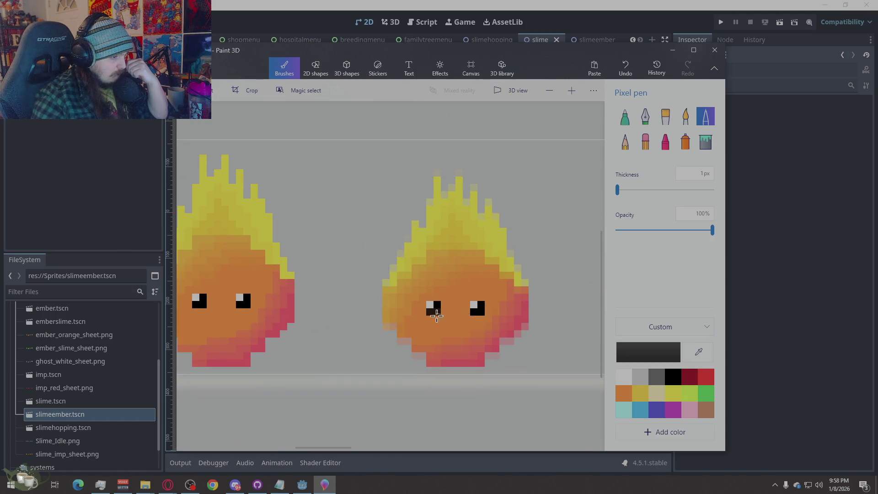
{"action": "left_click", "coordinate": [435, 306]}
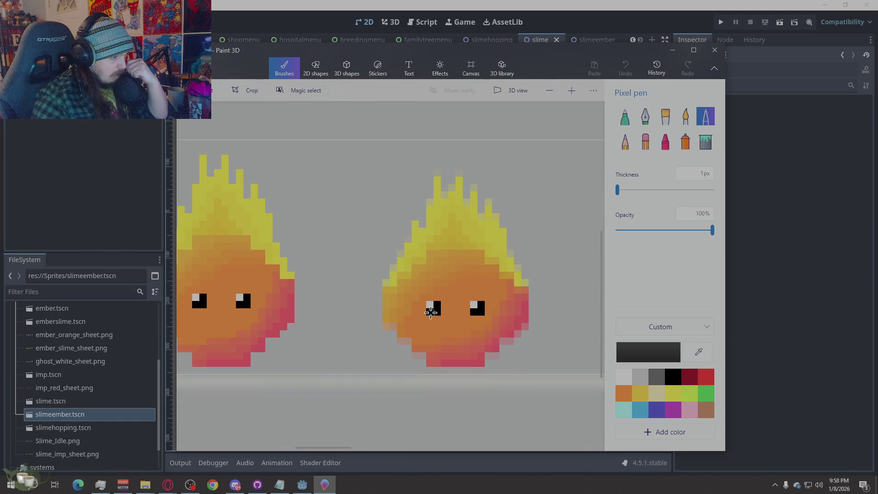
{"action": "left_click", "coordinate": [626, 377]}
{"action": "left_click", "coordinate": [474, 303]}
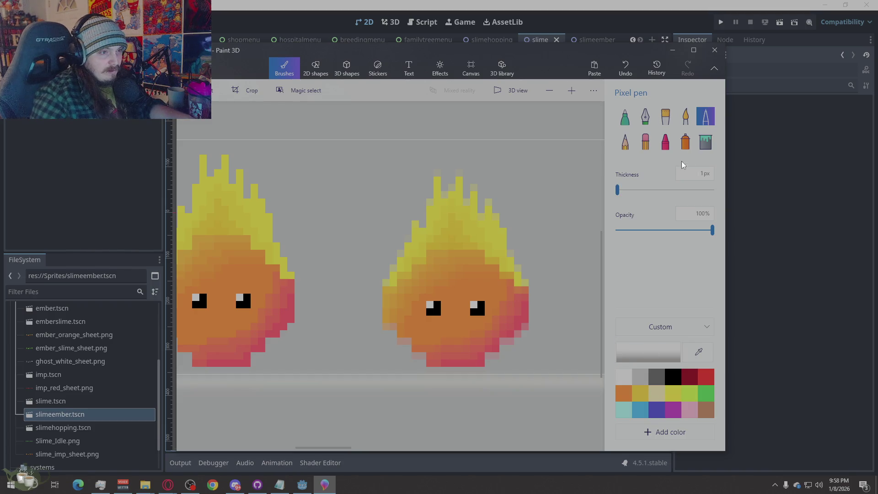
{"action": "scroll", "coordinate": [496, 380], "scroll_direction": "up", "scroll_amount": 2}
{"action": "scroll", "coordinate": [493, 371], "scroll_direction": "up", "scroll_amount": 2}
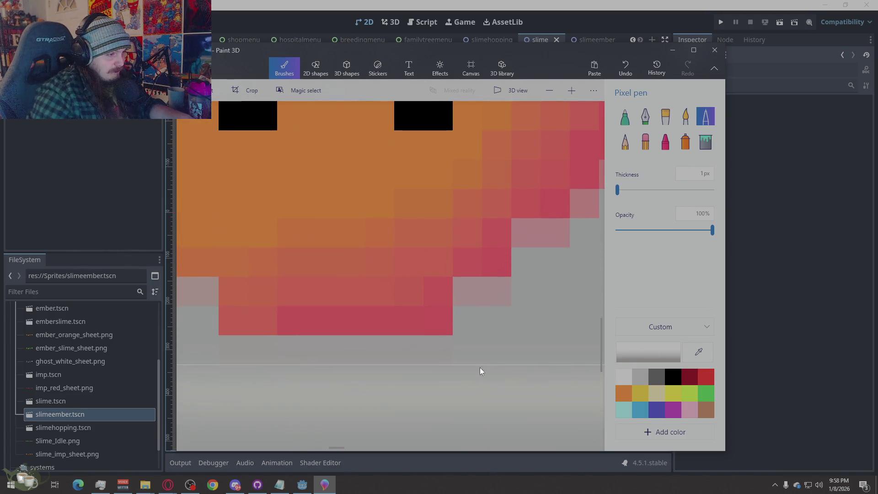
{"action": "scroll", "coordinate": [479, 367], "scroll_direction": "down", "scroll_amount": 4}
{"action": "scroll", "coordinate": [364, 332], "scroll_direction": "down", "scroll_amount": 2}
{"action": "scroll", "coordinate": [405, 339], "scroll_direction": "up", "scroll_amount": 6}
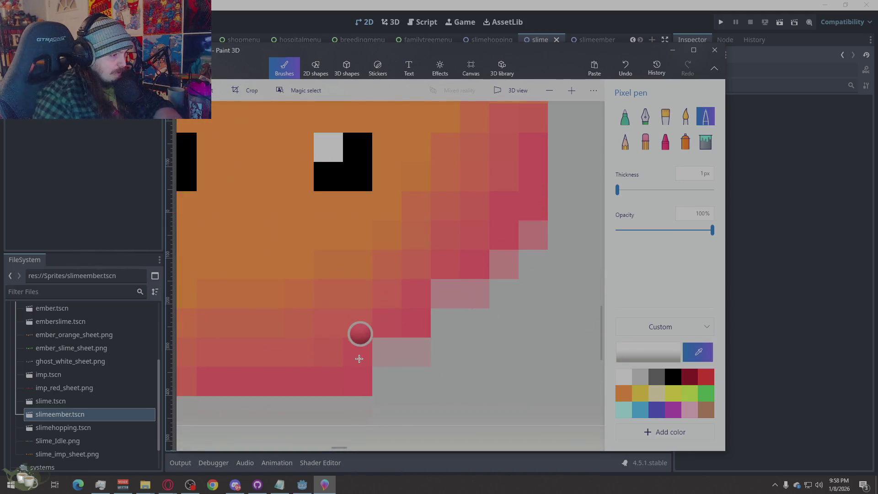
Sample pink and orange from the slime and fill the grey lower-edge gap pixels.
{"action": "left_click", "coordinate": [360, 345]}
{"action": "left_click_drag", "start_coordinate": [378, 350], "coordinate": [405, 349]}
{"action": "scroll", "coordinate": [515, 337], "scroll_direction": "down", "scroll_amount": 3}
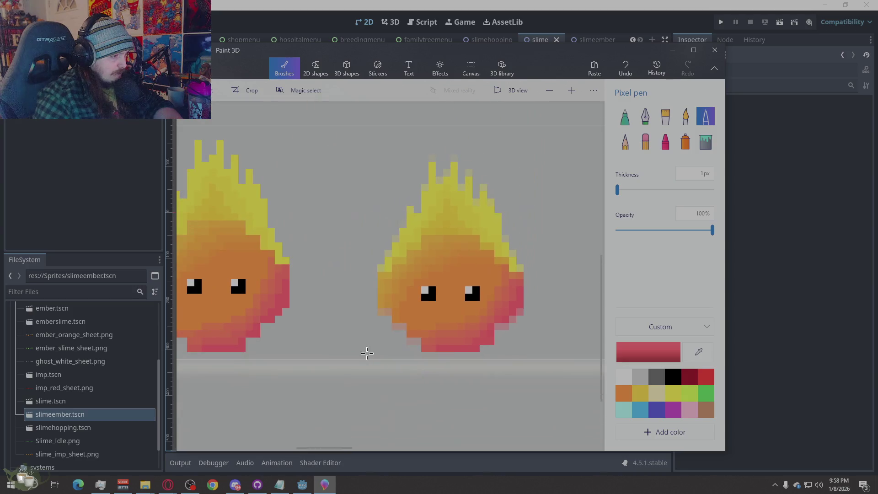
{"action": "scroll", "coordinate": [456, 336], "scroll_direction": "up", "scroll_amount": 1}
{"action": "scroll", "coordinate": [456, 337], "scroll_direction": "up", "scroll_amount": 4}
{"action": "left_click", "coordinate": [454, 337]}
{"action": "left_click_drag", "start_coordinate": [436, 337], "coordinate": [408, 336]}
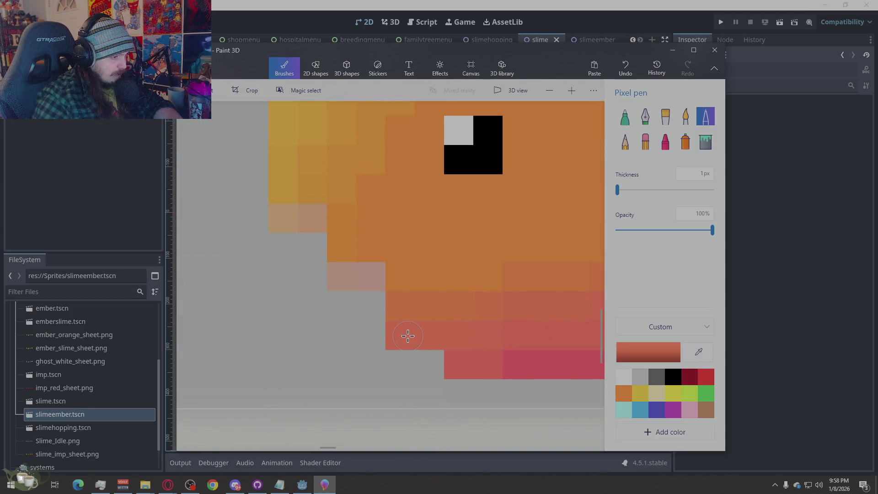
{"action": "left_click", "coordinate": [391, 251]}
{"action": "left_click_drag", "start_coordinate": [370, 277], "coordinate": [353, 276]}
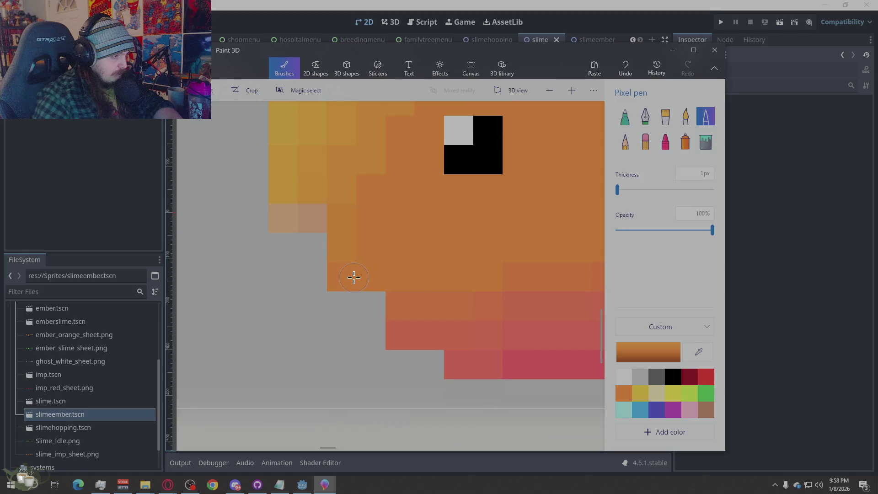
{"action": "left_click", "coordinate": [326, 222]}
{"action": "left_click", "coordinate": [311, 222]}
{"action": "left_click", "coordinate": [276, 180]}
{"action": "scroll", "coordinate": [240, 308], "scroll_direction": "down", "scroll_amount": 2}
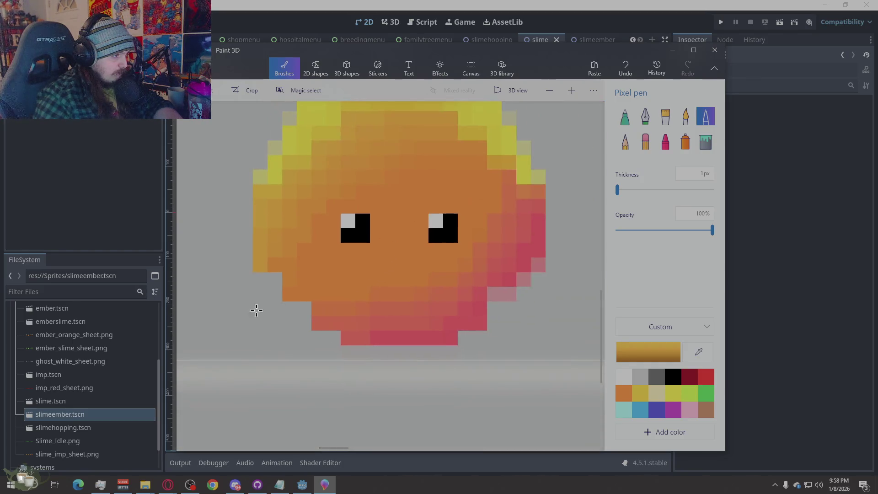
{"action": "scroll", "coordinate": [307, 306], "scroll_direction": "down", "scroll_amount": 2}
{"action": "scroll", "coordinate": [367, 327], "scroll_direction": "down", "scroll_amount": 2}
{"action": "scroll", "coordinate": [351, 334], "scroll_direction": "up", "scroll_amount": 3}
{"action": "scroll", "coordinate": [349, 333], "scroll_direction": "up", "scroll_amount": 3}
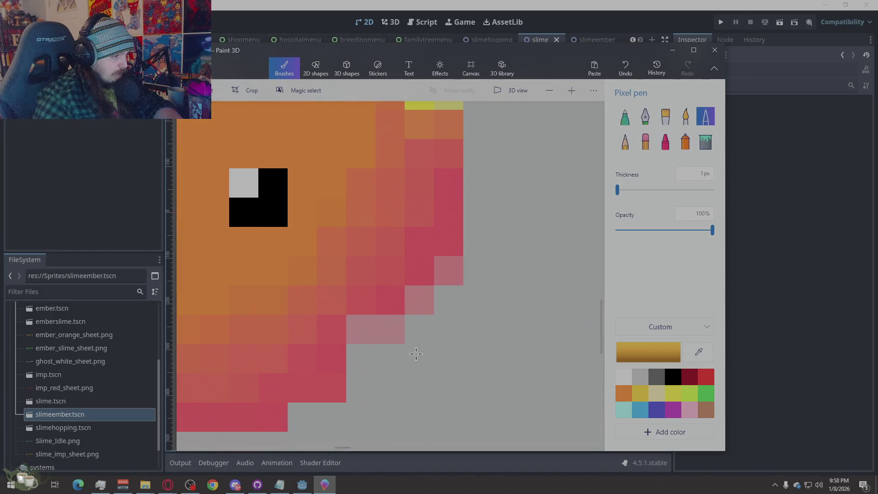
Sample red from the lower edge and redden the bottom pink row and pale edge pixels.
{"action": "key", "text": "alt"}
{"action": "left_click", "coordinate": [340, 329]}
{"action": "left_click_drag", "start_coordinate": [346, 329], "coordinate": [395, 330]}
{"action": "key", "text": "alt"}
{"action": "left_click", "coordinate": [394, 308]}
{"action": "left_click", "coordinate": [419, 300]}
{"action": "left_click", "coordinate": [423, 275], "text": "alt"}
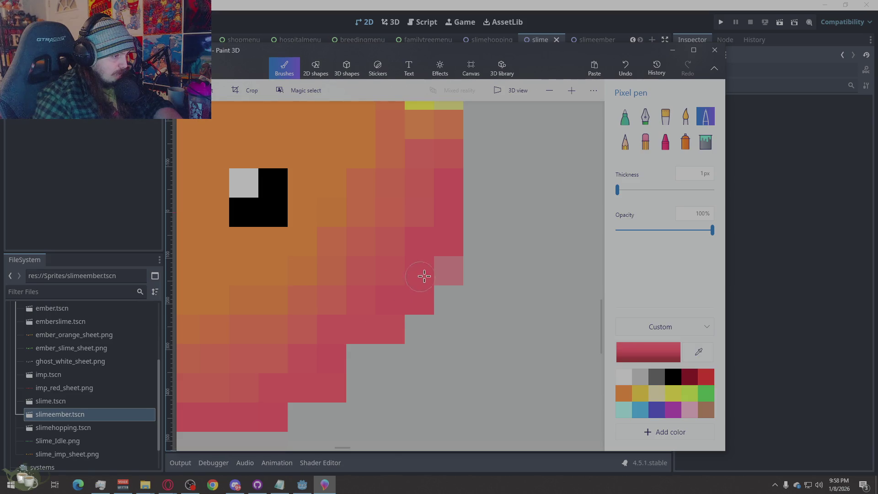
{"action": "scroll", "coordinate": [481, 264], "scroll_direction": "down", "scroll_amount": 5}
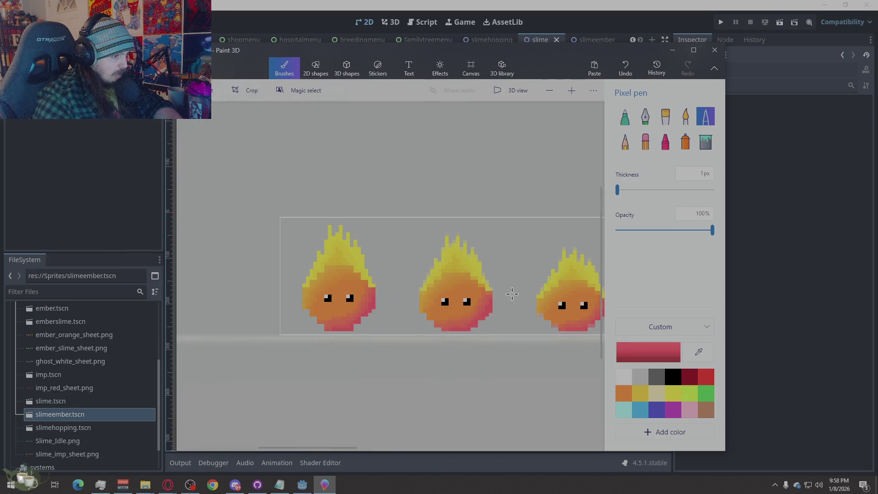
{"action": "scroll", "coordinate": [295, 333], "scroll_direction": "down", "scroll_amount": 2}
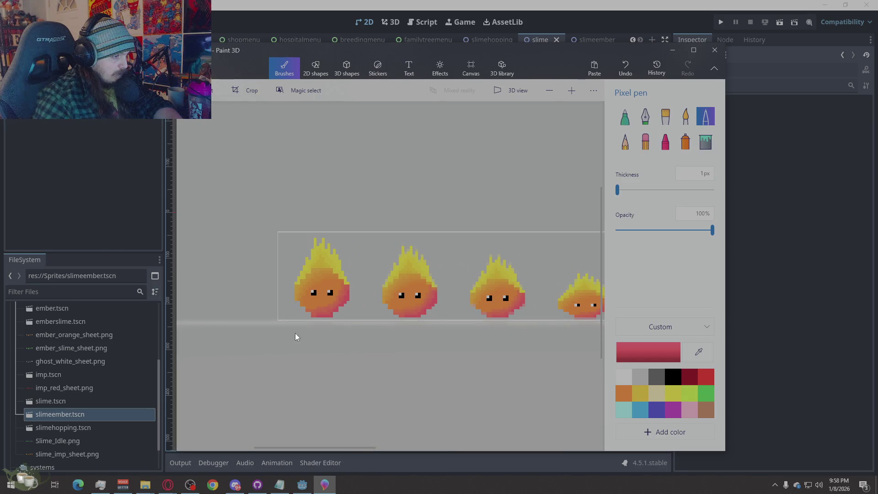
{"action": "scroll", "coordinate": [483, 335], "scroll_direction": "up", "scroll_amount": 3}
{"action": "scroll", "coordinate": [484, 343], "scroll_direction": "up", "scroll_amount": 2}
{"action": "scroll", "coordinate": [480, 336], "scroll_direction": "down", "scroll_amount": 2}
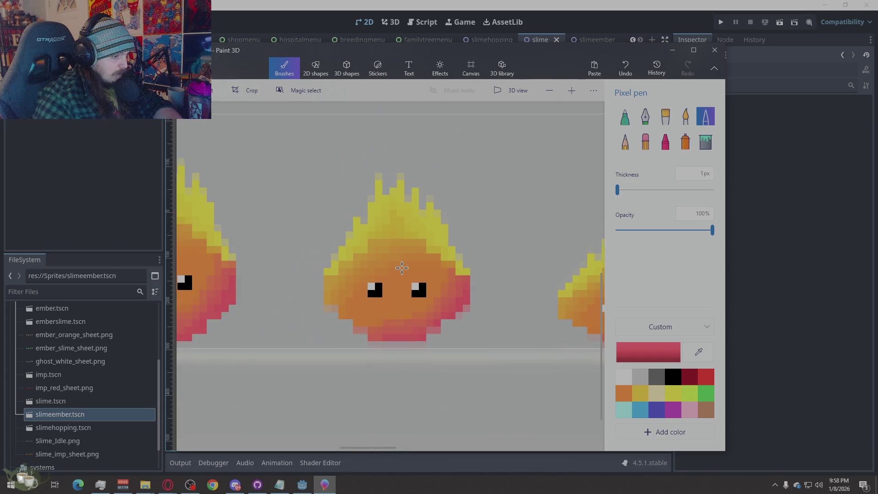
{"action": "scroll", "coordinate": [476, 333], "scroll_direction": "up", "scroll_amount": 2}
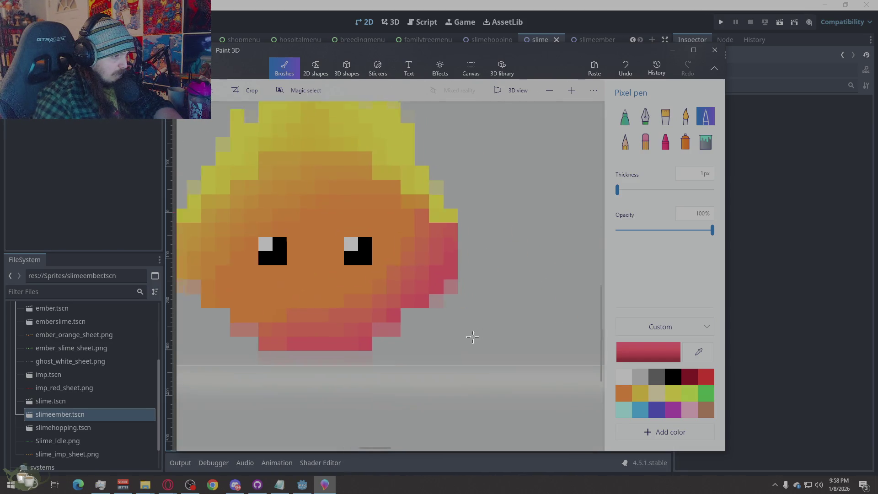
Turn the right-edge light-pink pixels red, sampling lighter red and orange-red.
{"action": "left_click", "coordinate": [441, 286]}
{"action": "left_click", "coordinate": [436, 300]}
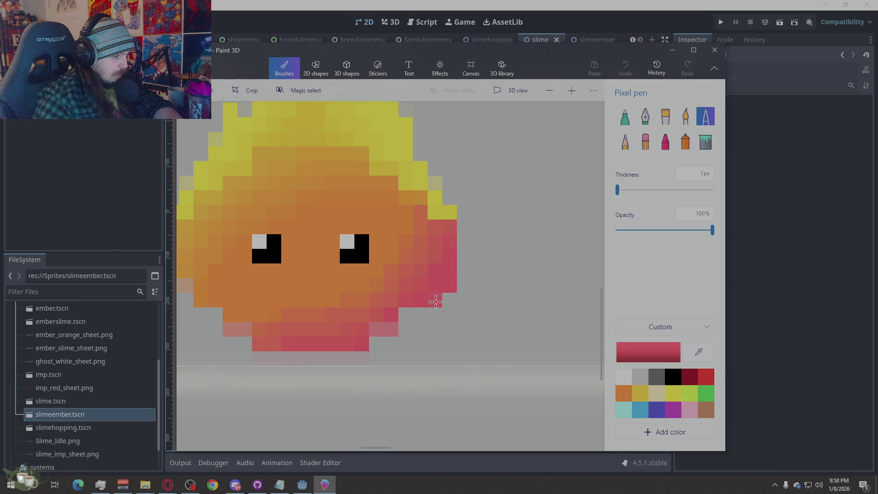
{"action": "left_click", "coordinate": [364, 333]}
{"action": "left_click", "coordinate": [260, 308]}
{"action": "scroll", "coordinate": [207, 304], "scroll_direction": "down", "scroll_amount": 2}
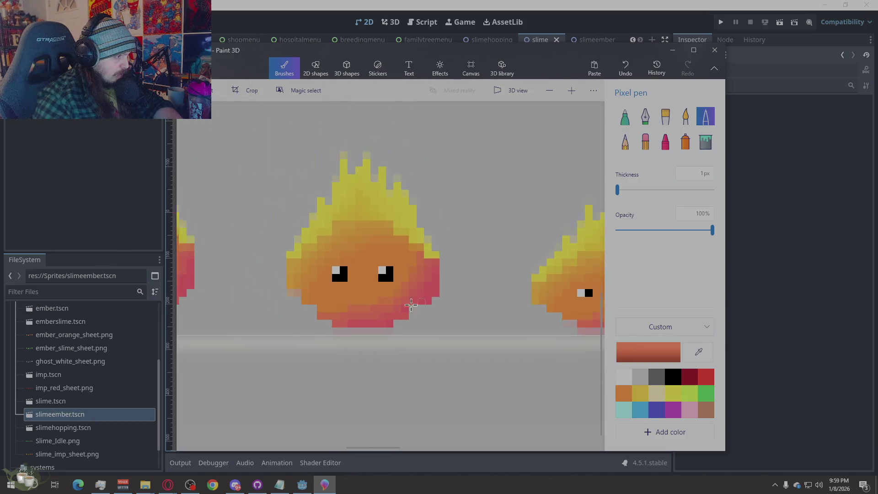
{"action": "scroll", "coordinate": [323, 295], "scroll_direction": "up", "scroll_amount": 2}
Sample a deeper pinkish-red from the slime, place it at the lower-left edge, then undo it as misplaced.
{"action": "left_click", "coordinate": [343, 276]}
{"action": "left_click", "coordinate": [318, 245]}
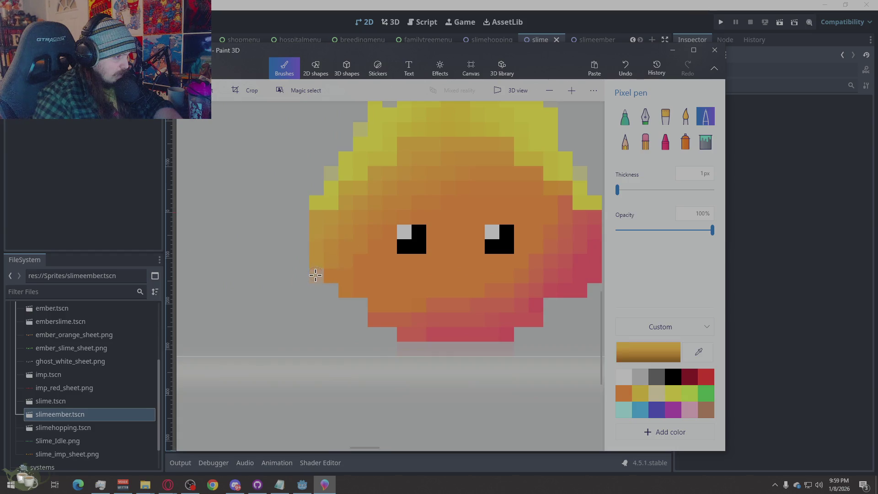
{"action": "scroll", "coordinate": [375, 333], "scroll_direction": "down", "scroll_amount": 3}
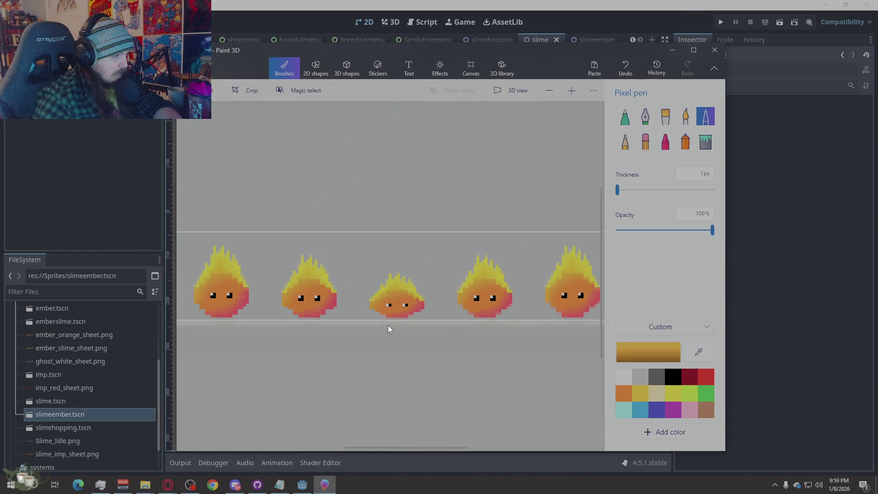
{"action": "scroll", "coordinate": [388, 325], "scroll_direction": "up", "scroll_amount": 2}
{"action": "scroll", "coordinate": [388, 325], "scroll_direction": "up", "scroll_amount": 3}
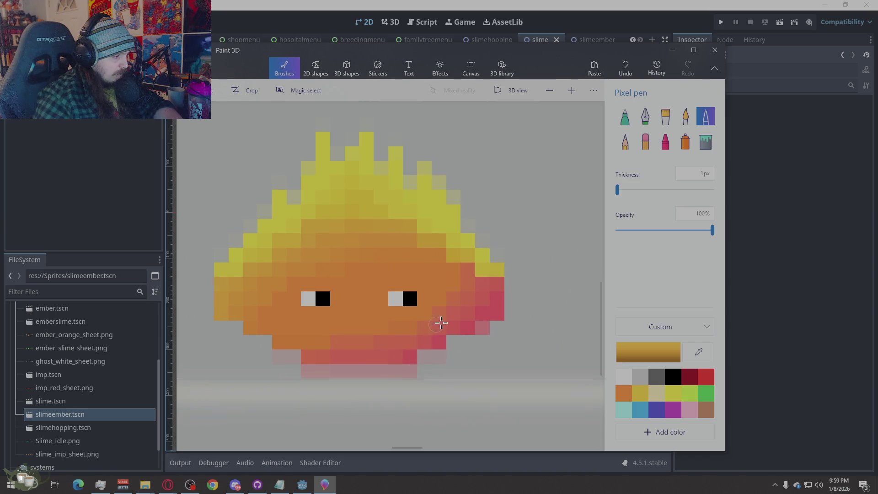
{"action": "scroll", "coordinate": [441, 323], "scroll_direction": "down", "scroll_amount": 3}
{"action": "scroll", "coordinate": [475, 322], "scroll_direction": "up", "scroll_amount": 5}
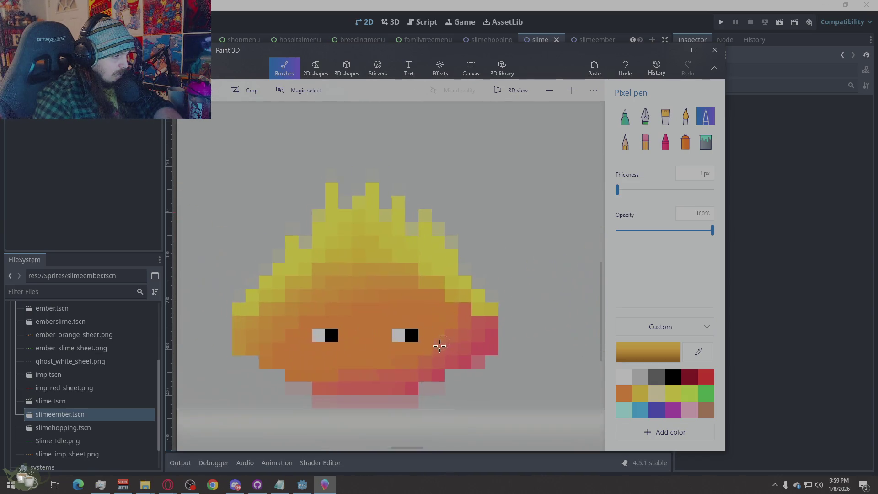
{"action": "key", "text": "i"}
{"action": "left_click", "coordinate": [408, 366]}
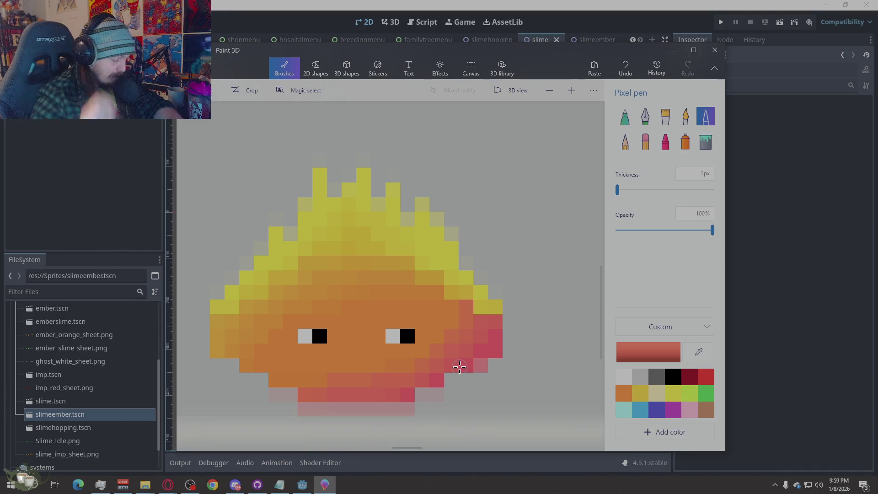
{"action": "left_click", "coordinate": [466, 345]}
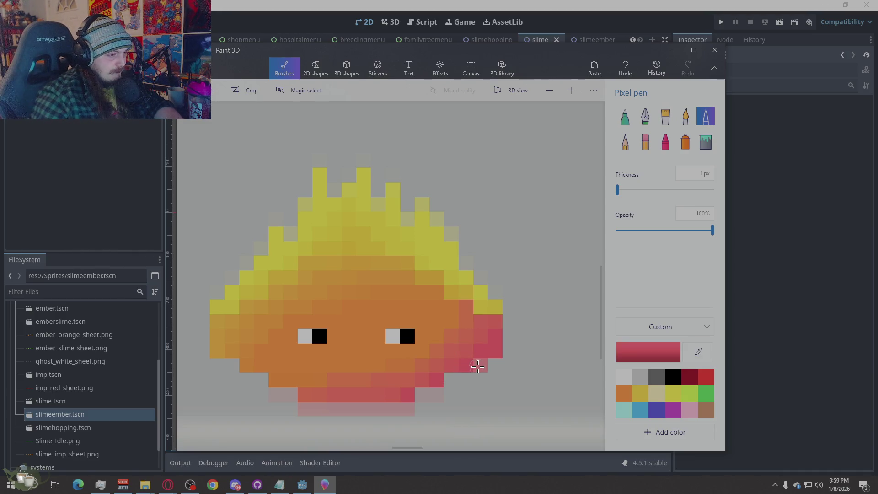
{"action": "left_click", "coordinate": [245, 368]}
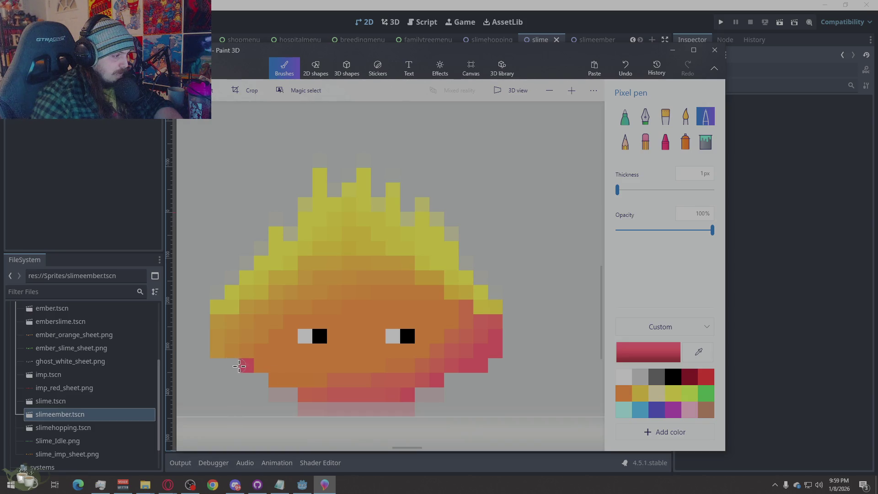
{"action": "key", "text": "ctrl+z"}
Sample the slime's orange body colour for the lower-left gap instead.
{"action": "key", "text": "k"}
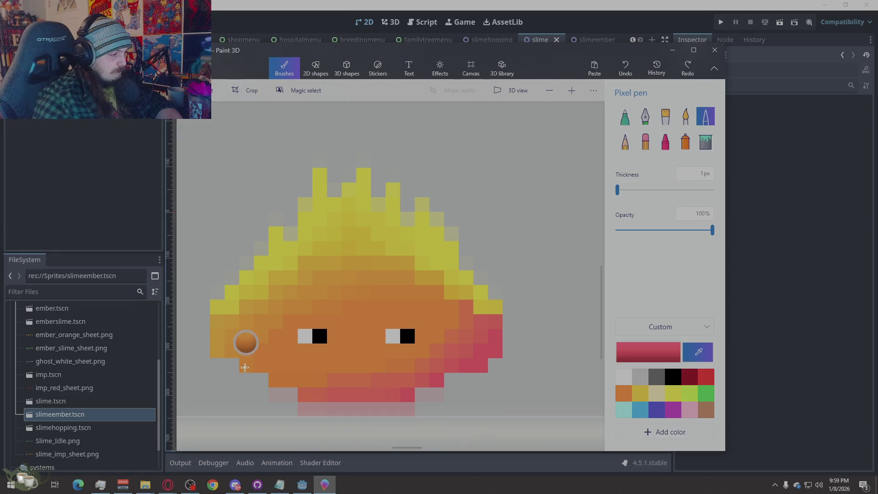
{"action": "left_click", "coordinate": [245, 368]}
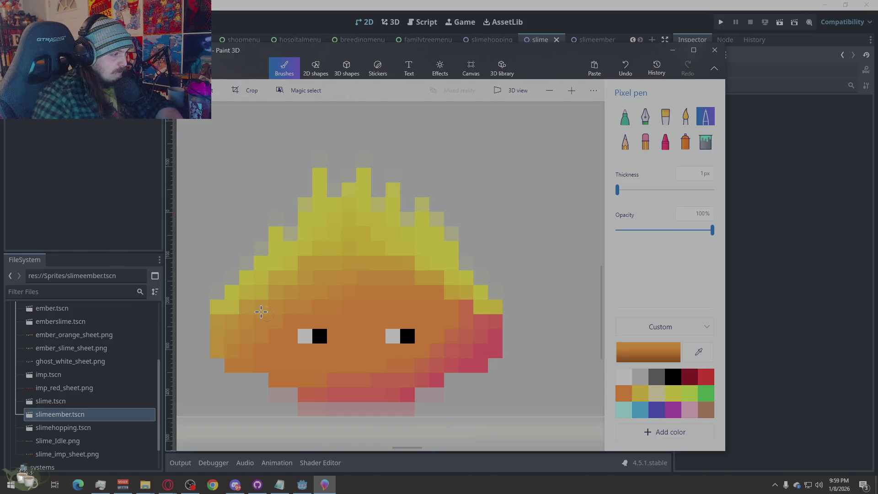
Erase the faint pale-pink rows and stray pixels along the slimes' bottom edges with the Eraser.
{"action": "left_click", "coordinate": [645, 141]}
{"action": "left_click_drag", "start_coordinate": [414, 409], "coordinate": [287, 401]}
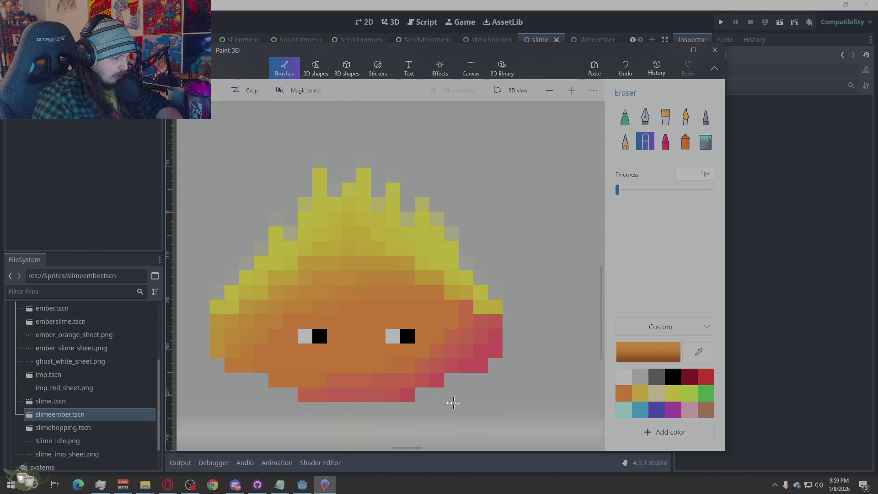
{"action": "scroll", "coordinate": [427, 399], "scroll_direction": "down", "scroll_amount": 2}
{"action": "scroll", "coordinate": [388, 353], "scroll_direction": "down", "scroll_amount": 2}
{"action": "scroll", "coordinate": [436, 330], "scroll_direction": "up", "scroll_amount": 1}
{"action": "scroll", "coordinate": [437, 331], "scroll_direction": "up", "scroll_amount": 2}
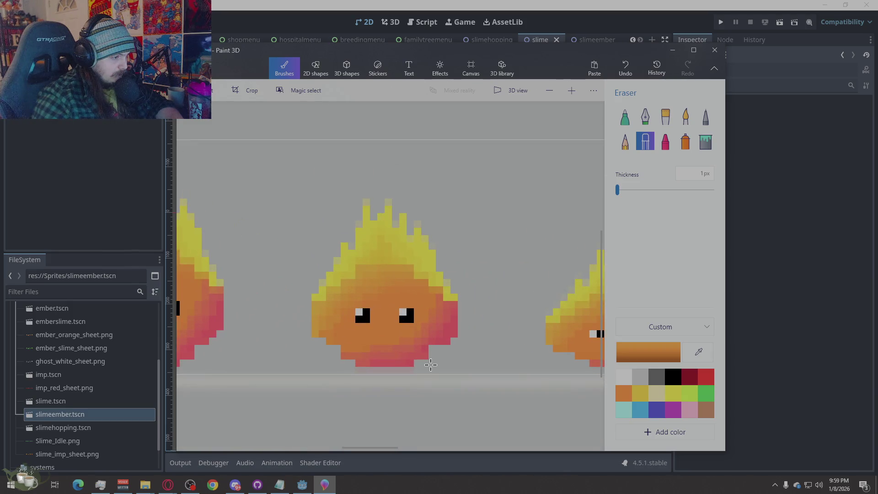
{"action": "left_click_drag", "start_coordinate": [414, 370], "coordinate": [360, 372]}
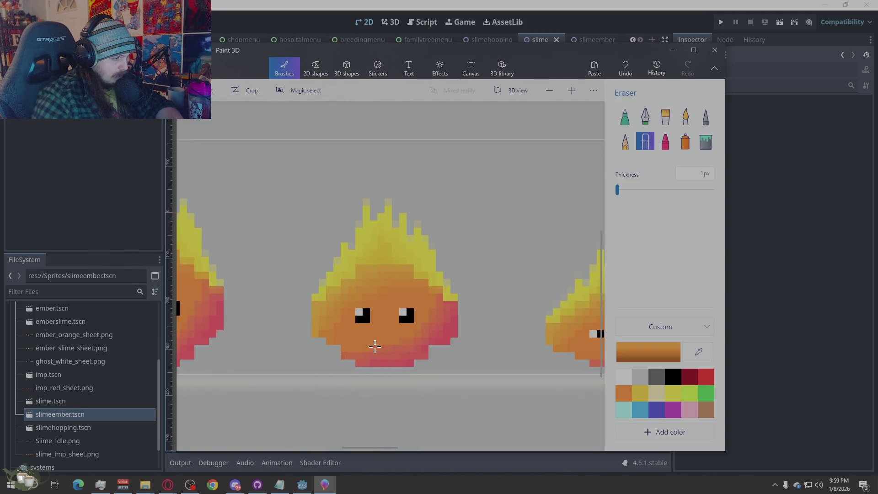
{"action": "scroll", "coordinate": [327, 351], "scroll_direction": "down", "scroll_amount": 2}
{"action": "scroll", "coordinate": [435, 357], "scroll_direction": "up", "scroll_amount": 4}
{"action": "left_click_drag", "start_coordinate": [552, 387], "coordinate": [555, 387]}
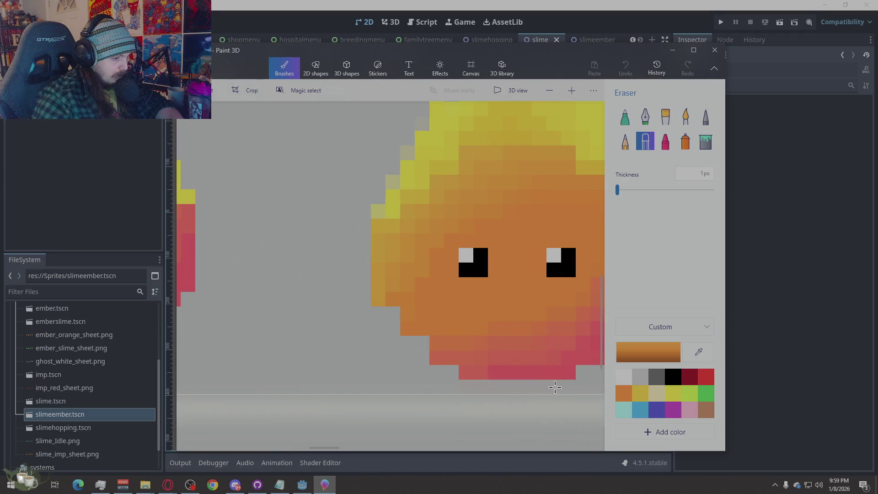
{"action": "left_click_drag", "start_coordinate": [479, 387], "coordinate": [424, 390]}
{"action": "scroll", "coordinate": [270, 333], "scroll_direction": "down", "scroll_amount": 3}
{"action": "scroll", "coordinate": [318, 347], "scroll_direction": "down", "scroll_amount": 1}
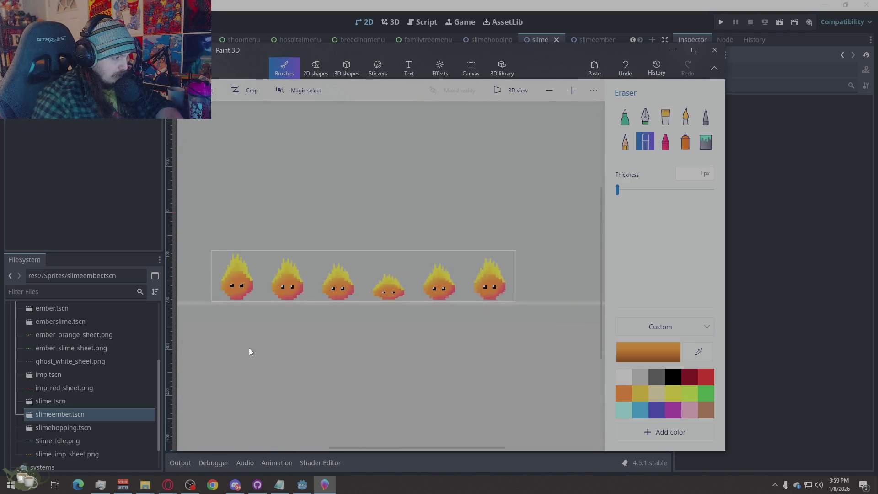
{"action": "scroll", "coordinate": [248, 353], "scroll_direction": "up", "scroll_amount": 1}
{"action": "scroll", "coordinate": [422, 335], "scroll_direction": "up", "scroll_amount": 3}
{"action": "left_click_drag", "start_coordinate": [412, 357], "coordinate": [352, 360]}
{"action": "scroll", "coordinate": [432, 379], "scroll_direction": "down", "scroll_amount": 2}
{"action": "scroll", "coordinate": [439, 377], "scroll_direction": "up", "scroll_amount": 3}
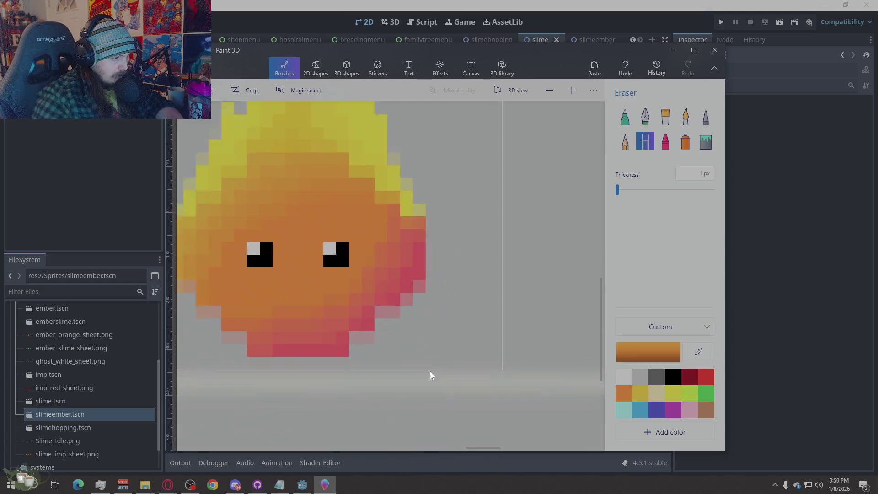
{"action": "scroll", "coordinate": [397, 371], "scroll_direction": "up", "scroll_amount": 1}
{"action": "scroll", "coordinate": [521, 368], "scroll_direction": "down", "scroll_amount": 2}
{"action": "scroll", "coordinate": [480, 361], "scroll_direction": "down", "scroll_amount": 1}
{"action": "scroll", "coordinate": [402, 363], "scroll_direction": "up", "scroll_amount": 4}
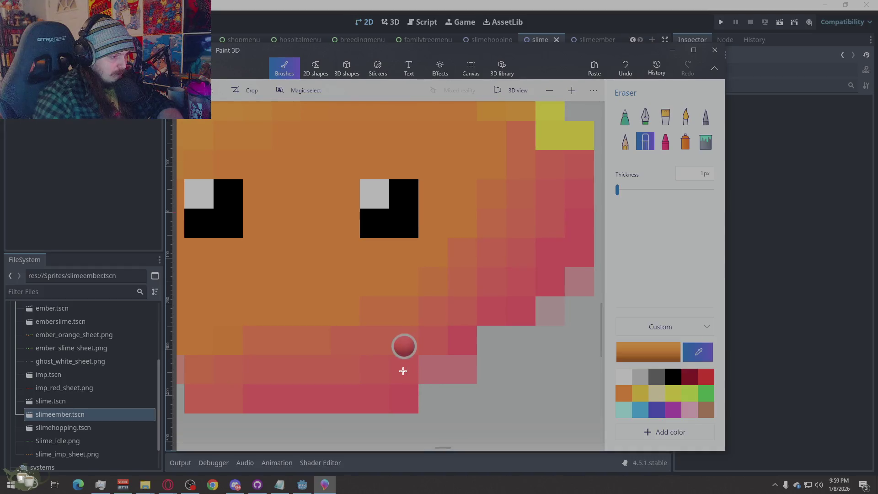
Sample the slime's red and clear a stray pink pixel at its lower edge.
{"action": "left_click", "coordinate": [402, 368]}
{"action": "left_click", "coordinate": [431, 371]}
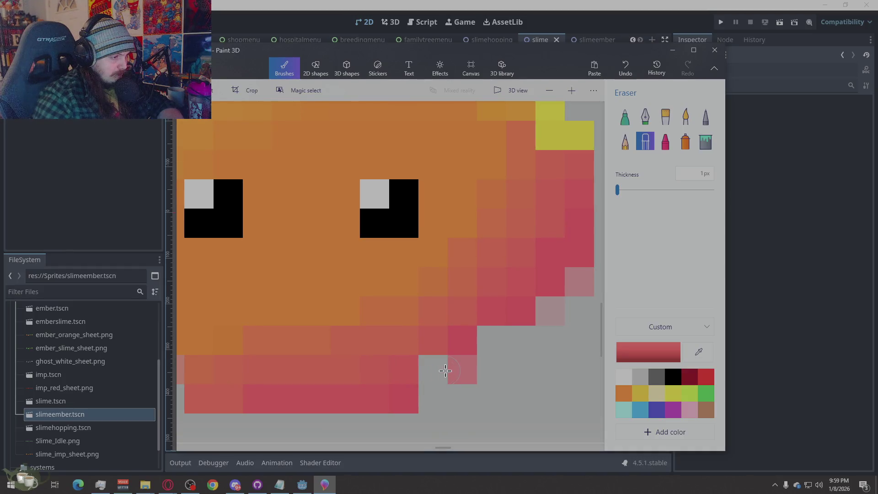
Recolour pale edge pixels red-pink and orange on the right-hand slimes using sampled body shades.
{"action": "left_click", "coordinate": [705, 117]}
{"action": "left_click_drag", "start_coordinate": [433, 371], "coordinate": [462, 368]}
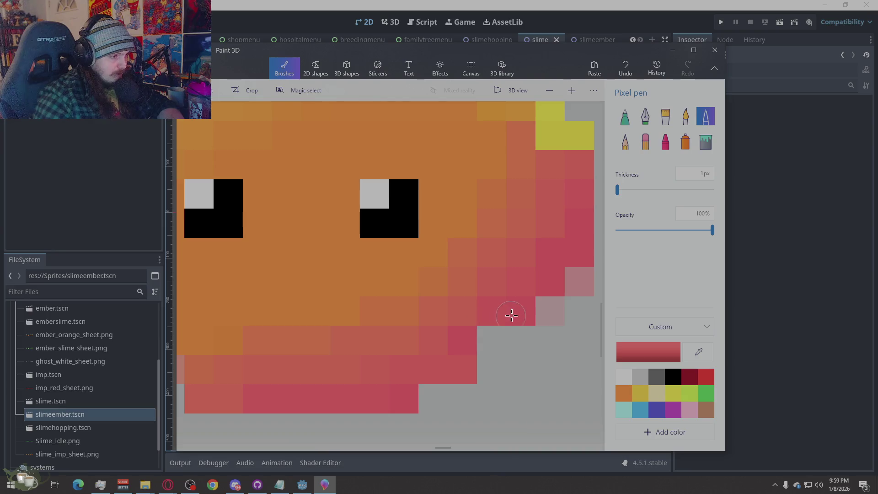
{"action": "left_click", "coordinate": [545, 309]}
{"action": "left_click", "coordinate": [572, 284]}
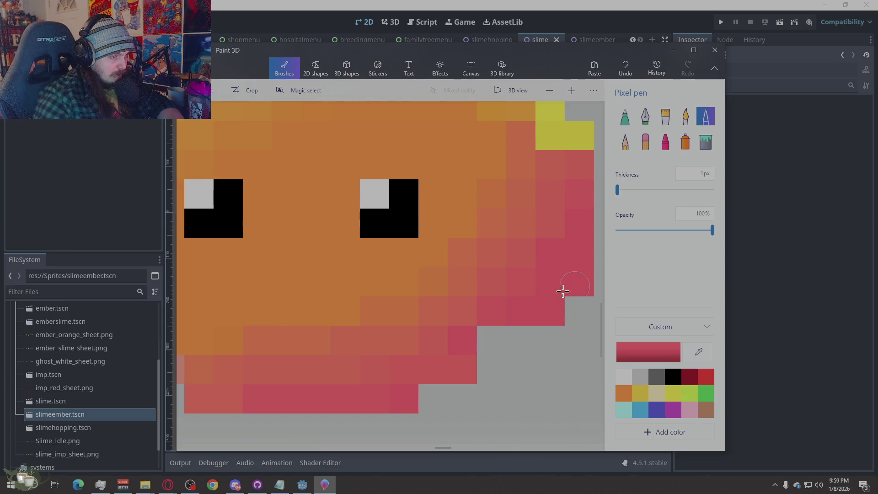
{"action": "scroll", "coordinate": [563, 291], "scroll_direction": "down", "scroll_amount": 5}
{"action": "scroll", "coordinate": [562, 291], "scroll_direction": "up", "scroll_amount": 5}
{"action": "left_click", "coordinate": [571, 289]}
{"action": "left_click", "coordinate": [537, 292]}
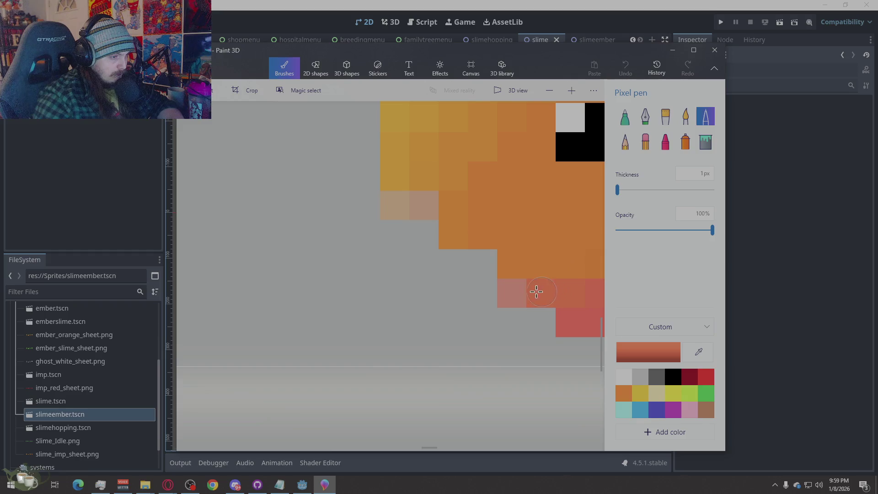
{"action": "left_click", "coordinate": [457, 182]}
{"action": "left_click", "coordinate": [425, 206]}
{"action": "left_click", "coordinate": [402, 184]}
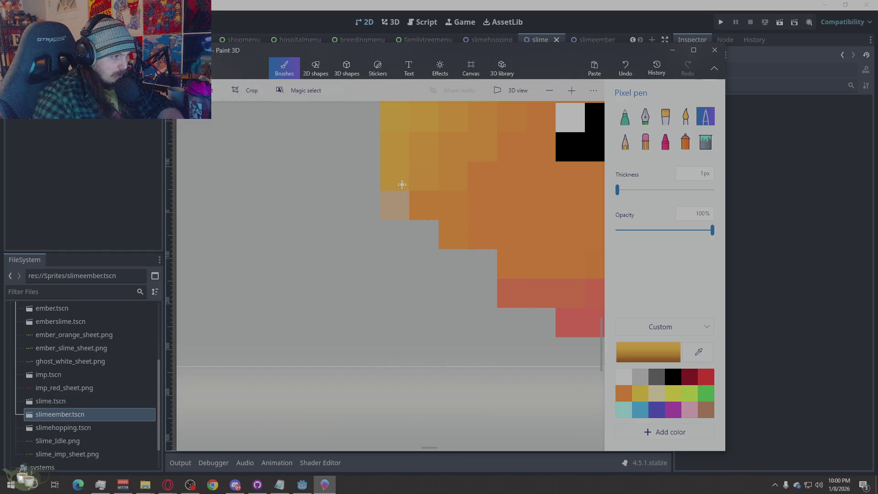
{"action": "scroll", "coordinate": [401, 288], "scroll_direction": "down", "scroll_amount": 3}
{"action": "scroll", "coordinate": [399, 300], "scroll_direction": "down", "scroll_amount": 2}
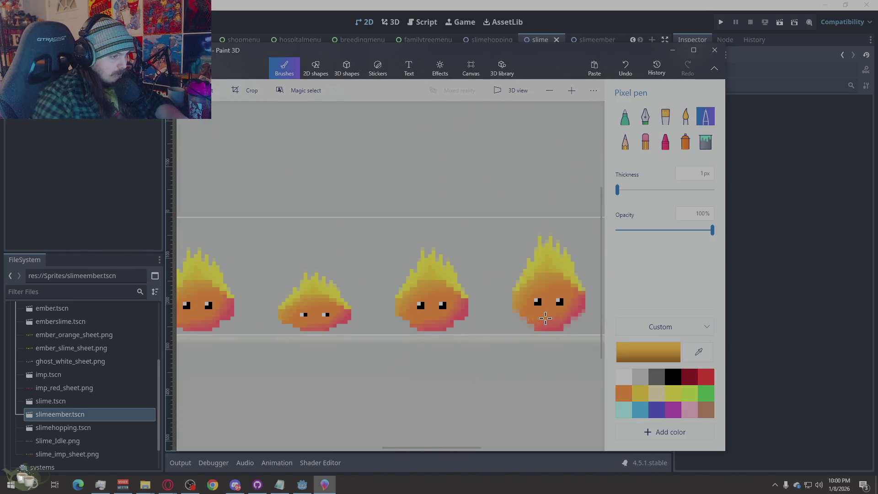
{"action": "scroll", "coordinate": [545, 317], "scroll_direction": "up", "scroll_amount": 2}
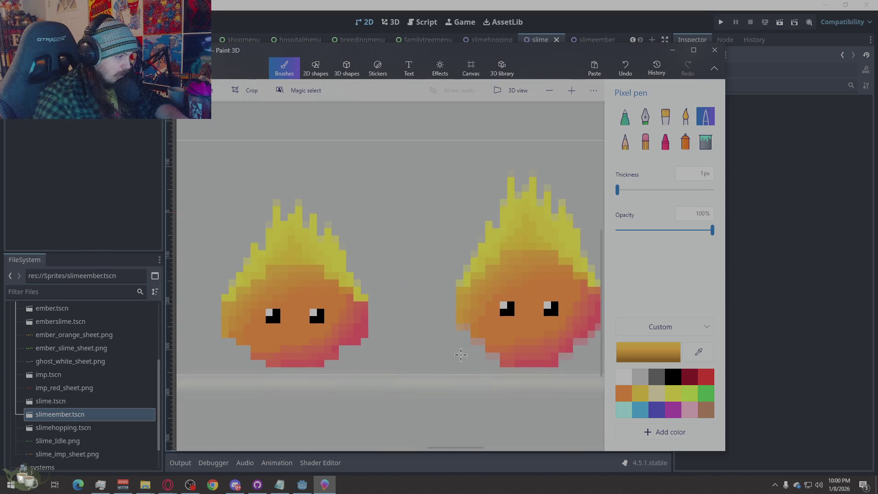
{"action": "scroll", "coordinate": [461, 354], "scroll_direction": "down", "scroll_amount": 1}
{"action": "scroll", "coordinate": [502, 335], "scroll_direction": "down", "scroll_amount": 1}
{"action": "scroll", "coordinate": [501, 336], "scroll_direction": "up", "scroll_amount": 3}
{"action": "scroll", "coordinate": [444, 327], "scroll_direction": "up", "scroll_amount": 2}
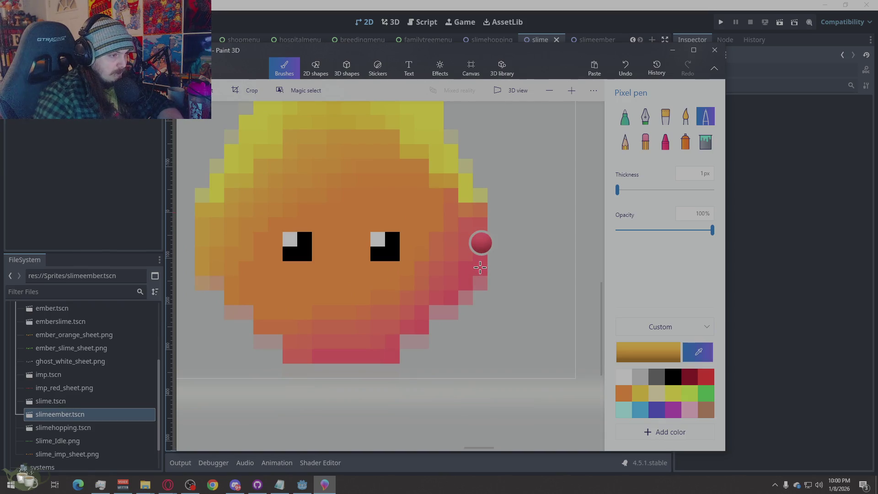
Fill light right-edge pixels pink-red and the lower-left pixels orange-red.
{"action": "left_click", "coordinate": [476, 239]}
{"action": "left_click", "coordinate": [482, 285]}
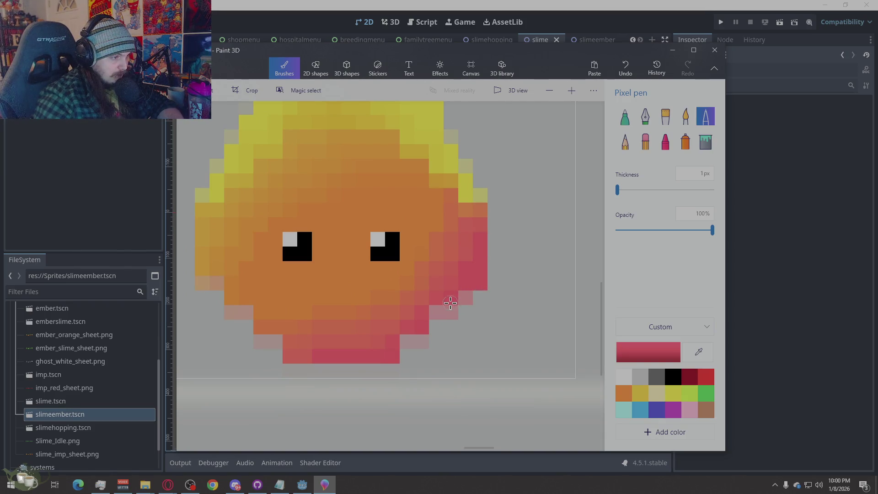
{"action": "left_click", "coordinate": [466, 297]}
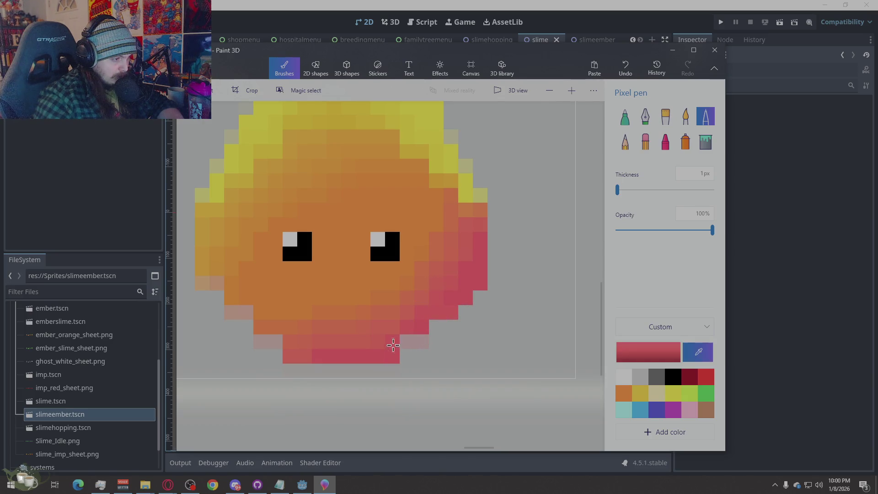
{"action": "left_click", "coordinate": [407, 342]}
{"action": "left_click", "coordinate": [288, 319]}
{"action": "left_click_drag", "start_coordinate": [278, 340], "coordinate": [265, 336]}
Recolour the left-edge light pixels orange and golden to match the slime's body.
{"action": "key", "text": "i"}
{"action": "left_click", "coordinate": [255, 288]}
{"action": "left_click", "coordinate": [239, 310]}
{"action": "key", "text": "i"}
{"action": "left_click", "coordinate": [232, 283]}
{"action": "left_click", "coordinate": [218, 282]}
{"action": "key", "text": "i"}
{"action": "left_click", "coordinate": [204, 279]}
{"action": "scroll", "coordinate": [512, 304], "scroll_direction": "down", "scroll_amount": 3}
{"action": "scroll", "coordinate": [492, 254], "scroll_direction": "down", "scroll_amount": 1}
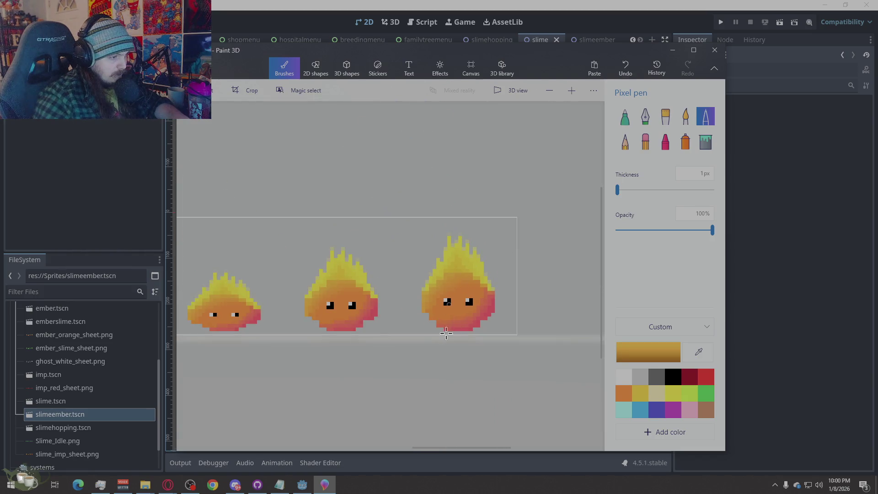
{"action": "scroll", "coordinate": [522, 264], "scroll_direction": "down", "scroll_amount": 2}
{"action": "scroll", "coordinate": [548, 274], "scroll_direction": "down", "scroll_amount": 2}
{"action": "scroll", "coordinate": [547, 277], "scroll_direction": "down", "scroll_amount": 1}
{"action": "scroll", "coordinate": [375, 300], "scroll_direction": "down", "scroll_amount": 1}
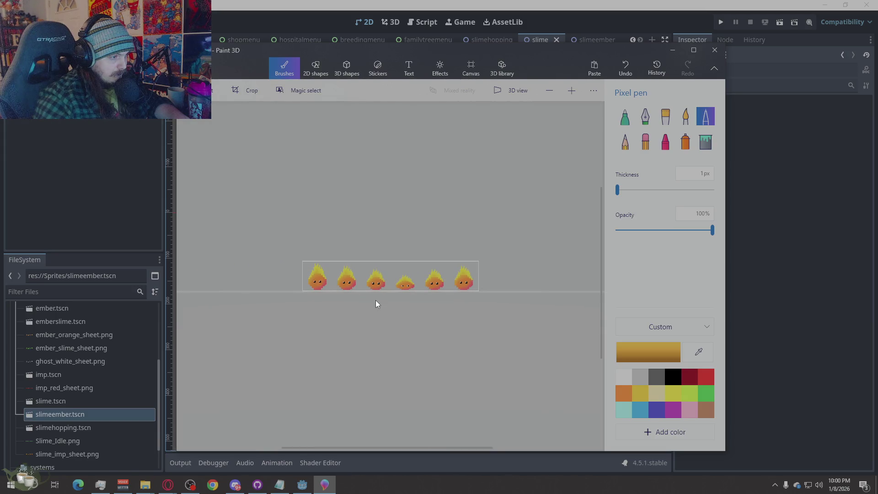
{"action": "scroll", "coordinate": [372, 295], "scroll_direction": "up", "scroll_amount": 1}
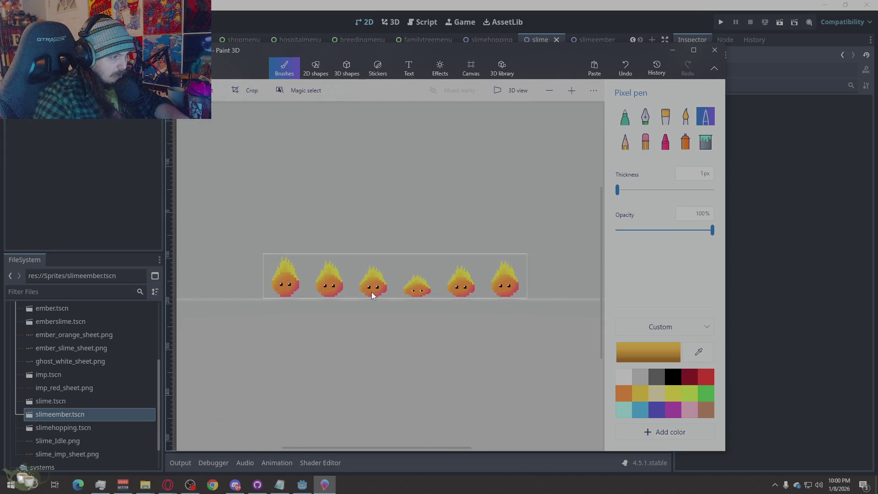
{"action": "scroll", "coordinate": [371, 292], "scroll_direction": "up", "scroll_amount": 1}
{"action": "scroll", "coordinate": [371, 291], "scroll_direction": "up", "scroll_amount": 2}
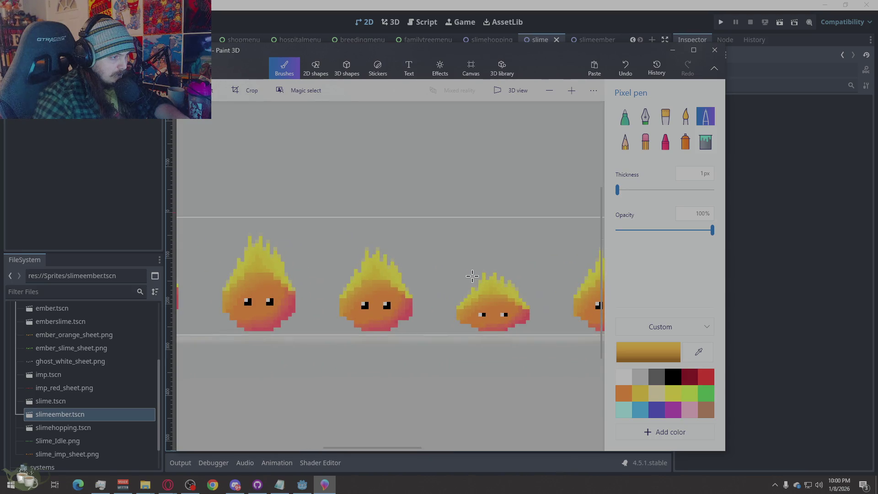
{"action": "scroll", "coordinate": [470, 276], "scroll_direction": "down", "scroll_amount": 1}
{"action": "scroll", "coordinate": [470, 276], "scroll_direction": "down", "scroll_amount": 1}
{"action": "scroll", "coordinate": [329, 305], "scroll_direction": "down", "scroll_amount": 1}
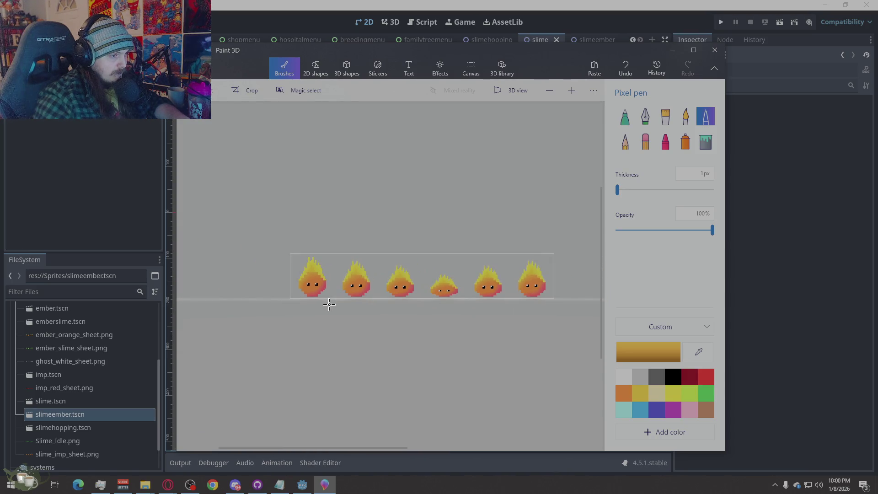
{"action": "scroll", "coordinate": [459, 255], "scroll_direction": "up", "scroll_amount": 1}
{"action": "left_click", "coordinate": [645, 141]}
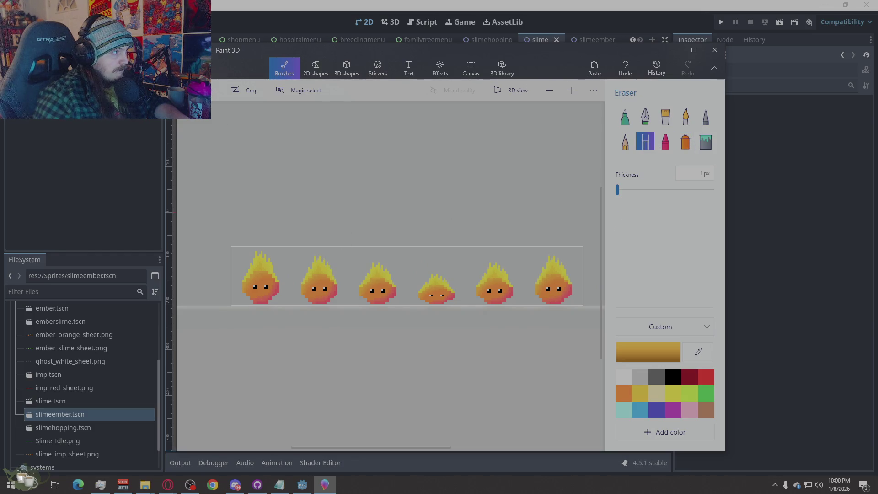
Save the six-frame ember slime sprite sheet from the file menu.
{"action": "key", "text": "ctrl+o"}
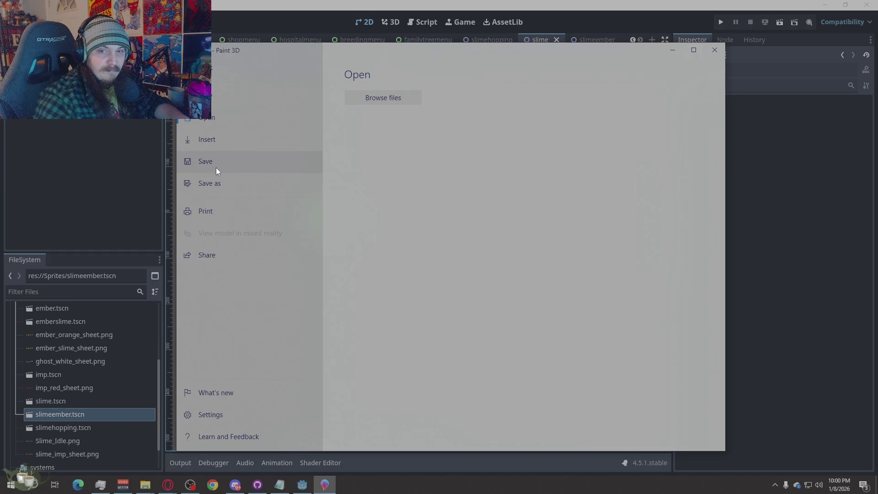
{"action": "left_click", "coordinate": [216, 168]}
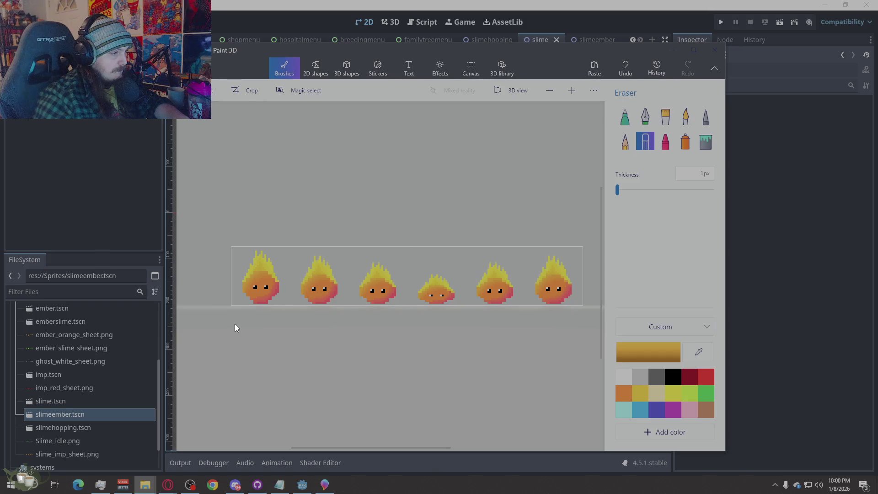
{"action": "scroll", "coordinate": [257, 305], "scroll_direction": "up", "scroll_amount": 3}
{"action": "scroll", "coordinate": [258, 305], "scroll_direction": "down", "scroll_amount": 1}
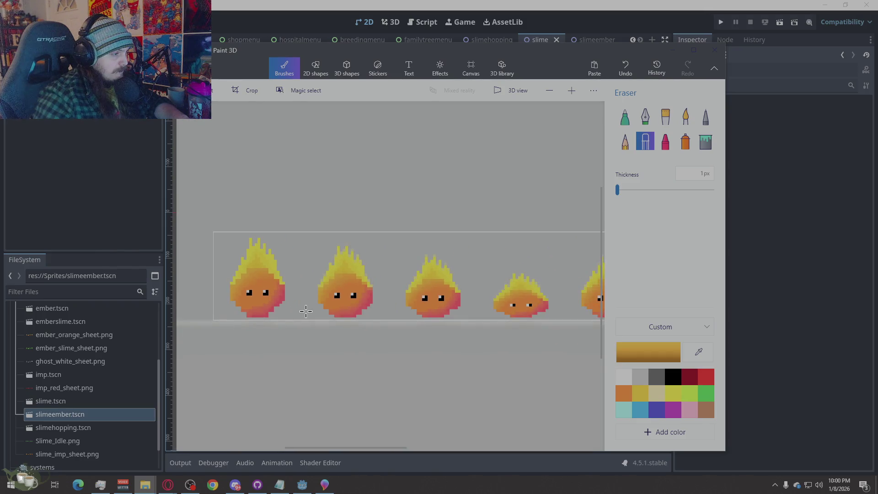
{"action": "scroll", "coordinate": [308, 309], "scroll_direction": "up", "scroll_amount": 1}
{"action": "scroll", "coordinate": [369, 313], "scroll_direction": "up", "scroll_amount": 2}
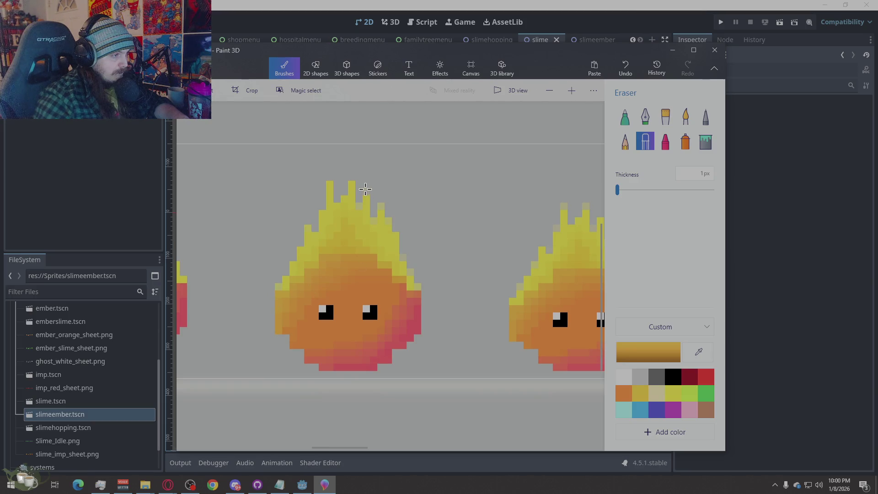
Erase stray pale pixels off the flame edge, top and left side, checking one erase with undo/redo.
{"action": "left_click", "coordinate": [381, 206]}
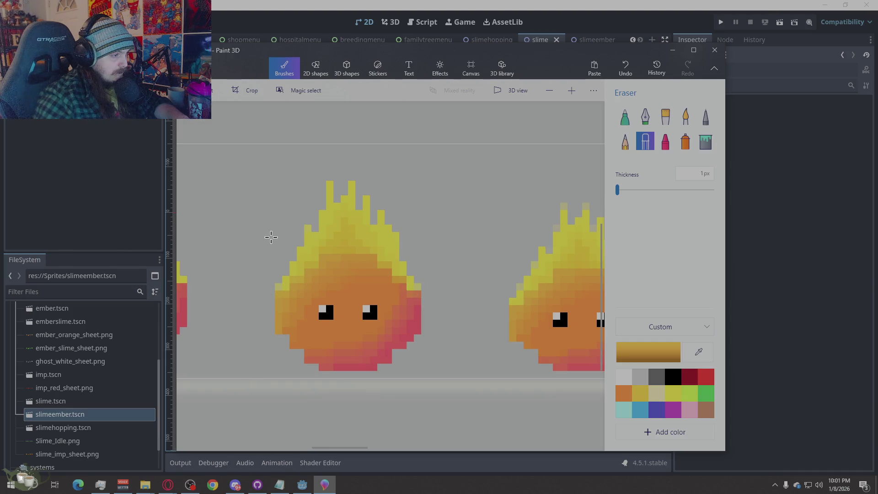
{"action": "scroll", "coordinate": [271, 237], "scroll_direction": "down", "scroll_amount": 3}
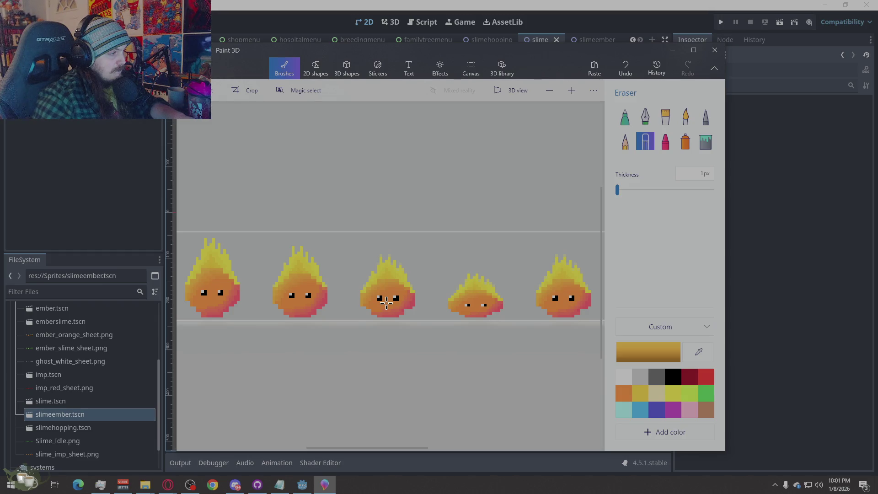
{"action": "scroll", "coordinate": [386, 302], "scroll_direction": "up", "scroll_amount": 1}
{"action": "scroll", "coordinate": [391, 288], "scroll_direction": "up", "scroll_amount": 2}
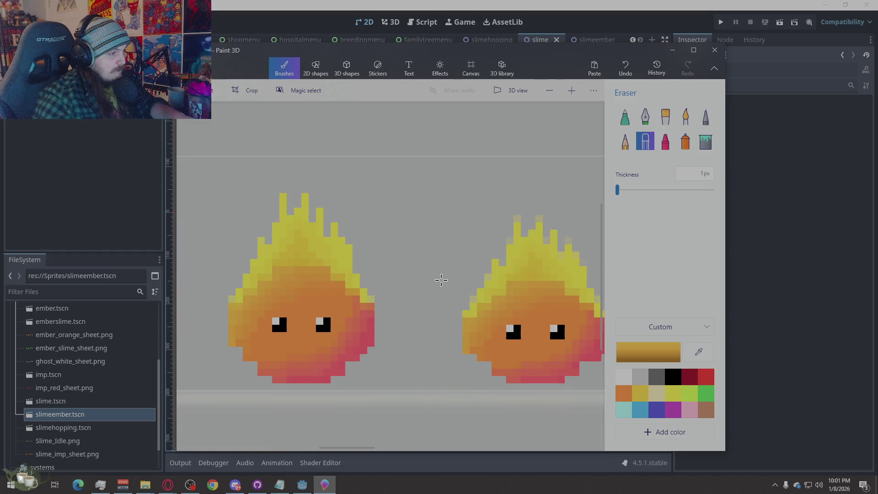
{"action": "scroll", "coordinate": [399, 280], "scroll_direction": "down", "scroll_amount": 1}
{"action": "scroll", "coordinate": [384, 256], "scroll_direction": "up", "scroll_amount": 2}
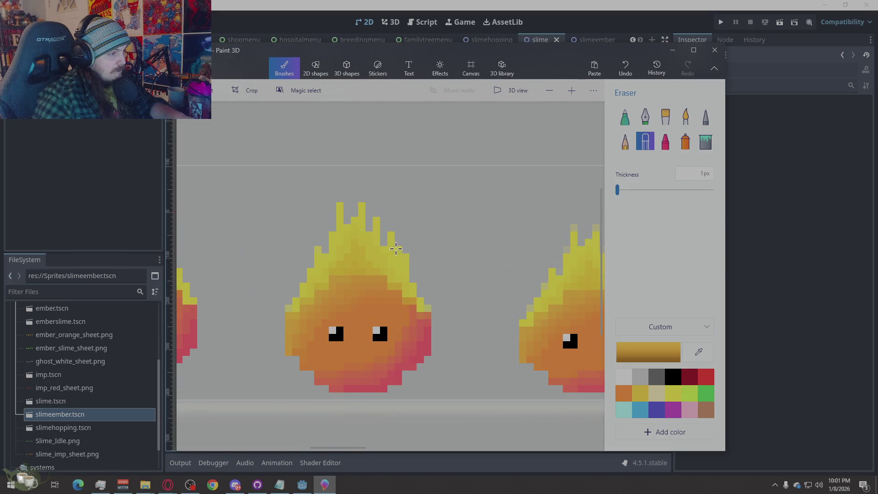
{"action": "scroll", "coordinate": [346, 291], "scroll_direction": "down", "scroll_amount": 2}
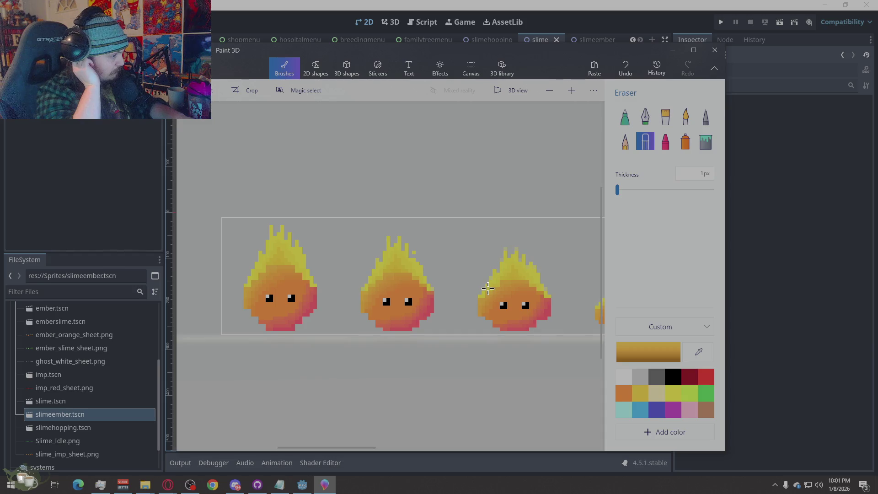
{"action": "key", "text": "ctrl+z"}
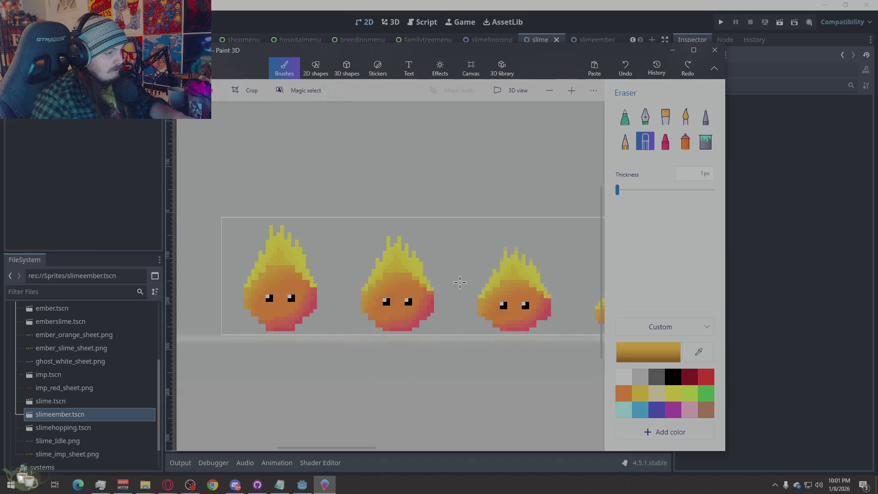
{"action": "key", "text": "ctrl+y"}
{"action": "scroll", "coordinate": [292, 270], "scroll_direction": "up", "scroll_amount": 1}
{"action": "scroll", "coordinate": [467, 278], "scroll_direction": "up", "scroll_amount": 1}
{"action": "scroll", "coordinate": [473, 278], "scroll_direction": "up", "scroll_amount": 1}
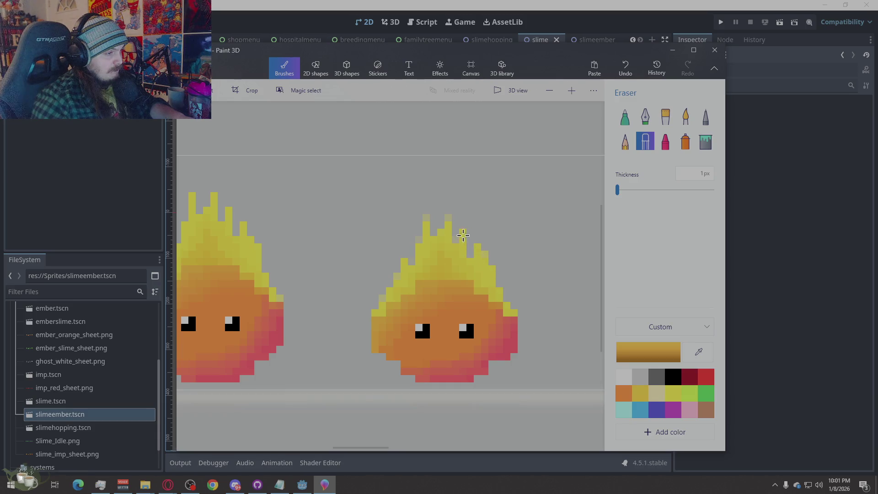
{"action": "mouse_move", "coordinate": [457, 238]}
{"action": "left_mouse_down"}
{"action": "mouse_move", "coordinate": [447, 219]}
{"action": "mouse_move", "coordinate": [426, 218]}
{"action": "mouse_move", "coordinate": [416, 239]}
{"action": "left_mouse_up"}
{"action": "left_click", "coordinate": [380, 299]}
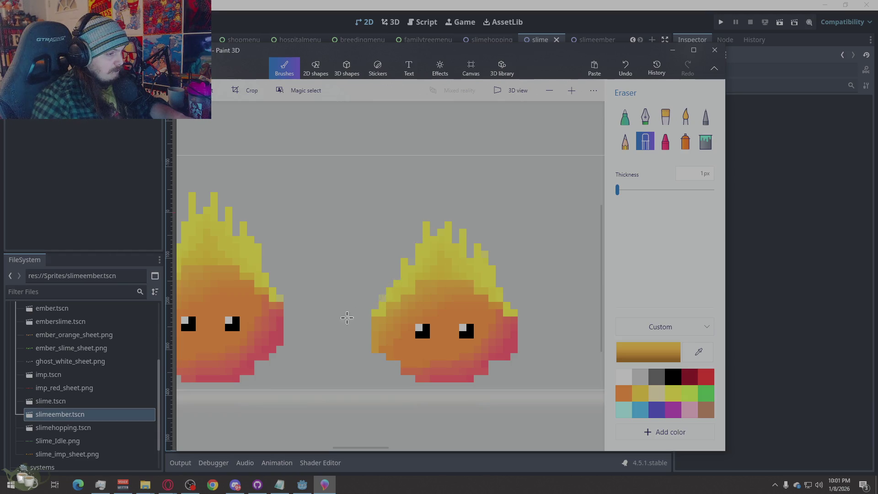
{"action": "scroll", "coordinate": [355, 249], "scroll_direction": "down", "scroll_amount": 3}
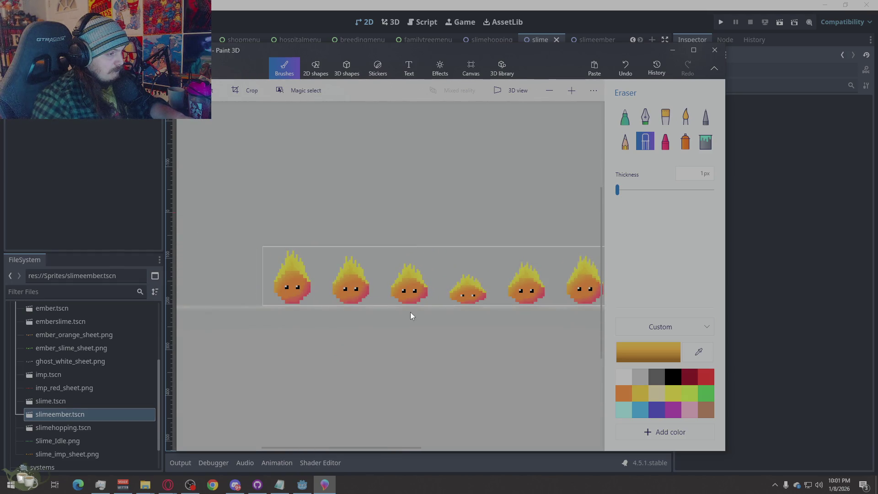
{"action": "scroll", "coordinate": [415, 281], "scroll_direction": "up", "scroll_amount": 3}
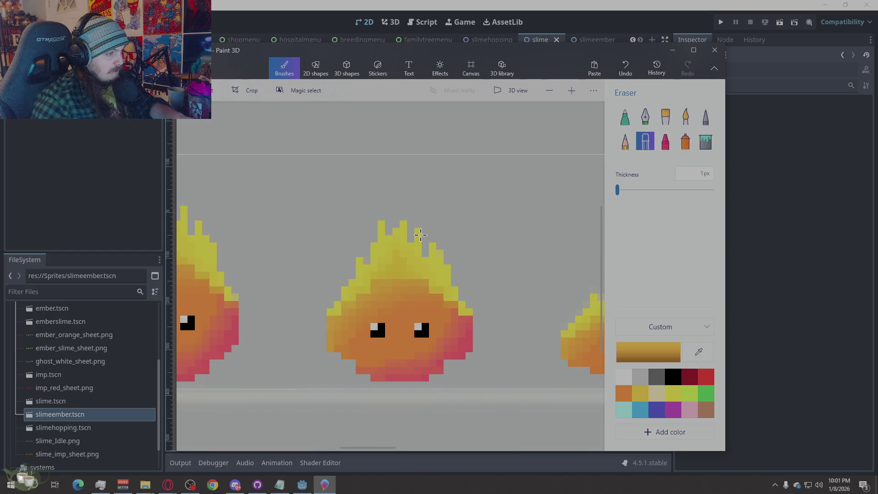
{"action": "scroll", "coordinate": [456, 234], "scroll_direction": "down", "scroll_amount": 2}
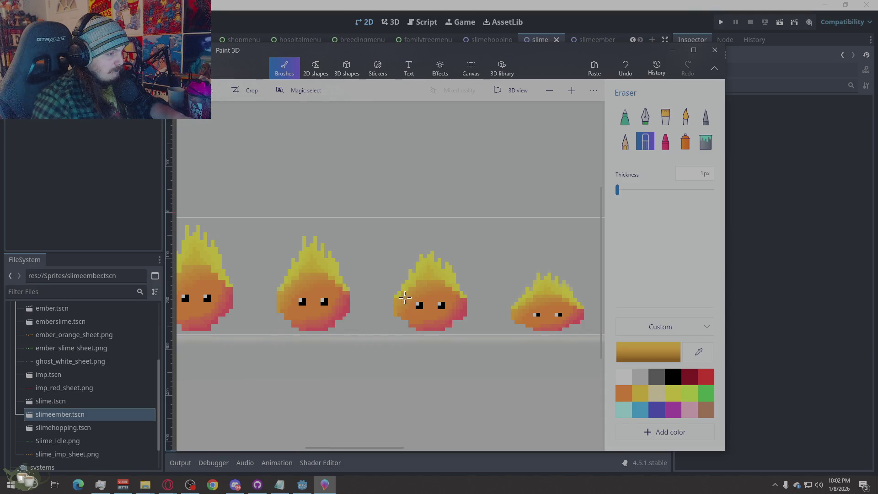
{"action": "scroll", "coordinate": [446, 267], "scroll_direction": "up", "scroll_amount": 2}
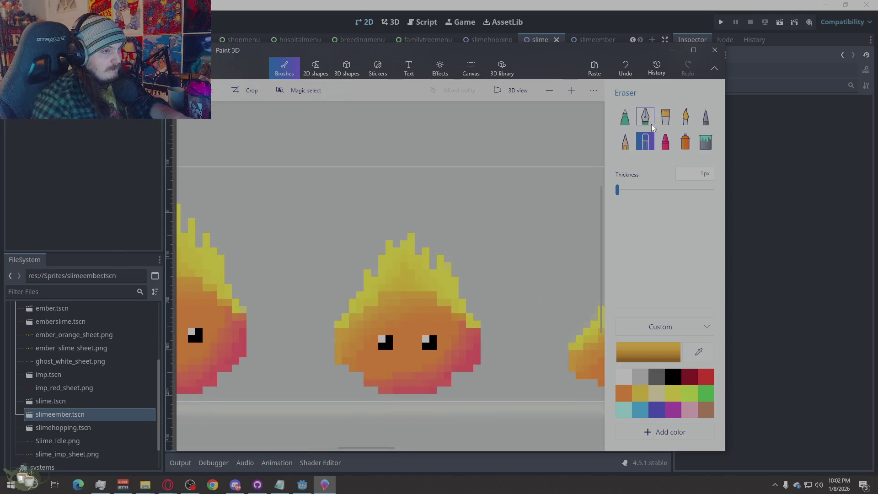
Sample the flame yellow, add a yellow pixel above the flame, then choose black as the colour.
{"action": "key", "text": "alt"}
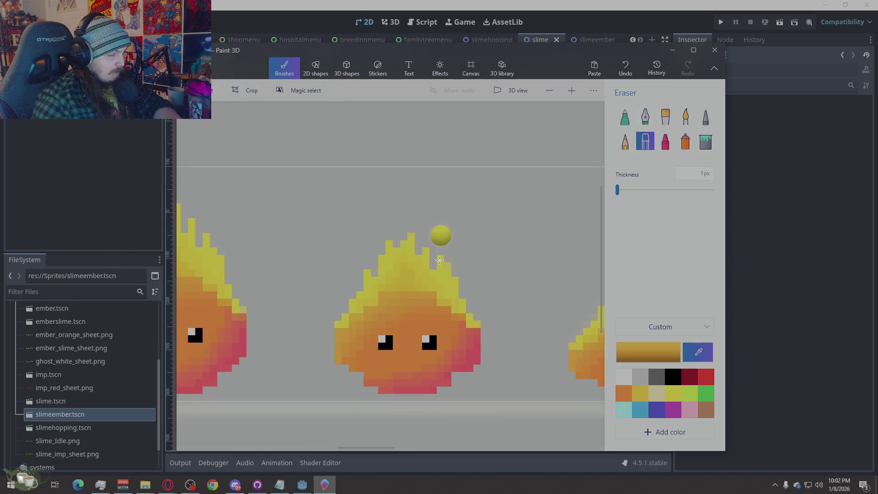
{"action": "left_click", "coordinate": [440, 259]}
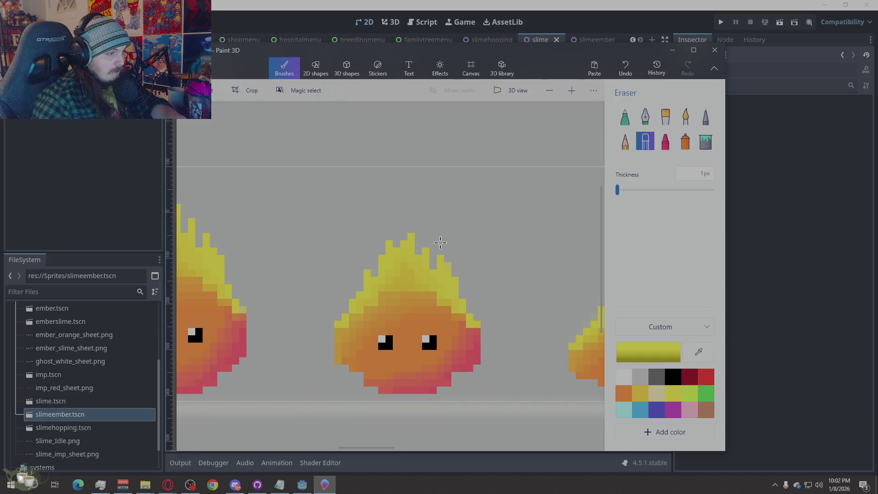
{"action": "left_click", "coordinate": [706, 117]}
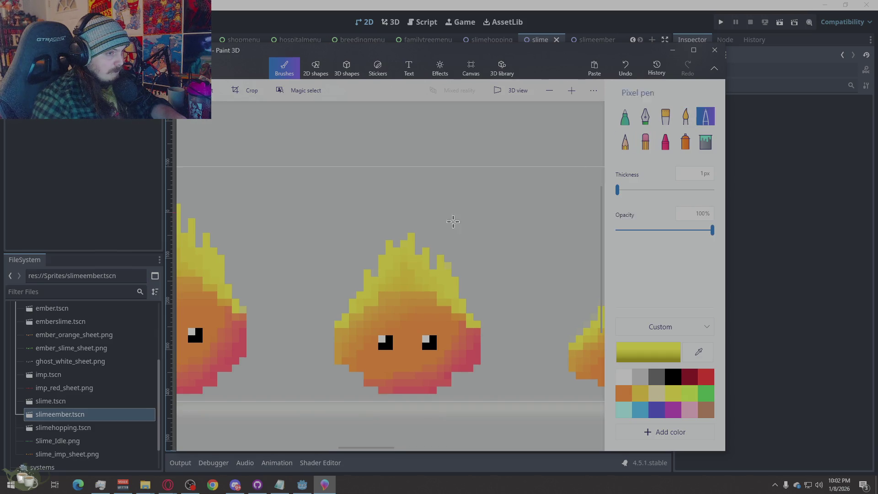
{"action": "left_click", "coordinate": [439, 243]}
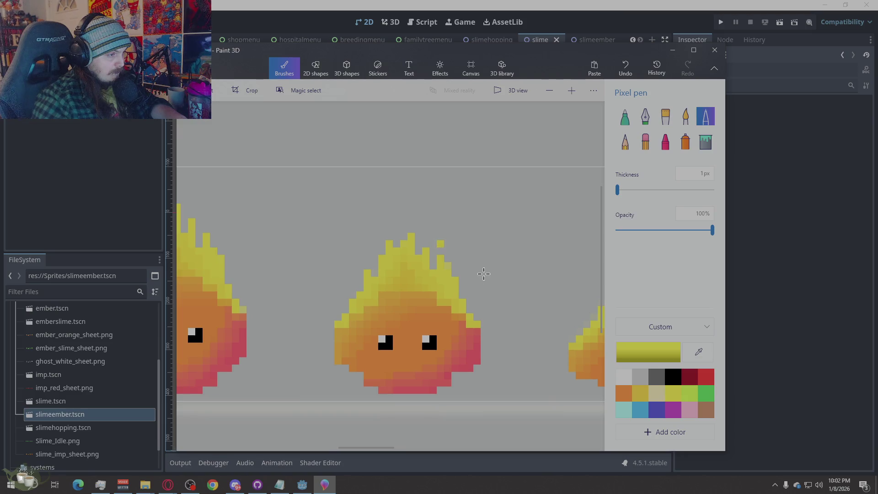
{"action": "scroll", "coordinate": [353, 268], "scroll_direction": "down", "scroll_amount": 2}
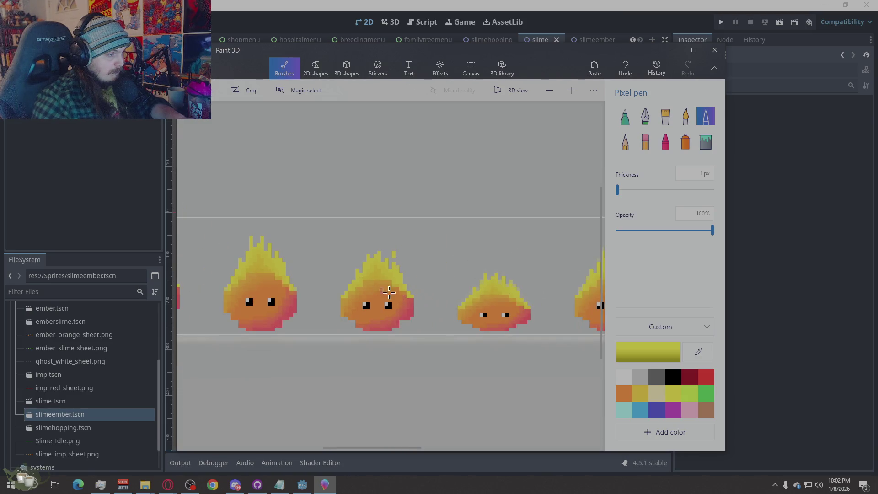
{"action": "scroll", "coordinate": [347, 293], "scroll_direction": "down", "scroll_amount": 1}
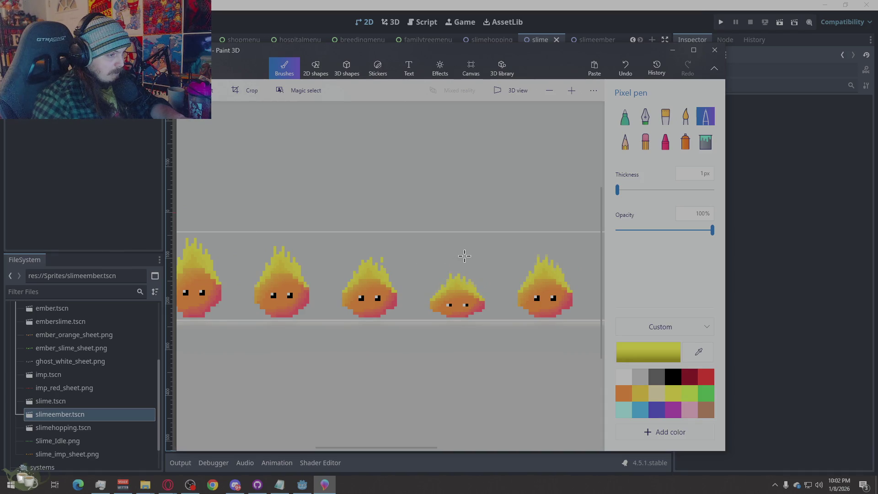
{"action": "scroll", "coordinate": [464, 255], "scroll_direction": "up", "scroll_amount": 1}
{"action": "scroll", "coordinate": [464, 255], "scroll_direction": "up", "scroll_amount": 1}
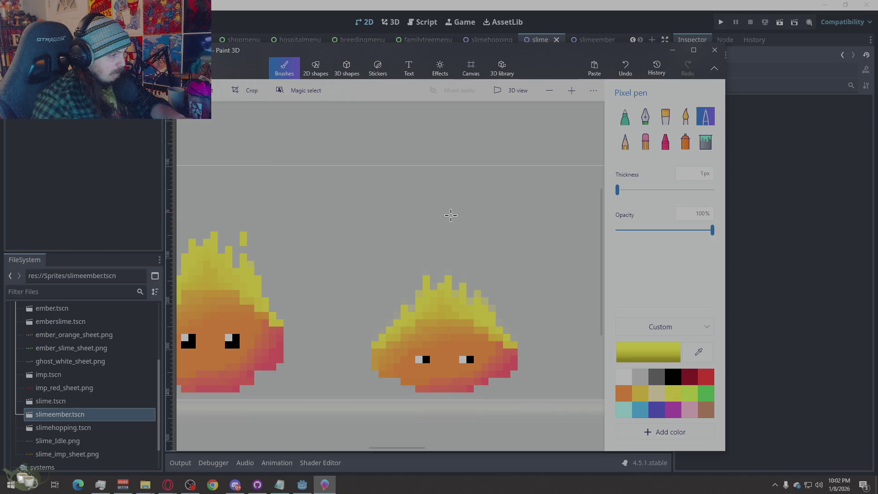
{"action": "scroll", "coordinate": [396, 219], "scroll_direction": "down", "scroll_amount": 2}
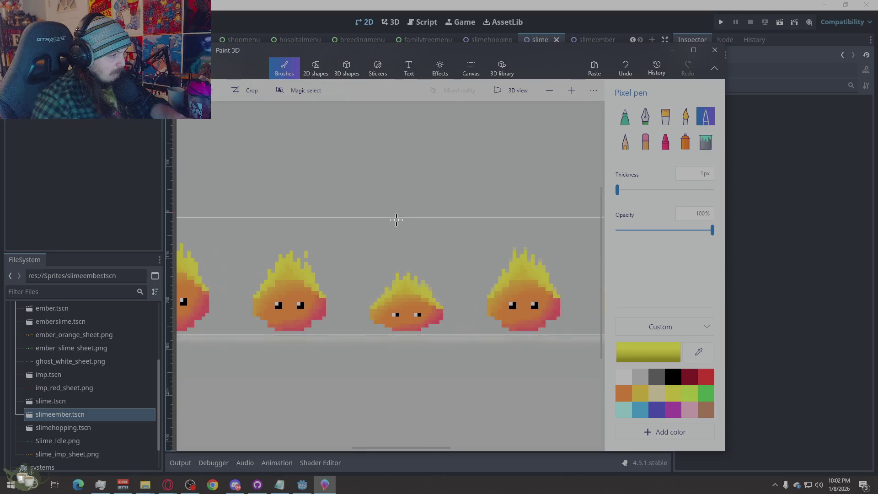
{"action": "scroll", "coordinate": [302, 253], "scroll_direction": "up", "scroll_amount": 2}
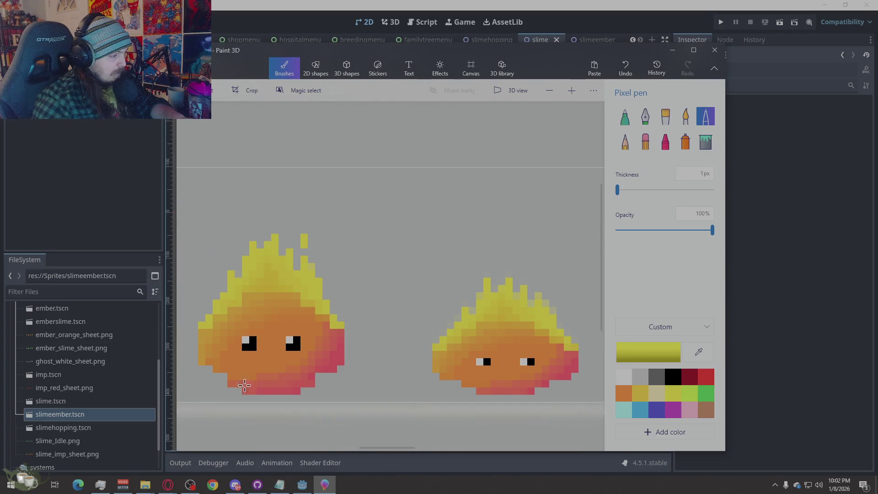
{"action": "left_click", "coordinate": [672, 376]}
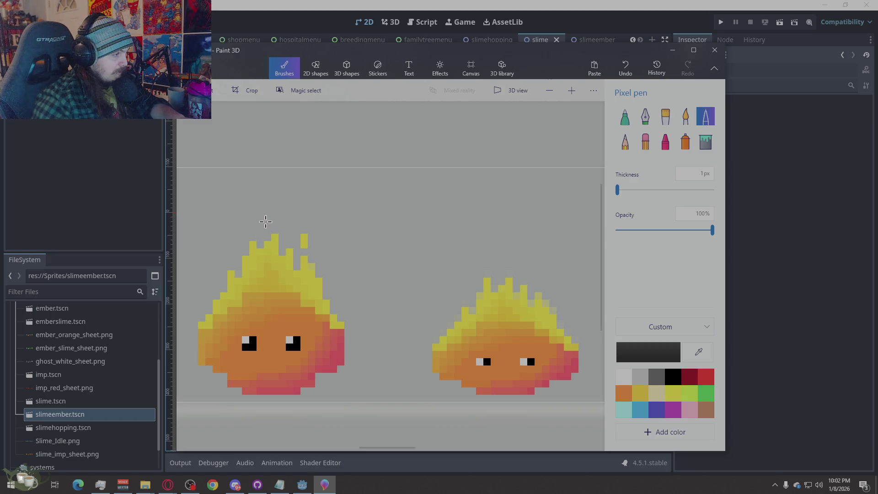
Draw a black bar above the left slime and a vertical guide line above the small slime, undoing its overlong part.
{"action": "left_click_drag", "start_coordinate": [266, 210], "coordinate": [276, 208]}
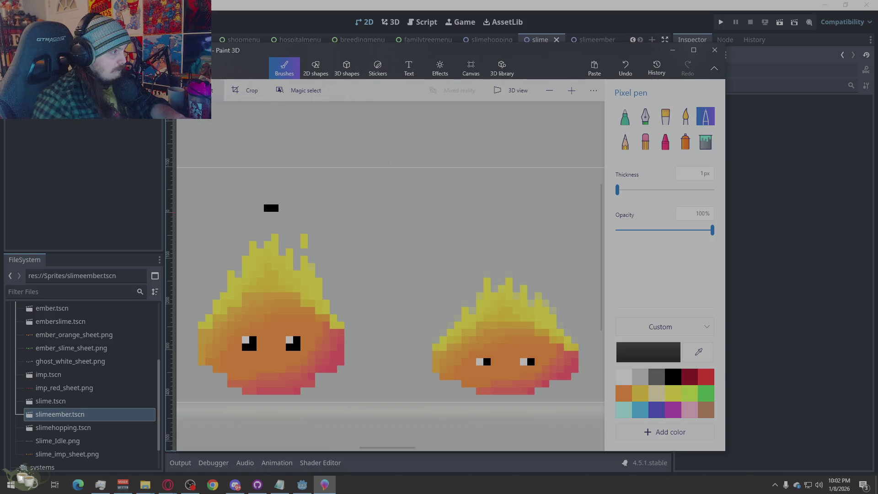
{"action": "key", "text": "Escape"}
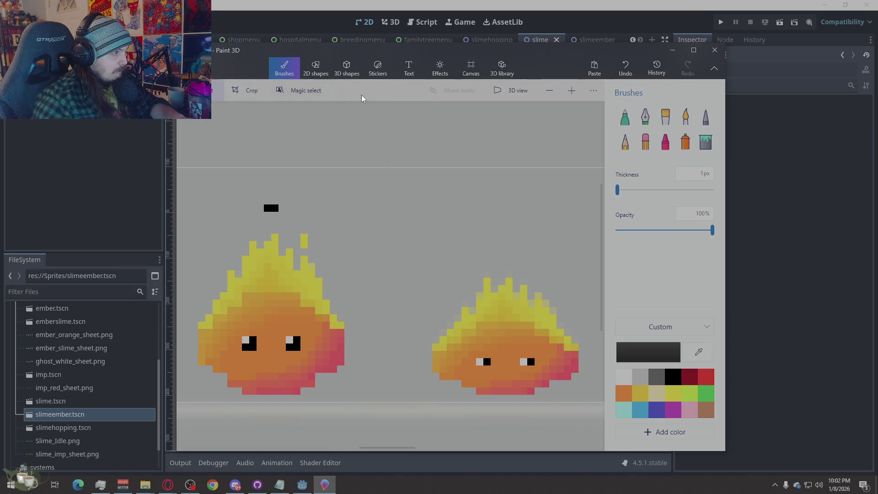
{"action": "left_click", "coordinate": [705, 117]}
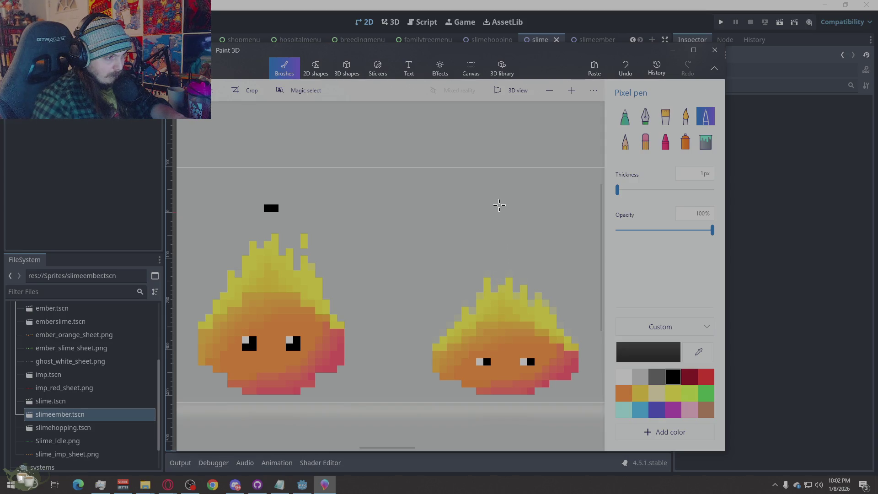
{"action": "left_click_drag", "start_coordinate": [498, 174], "coordinate": [502, 242]}
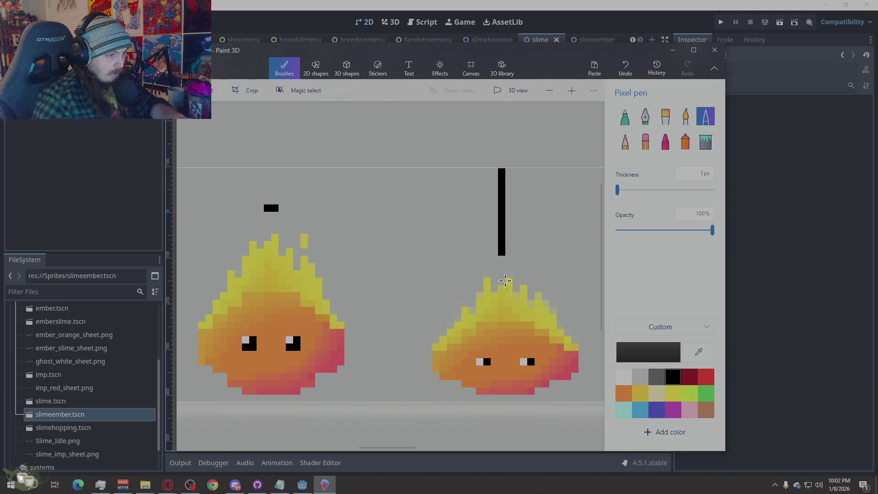
{"action": "left_click_drag", "start_coordinate": [502, 254], "coordinate": [502, 379]}
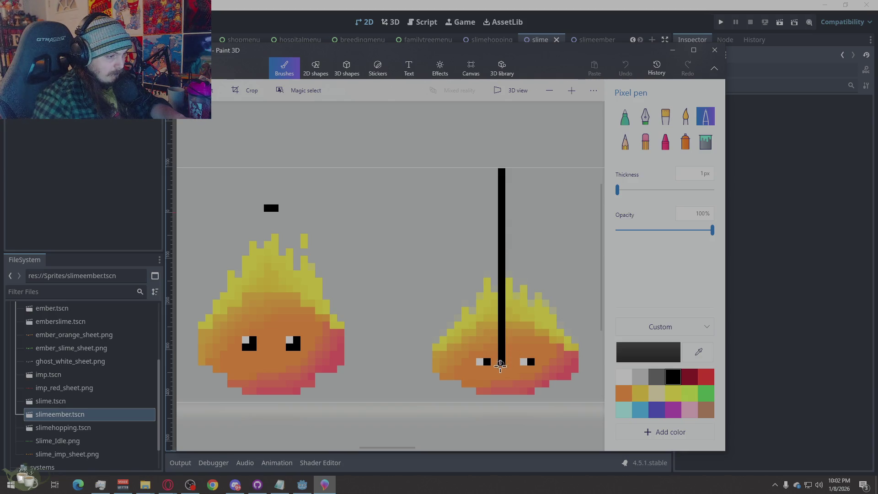
{"action": "key", "text": "ctrl+z"}
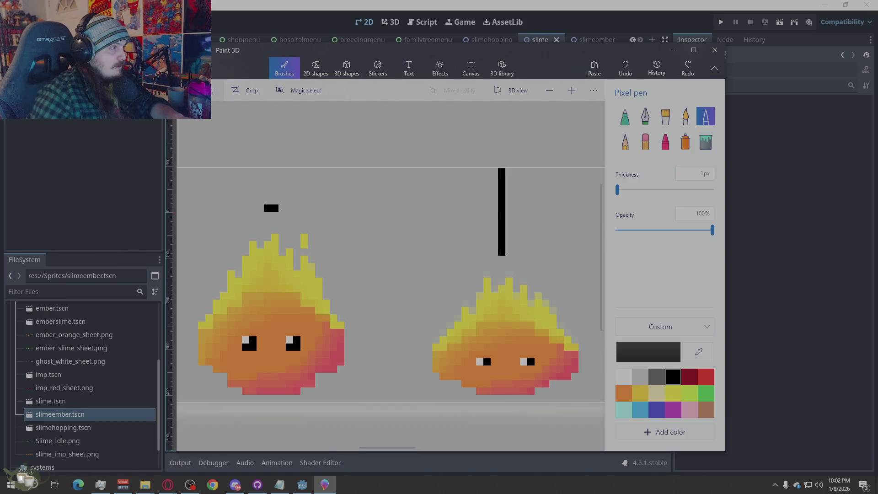
Select the black dash with nearby flame pixels and move them beside the guide line.
{"action": "left_click", "coordinate": [219, 90]}
{"action": "left_click_drag", "start_coordinate": [323, 190], "coordinate": [242, 249]}
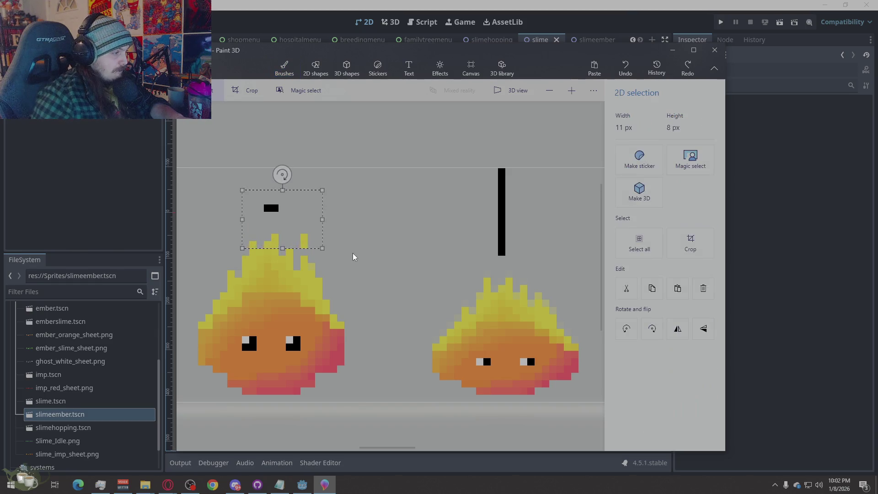
{"action": "left_click_drag", "start_coordinate": [296, 213], "coordinate": [530, 220]}
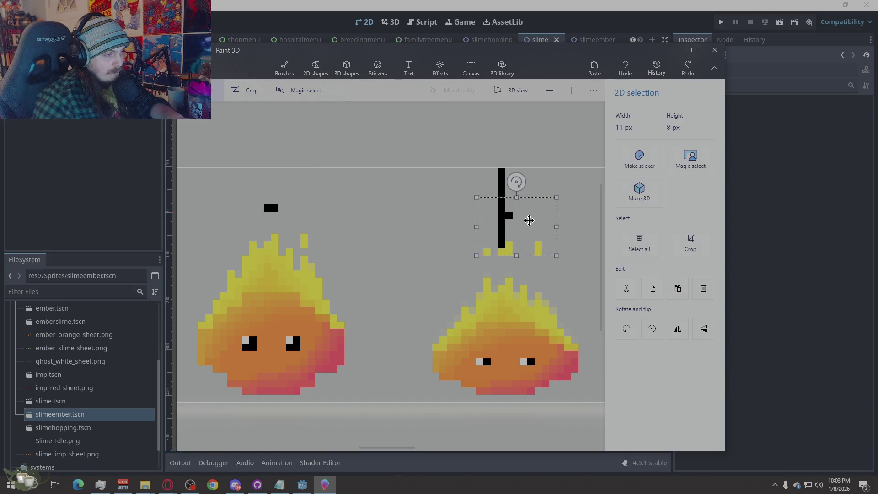
{"action": "left_click", "coordinate": [425, 261]}
Erase the black guide bars and leftover dash, leaving only the yellow spark.
{"action": "left_click", "coordinate": [644, 142]}
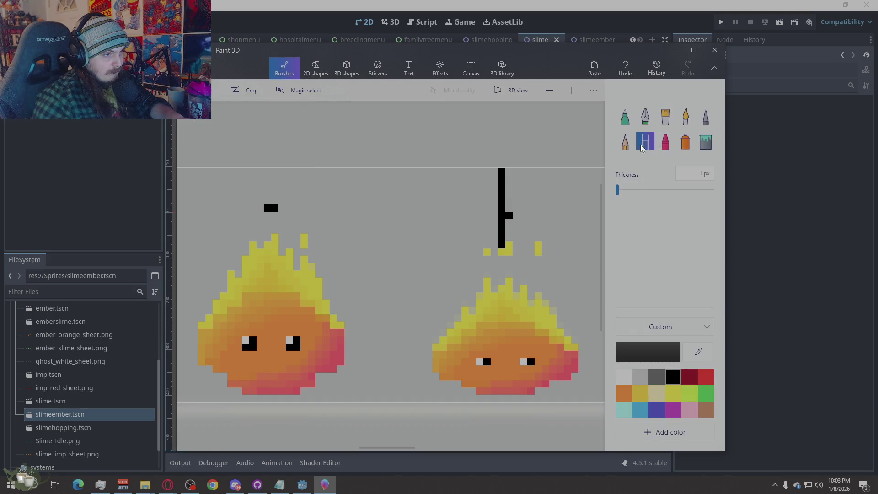
{"action": "left_click_drag", "start_coordinate": [516, 170], "coordinate": [508, 252]}
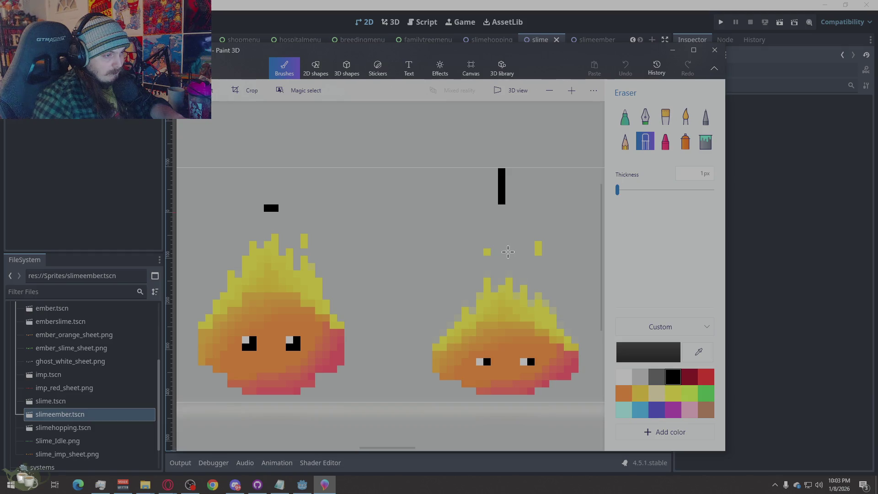
{"action": "left_click_drag", "start_coordinate": [498, 208], "coordinate": [502, 172]}
{"action": "left_click_drag", "start_coordinate": [281, 208], "coordinate": [262, 208]}
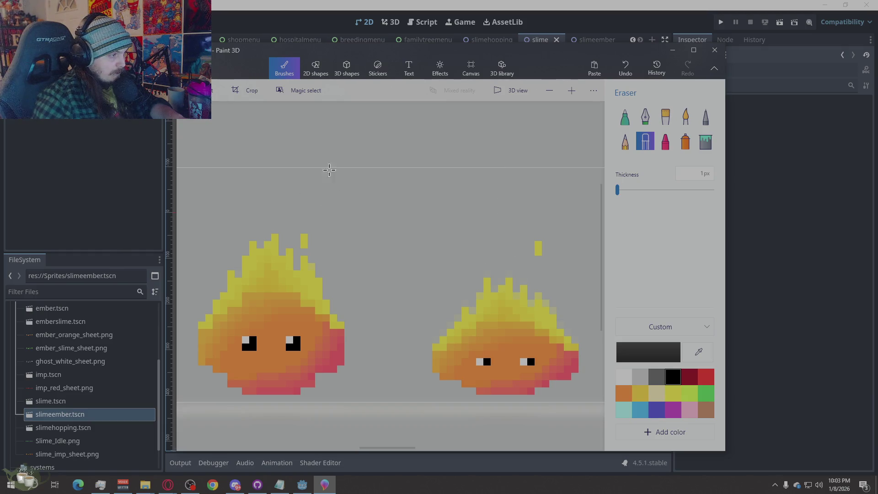
{"action": "scroll", "coordinate": [317, 193], "scroll_direction": "down", "scroll_amount": 1}
{"action": "scroll", "coordinate": [318, 193], "scroll_direction": "down", "scroll_amount": 1}
{"action": "scroll", "coordinate": [417, 289], "scroll_direction": "up", "scroll_amount": 2}
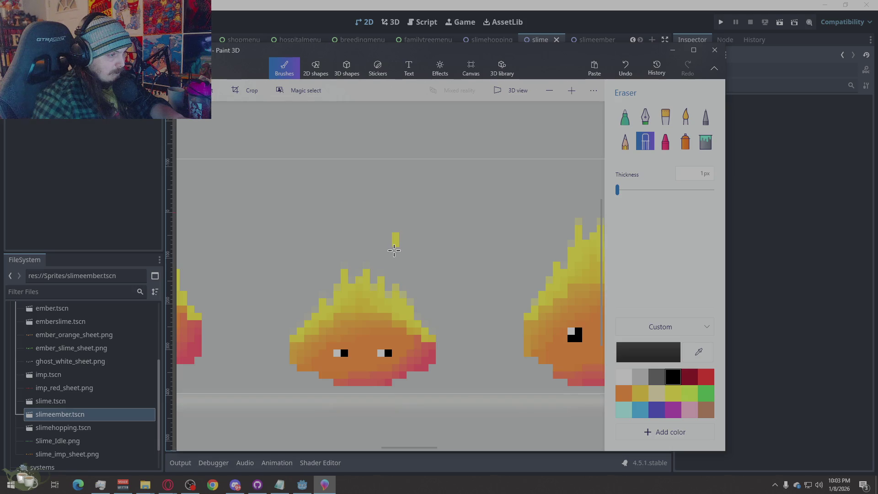
Sample the yellow flame colour for the Pixel pen, then ready the Eraser.
{"action": "left_click", "coordinate": [705, 117]}
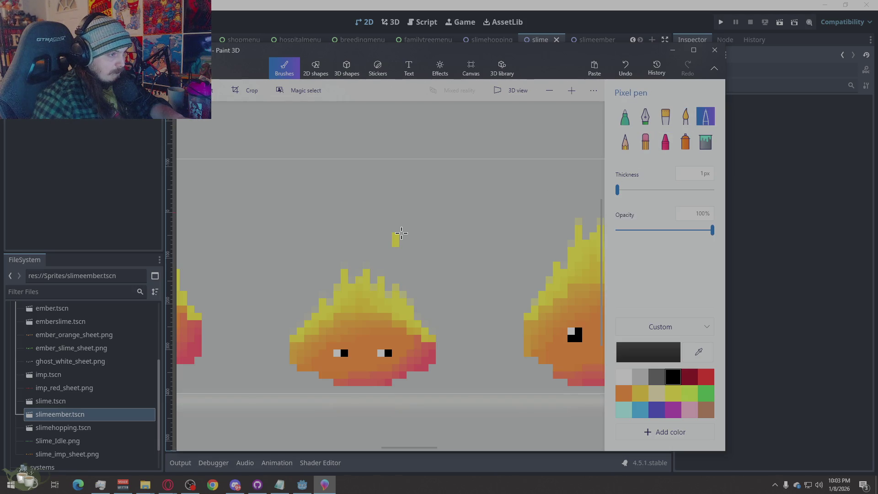
{"action": "left_click", "coordinate": [699, 351]}
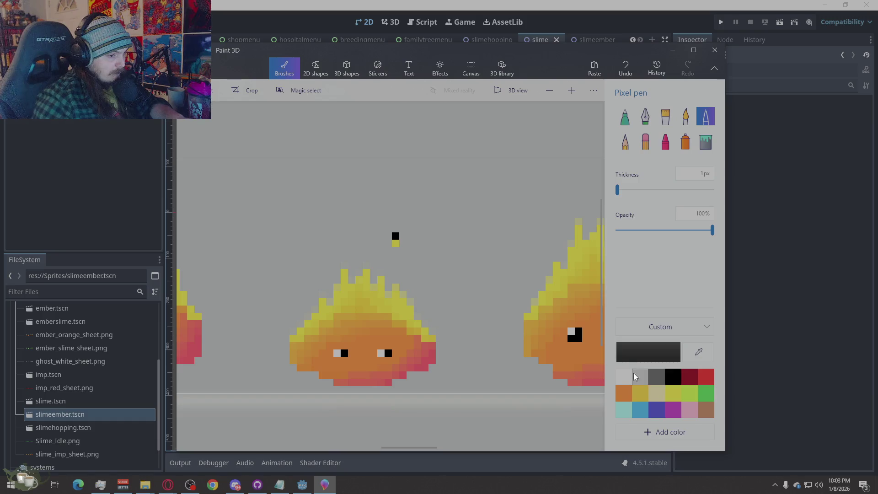
{"action": "left_click", "coordinate": [395, 242]}
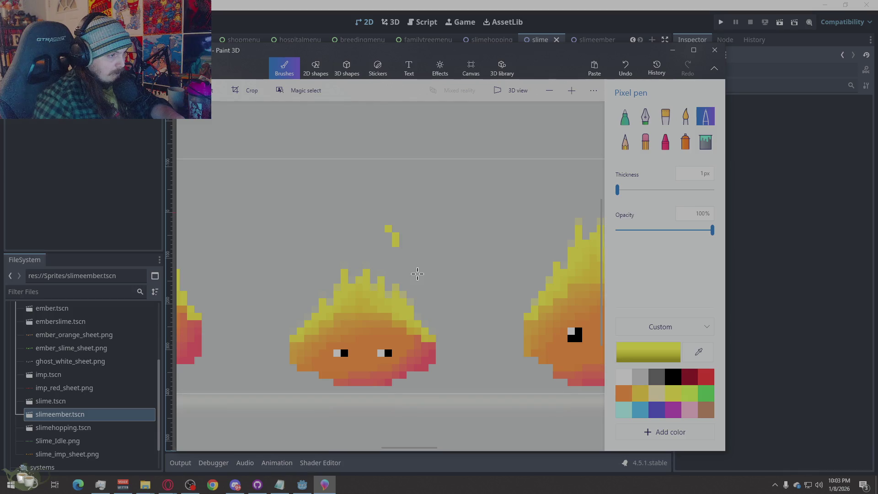
{"action": "left_click", "coordinate": [646, 146]}
{"action": "scroll", "coordinate": [382, 300], "scroll_direction": "down", "scroll_amount": 2}
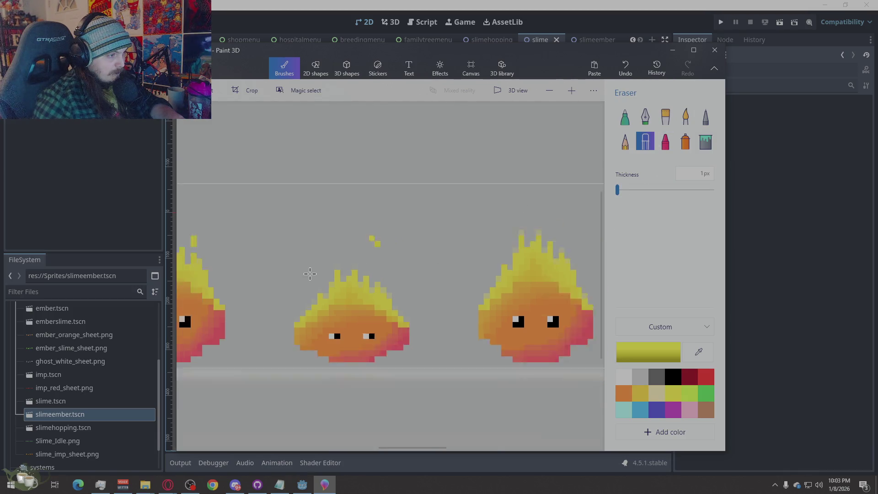
{"action": "scroll", "coordinate": [371, 294], "scroll_direction": "down", "scroll_amount": 2}
{"action": "scroll", "coordinate": [357, 291], "scroll_direction": "up", "scroll_amount": 2}
{"action": "scroll", "coordinate": [350, 289], "scroll_direction": "up", "scroll_amount": 2}
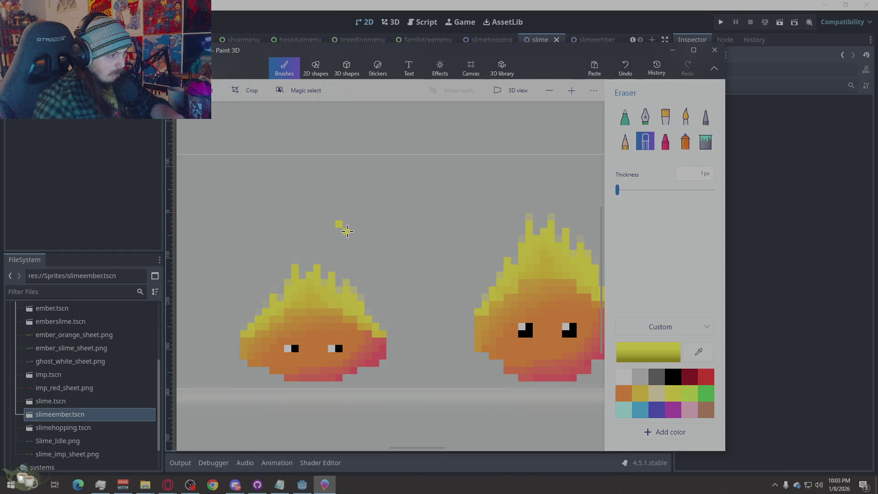
{"action": "scroll", "coordinate": [292, 275], "scroll_direction": "down", "scroll_amount": 3}
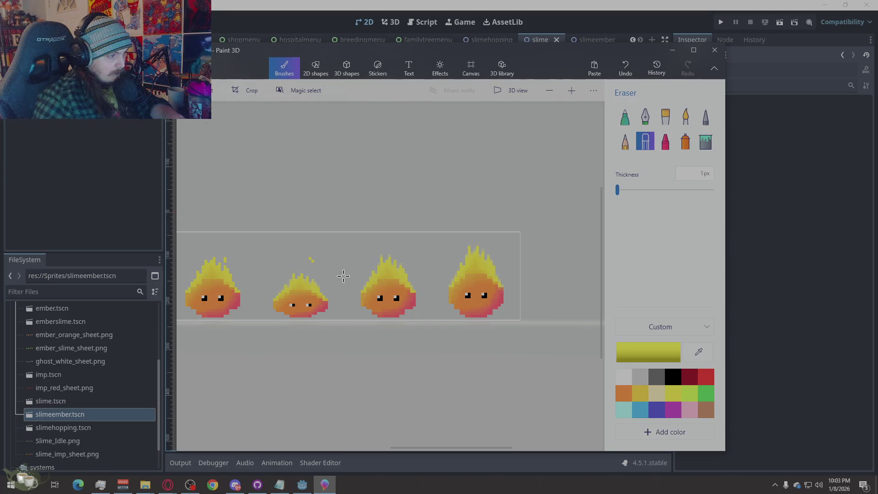
{"action": "scroll", "coordinate": [343, 276], "scroll_direction": "up", "scroll_amount": 2}
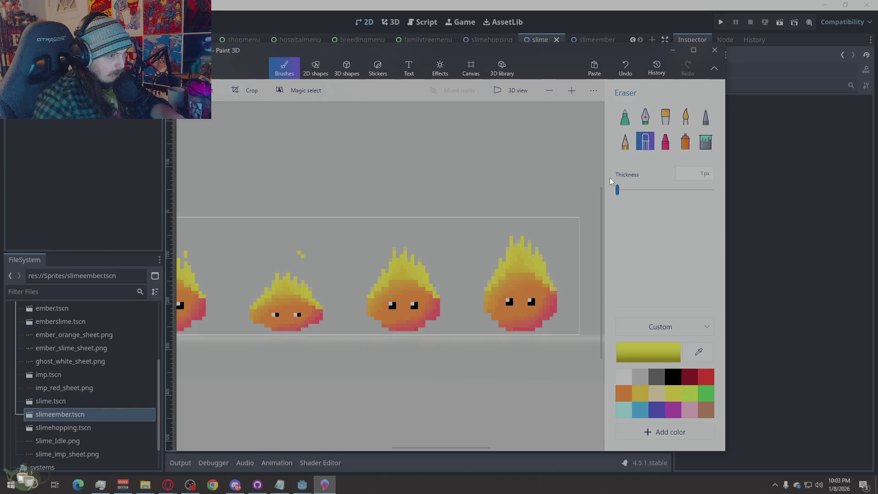
Set black, undo a stray thick stroke on the middle slime and return to the 1px Pixel pen.
{"action": "left_click", "coordinate": [625, 141]}
{"action": "left_click", "coordinate": [673, 377]}
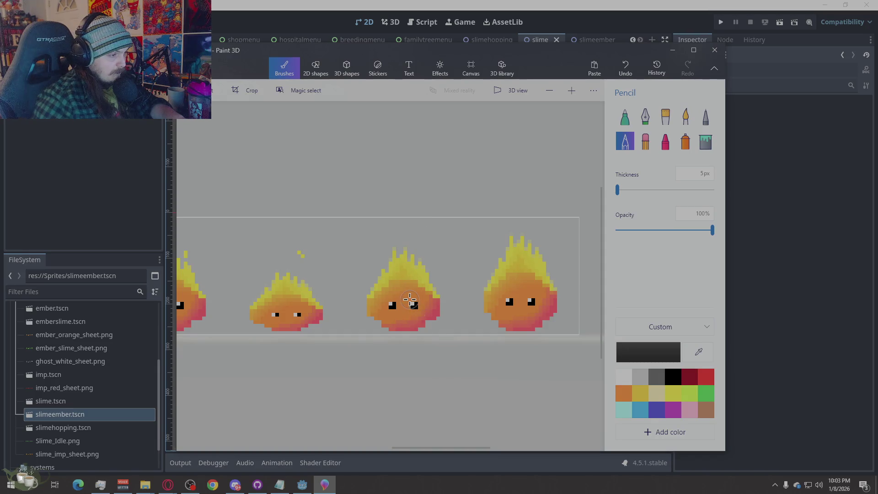
{"action": "left_click_drag", "start_coordinate": [401, 303], "coordinate": [401, 302]}
{"action": "key", "text": "ctrl+z"}
{"action": "left_click", "coordinate": [705, 117]}
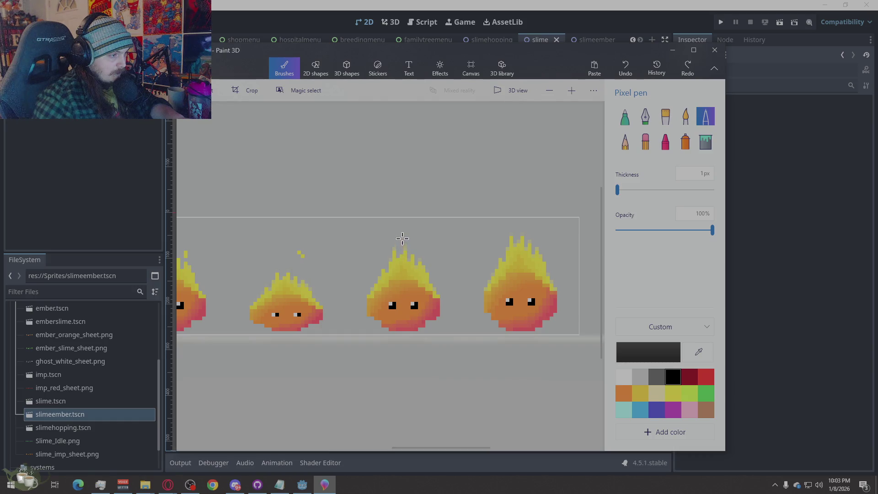
Draw short black guide marks above the middle and small slimes, undoing overlong extensions.
{"action": "left_click_drag", "start_coordinate": [402, 219], "coordinate": [402, 227]}
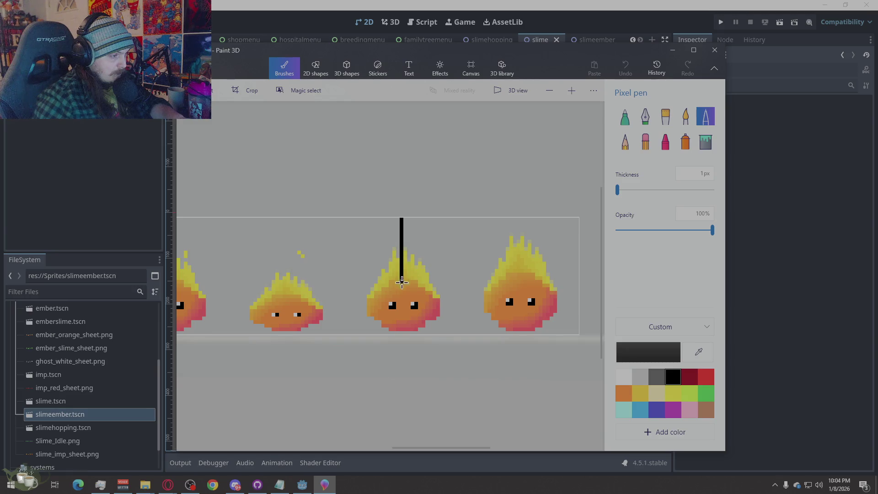
{"action": "left_click_drag", "start_coordinate": [401, 281], "coordinate": [401, 313]}
{"action": "key", "text": "ctrl+z"}
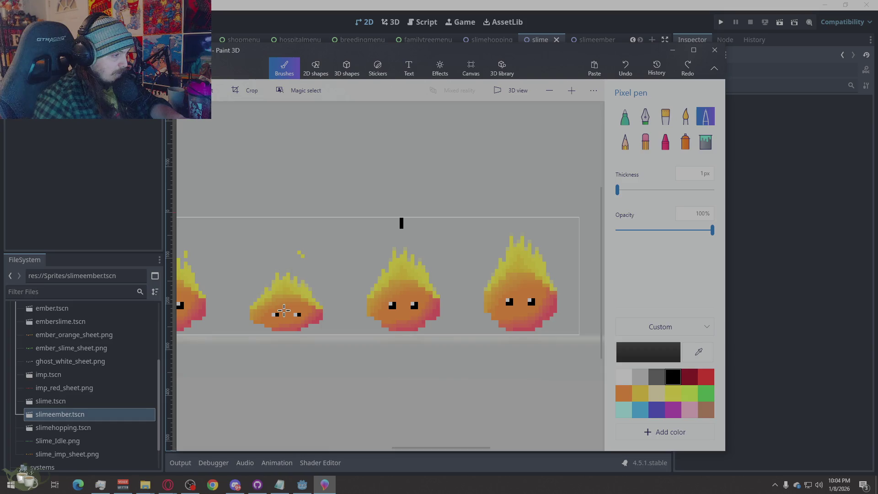
{"action": "left_click_drag", "start_coordinate": [285, 220], "coordinate": [285, 316]}
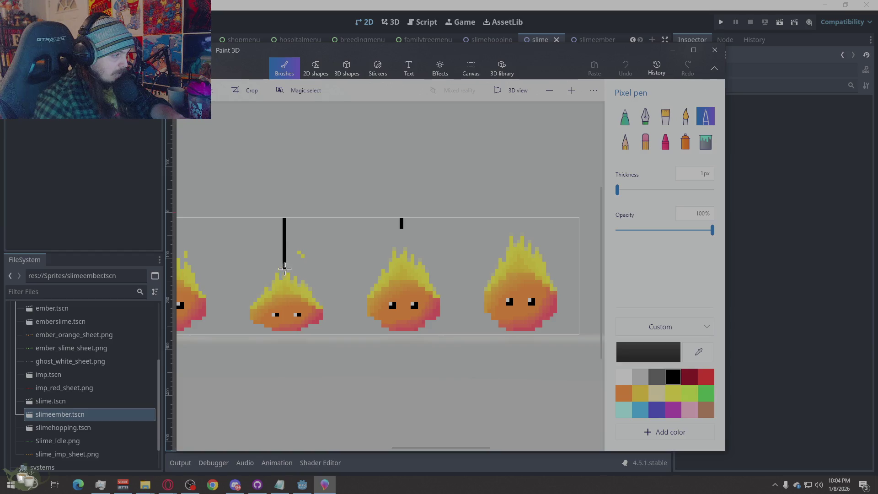
{"action": "key", "text": "ctrl+z"}
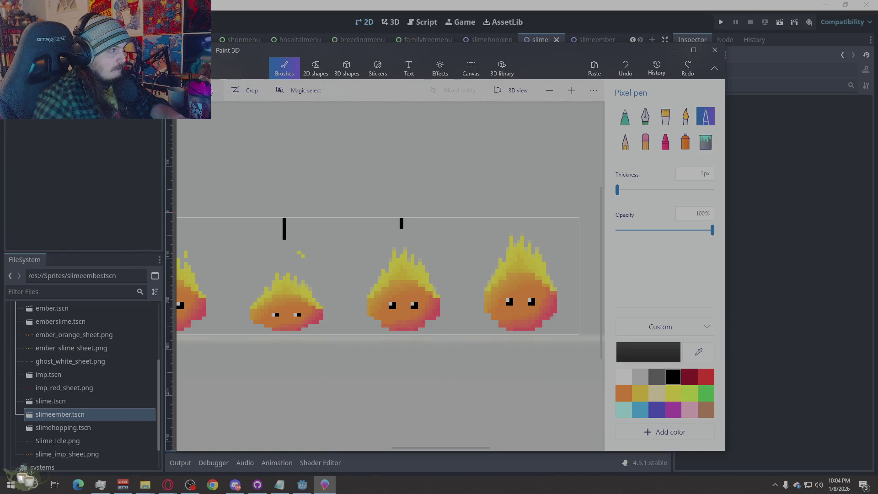
Select the left guide mark with its yellow spark and copy them onto the middle ember slime.
{"action": "left_click", "coordinate": [217, 90]}
{"action": "left_click_drag", "start_coordinate": [317, 233], "coordinate": [268, 262]}
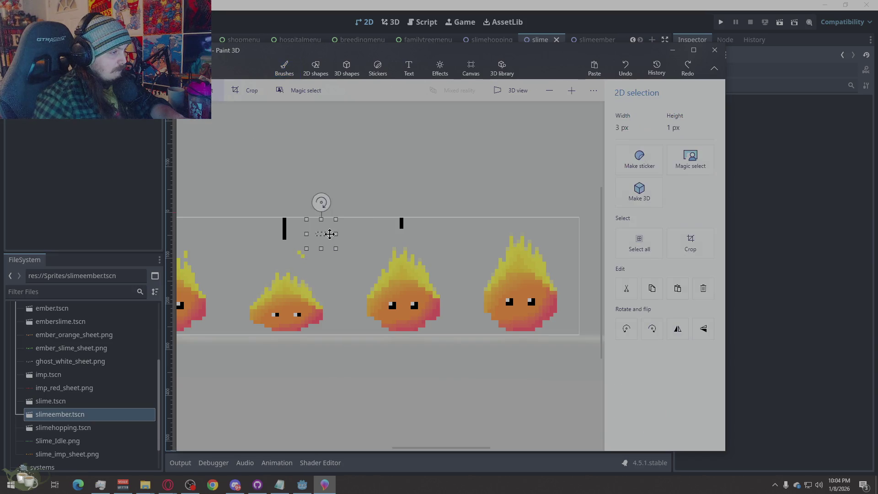
{"action": "left_click", "coordinate": [368, 234]}
{"action": "mouse_move", "coordinate": [311, 225]}
{"action": "left_mouse_down"}
{"action": "mouse_move", "coordinate": [257, 263]}
{"action": "mouse_move", "coordinate": [406, 237]}
{"action": "left_mouse_up"}
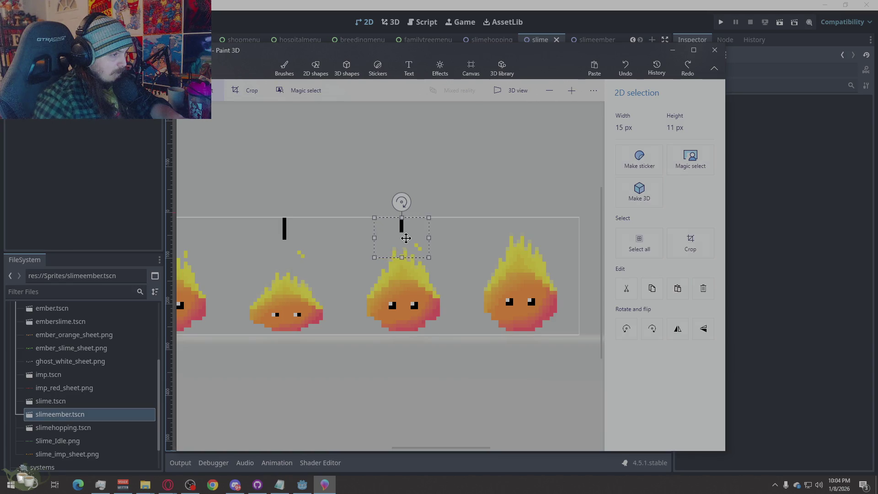
{"action": "left_click", "coordinate": [315, 274]}
{"action": "left_click_drag", "start_coordinate": [313, 267], "coordinate": [257, 213]}
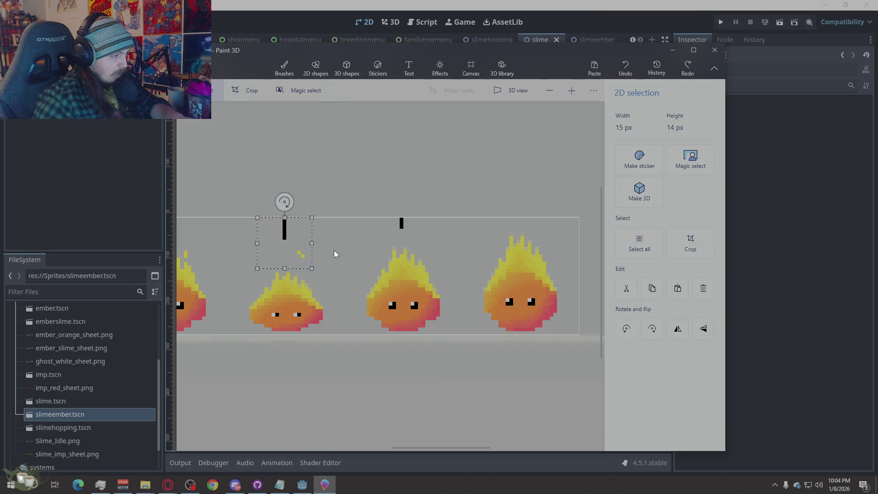
{"action": "left_click_drag", "start_coordinate": [304, 245], "coordinate": [402, 246]}
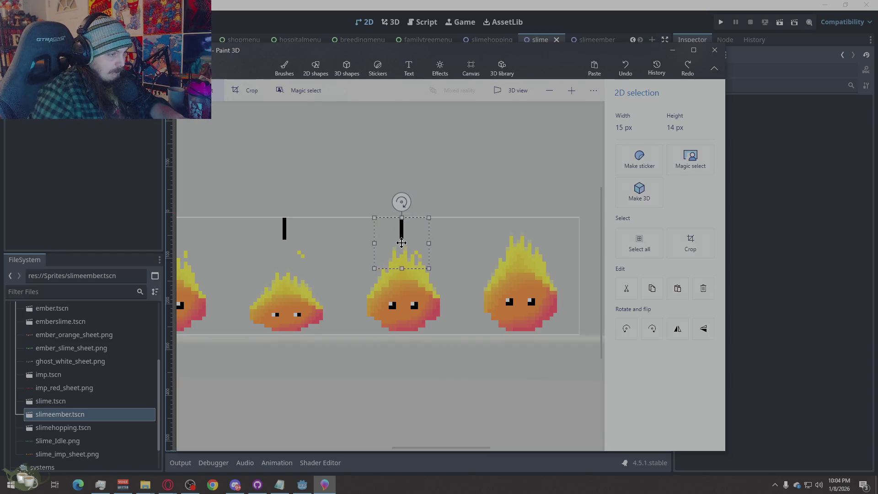
{"action": "left_click", "coordinate": [463, 264]}
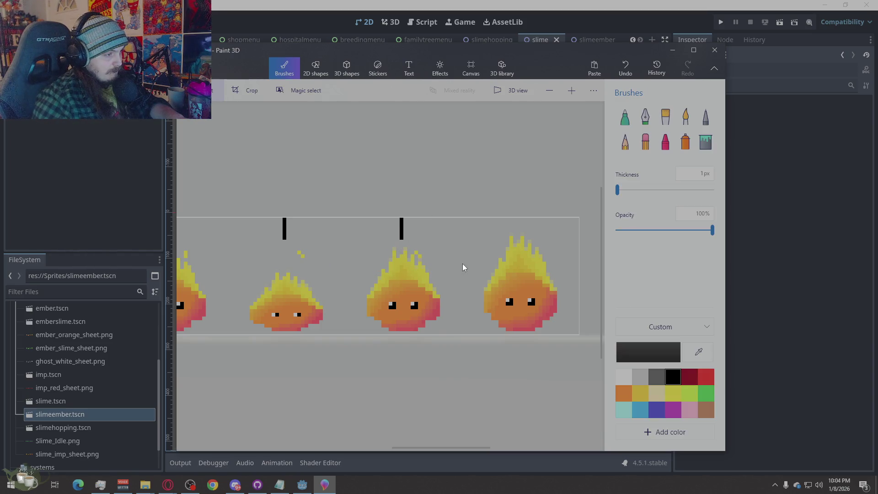
{"action": "scroll", "coordinate": [428, 275], "scroll_direction": "up", "scroll_amount": 3}
{"action": "scroll", "coordinate": [428, 275], "scroll_direction": "up", "scroll_amount": 2}
{"action": "scroll", "coordinate": [435, 274], "scroll_direction": "down", "scroll_amount": 2}
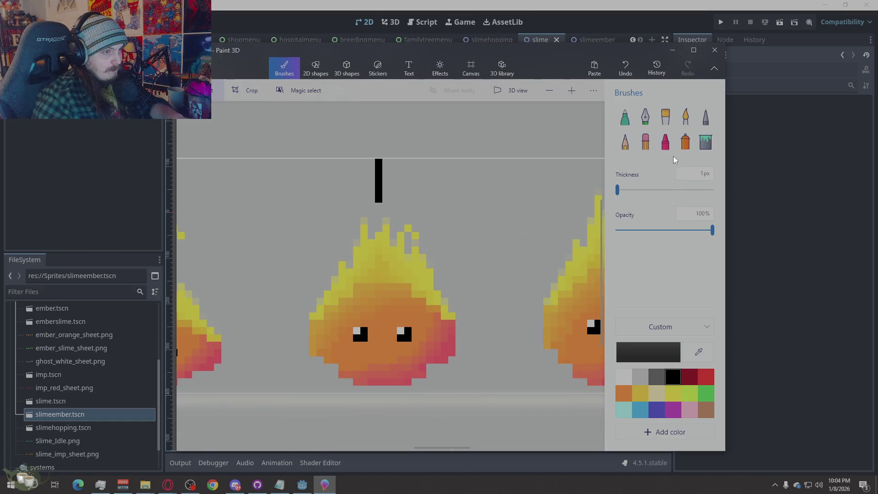
Add a flame-yellow pixel above the squashed slime and erase the black marker bars above the frames.
{"action": "left_click", "coordinate": [706, 118]}
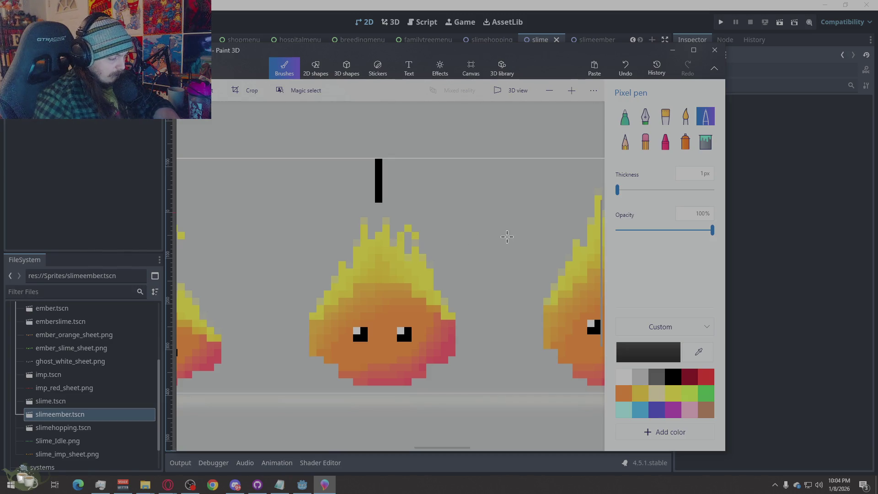
{"action": "key", "text": "i"}
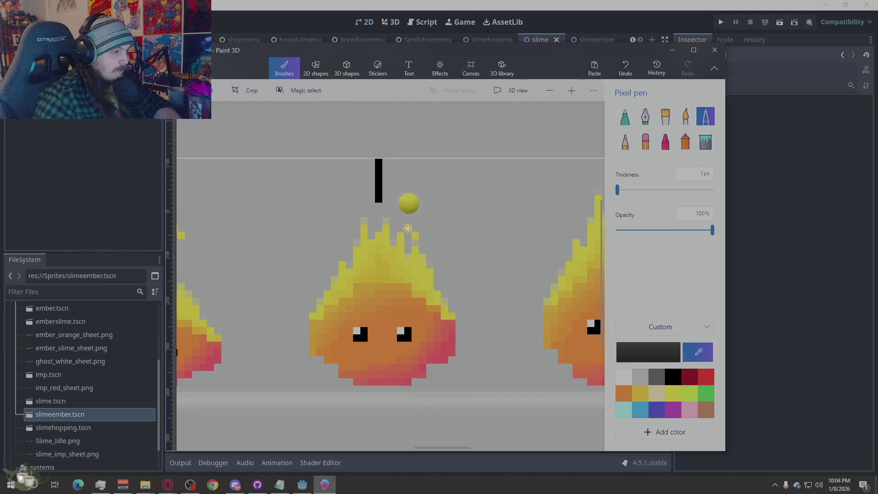
{"action": "left_click", "coordinate": [408, 228]}
{"action": "key", "text": "e"}
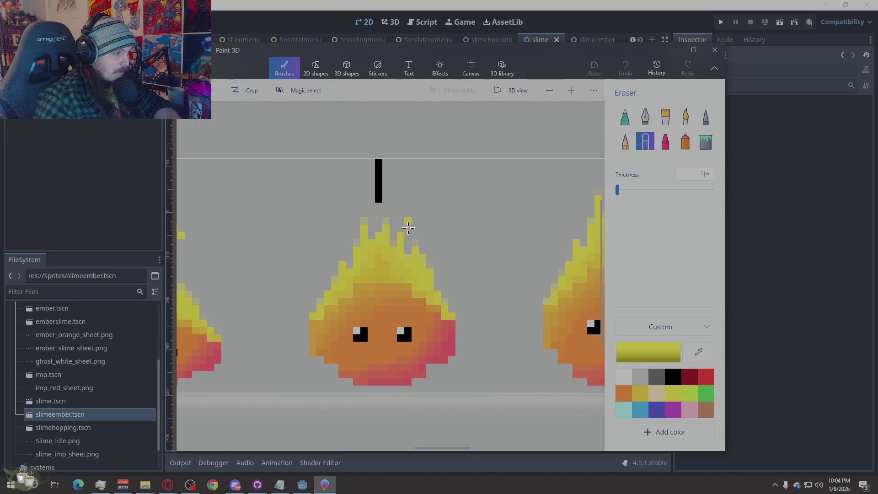
{"action": "scroll", "coordinate": [517, 209], "scroll_direction": "down", "scroll_amount": 3}
{"action": "scroll", "coordinate": [517, 209], "scroll_direction": "down", "scroll_amount": 1}
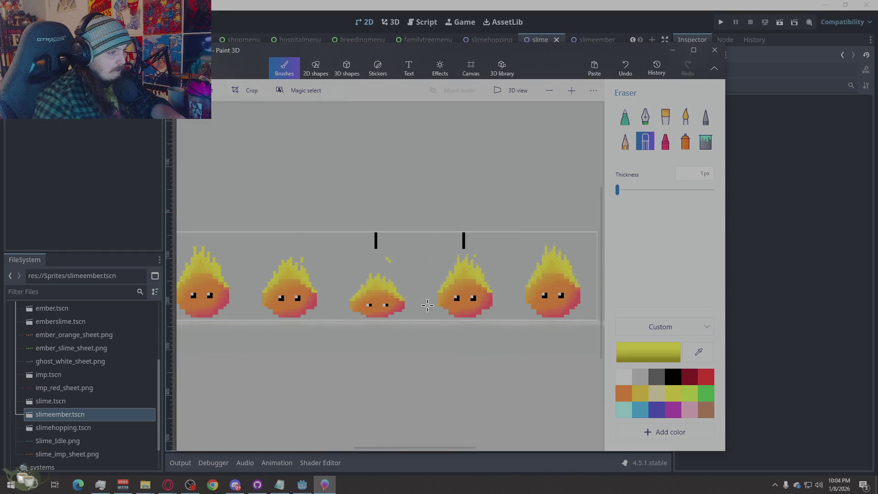
{"action": "scroll", "coordinate": [398, 298], "scroll_direction": "up", "scroll_amount": 1}
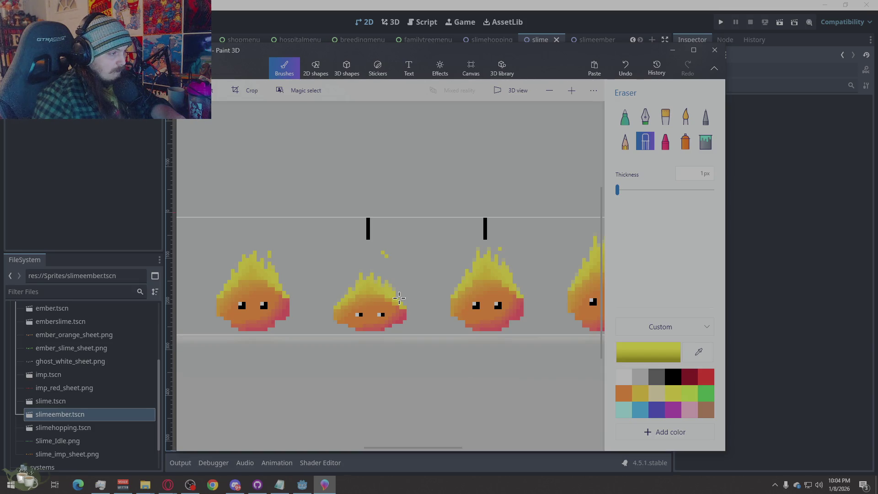
{"action": "left_click", "coordinate": [385, 255]}
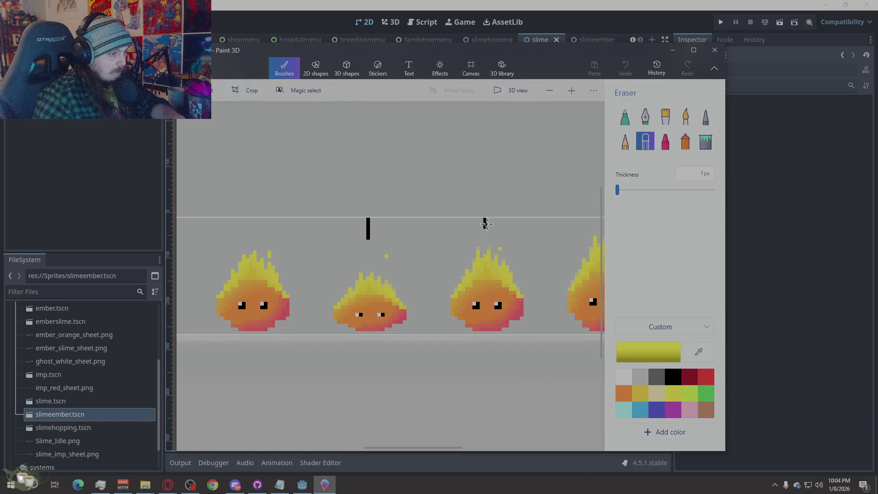
{"action": "left_click", "coordinate": [415, 241]}
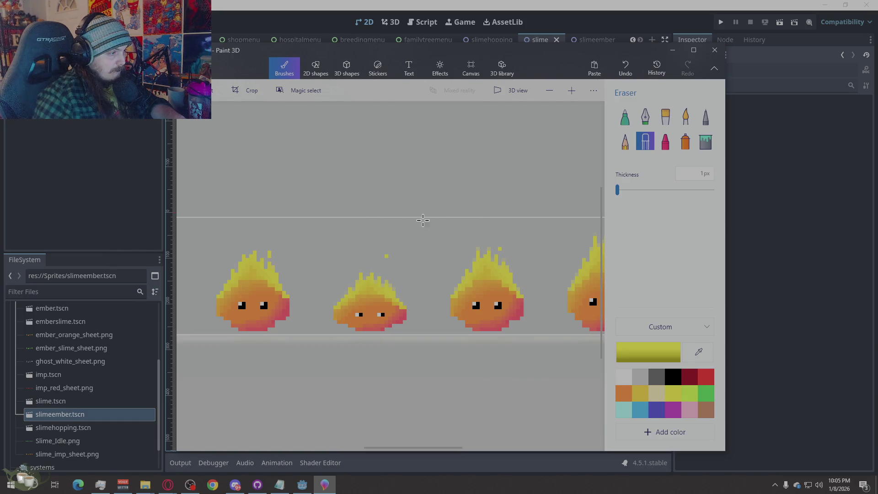
{"action": "scroll", "coordinate": [423, 219], "scroll_direction": "down", "scroll_amount": 3}
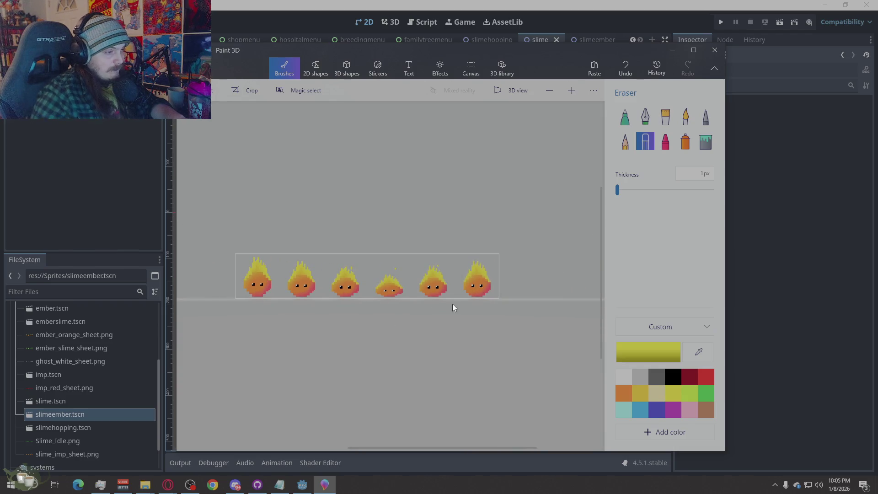
Save the sprite sheet from the Menu and bring Godot to the front.
{"action": "left_click", "coordinate": [238, 68]}
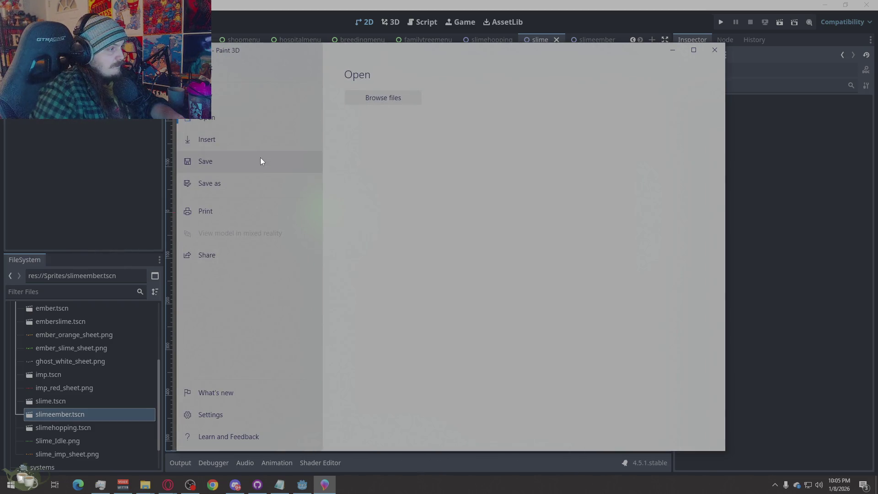
{"action": "left_click", "coordinate": [259, 167]}
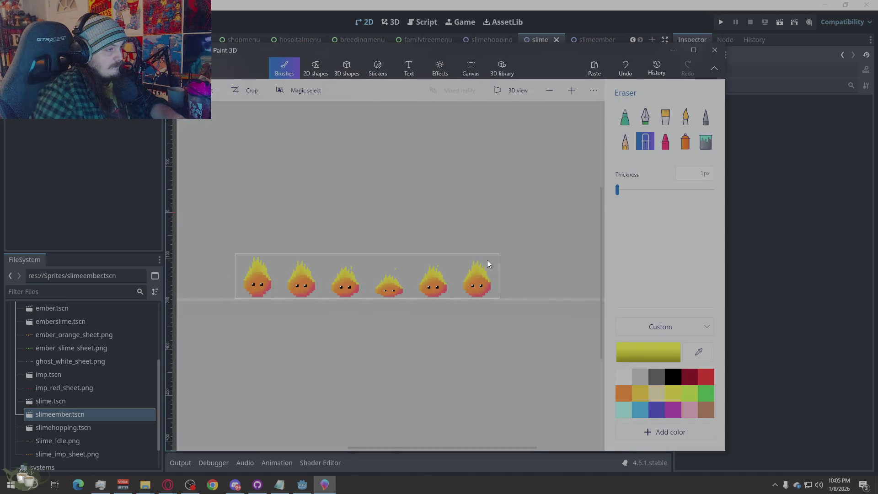
{"action": "left_click", "coordinate": [757, 231]}
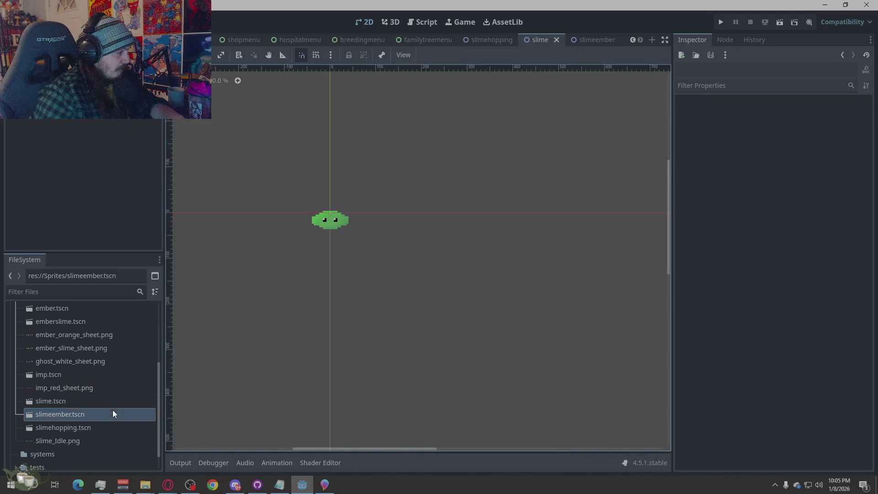
Delete the slimehopping.tscn scene file from the project's FileSystem.
{"action": "double_click", "coordinate": [88, 424]}
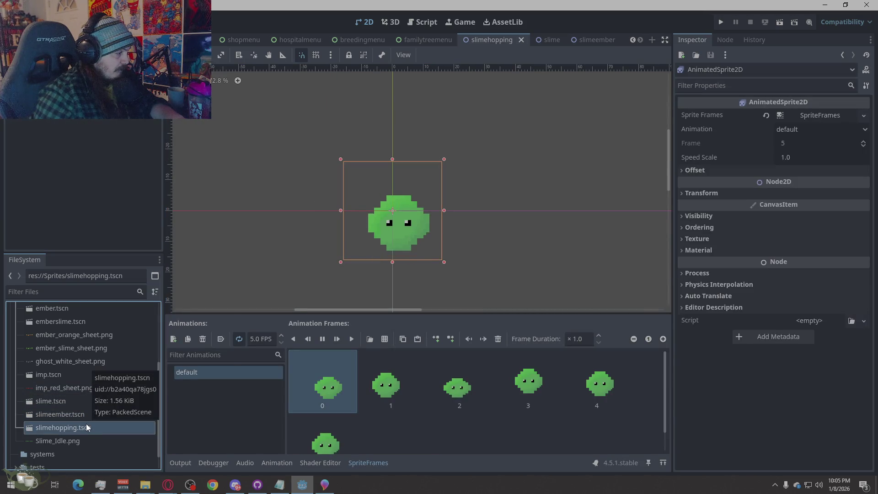
{"action": "right_click", "coordinate": [86, 424]}
{"action": "left_click", "coordinate": [141, 407]}
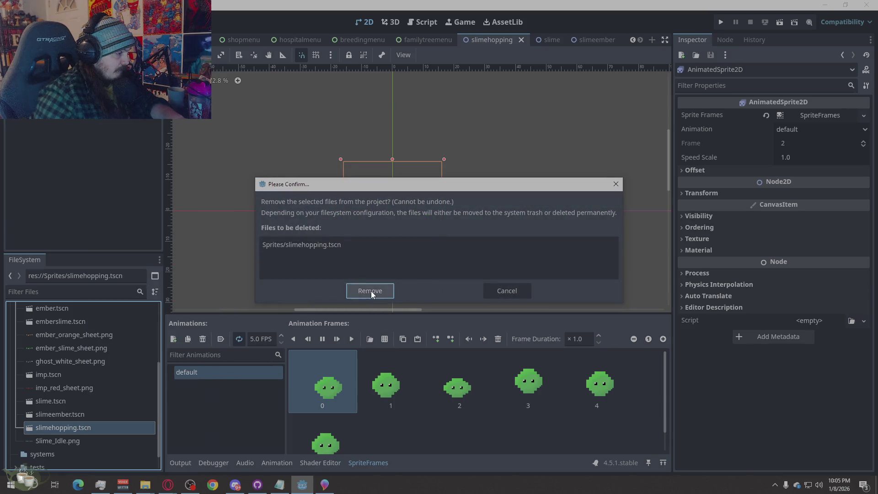
{"action": "left_click", "coordinate": [371, 290]}
Open the slime scene and close the slimehopping tab, discarding its unsaved changes.
{"action": "left_click", "coordinate": [74, 415]}
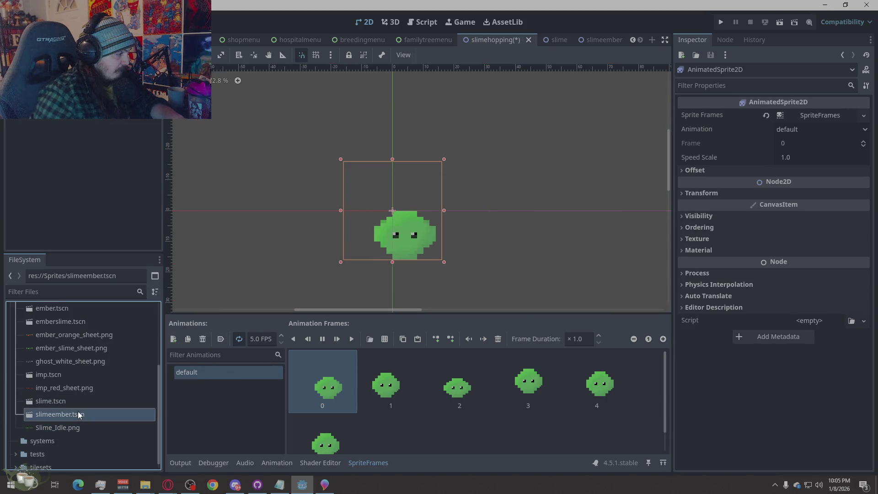
{"action": "left_click", "coordinate": [81, 403]}
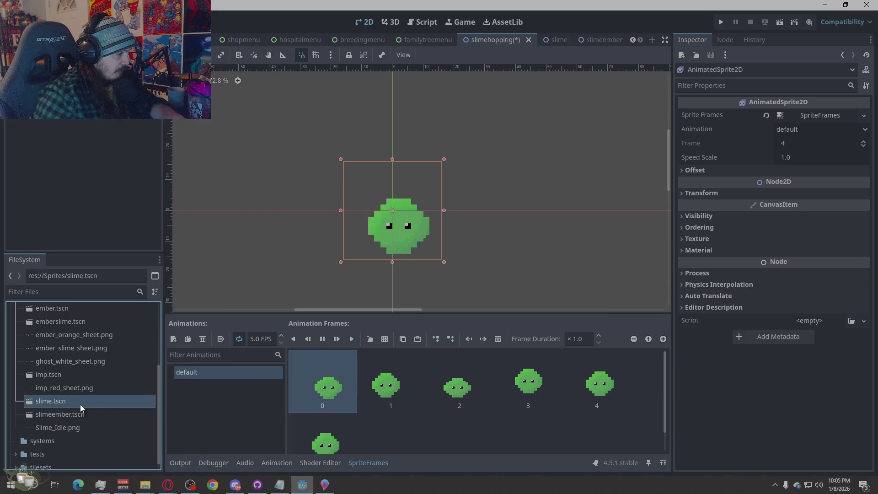
{"action": "double_click", "coordinate": [81, 404]}
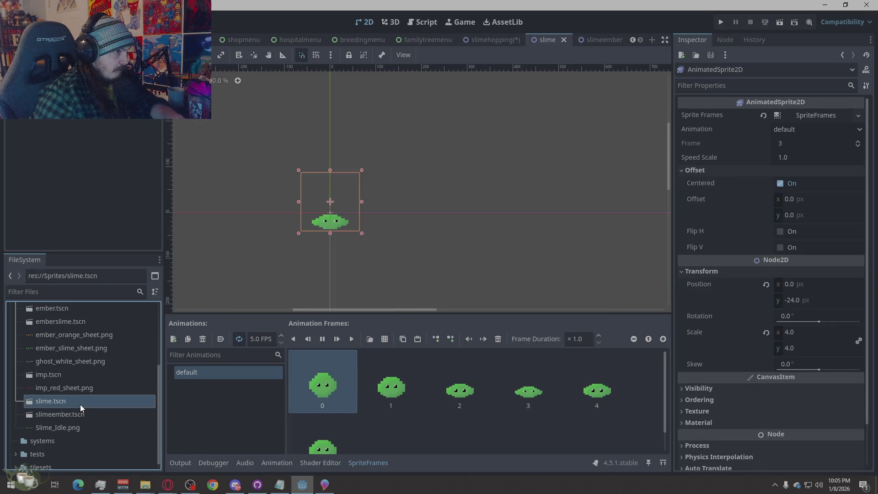
{"action": "left_click", "coordinate": [520, 39]}
{"action": "left_click", "coordinate": [528, 40]}
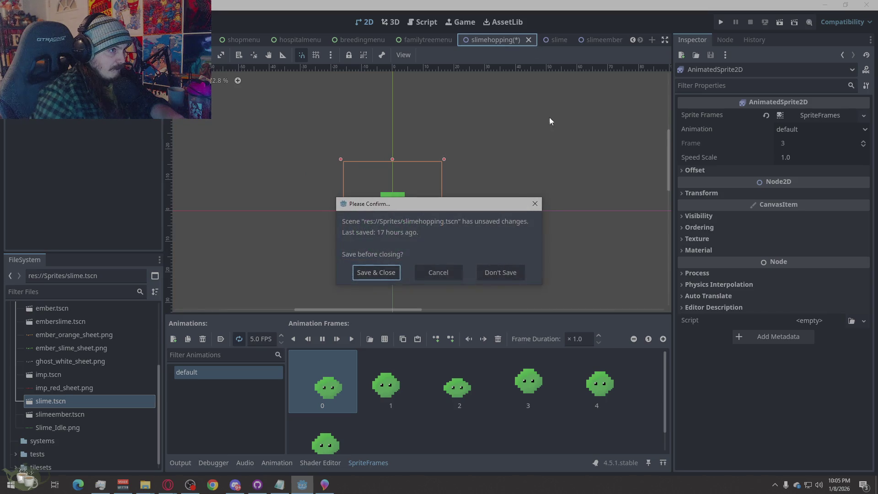
{"action": "left_click", "coordinate": [507, 272]}
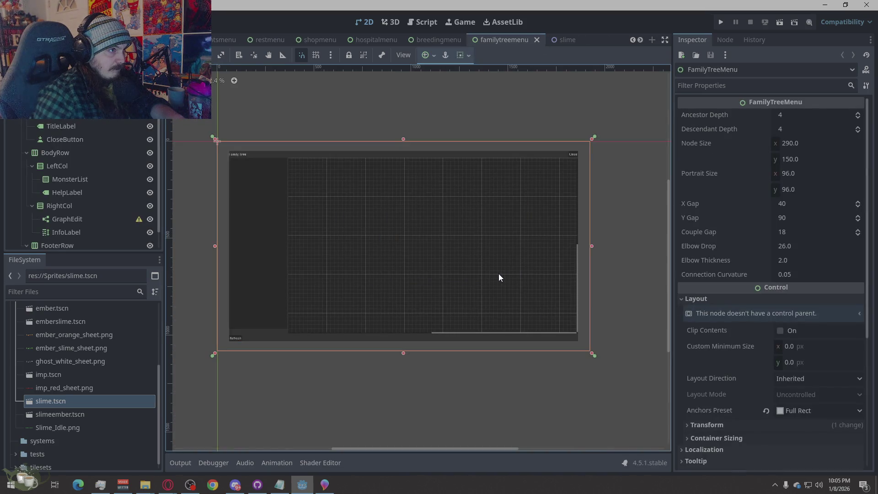
{"action": "left_click", "coordinate": [588, 40]}
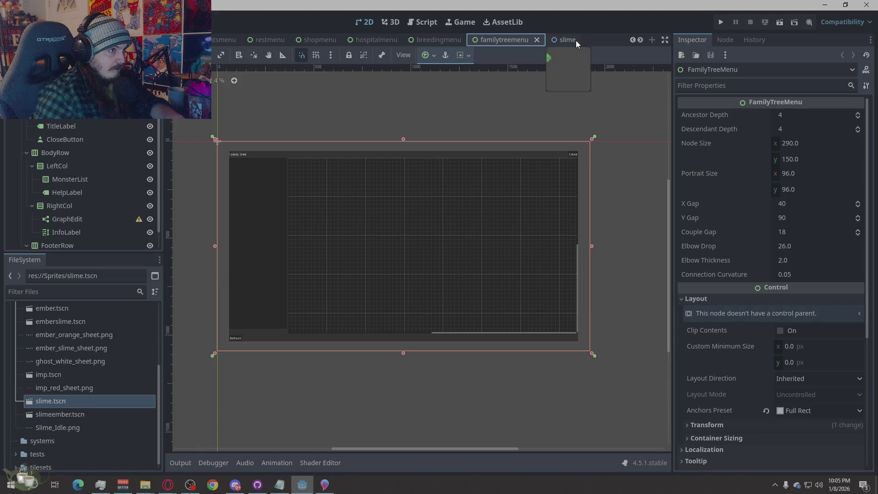
{"action": "left_click", "coordinate": [566, 40]}
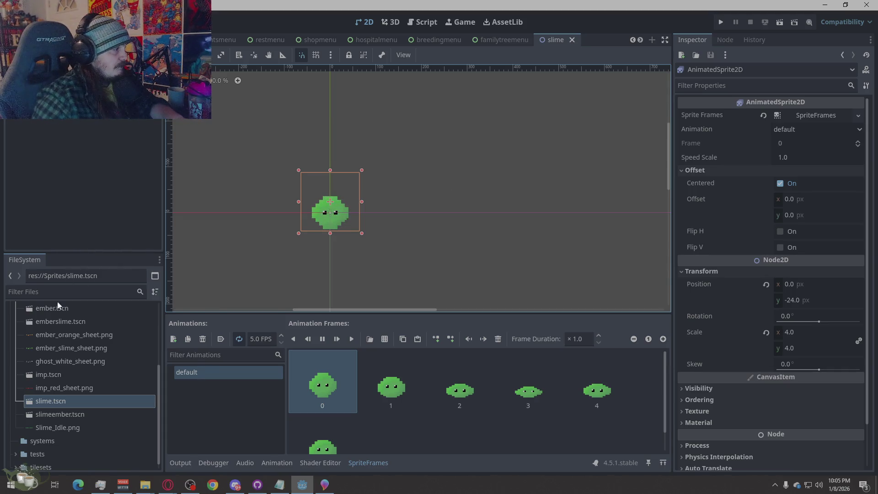
Open the emberslime and slimeember scenes and select the ember slime sprite to view its frames.
{"action": "left_click", "coordinate": [60, 321]}
{"action": "double_click", "coordinate": [61, 320]}
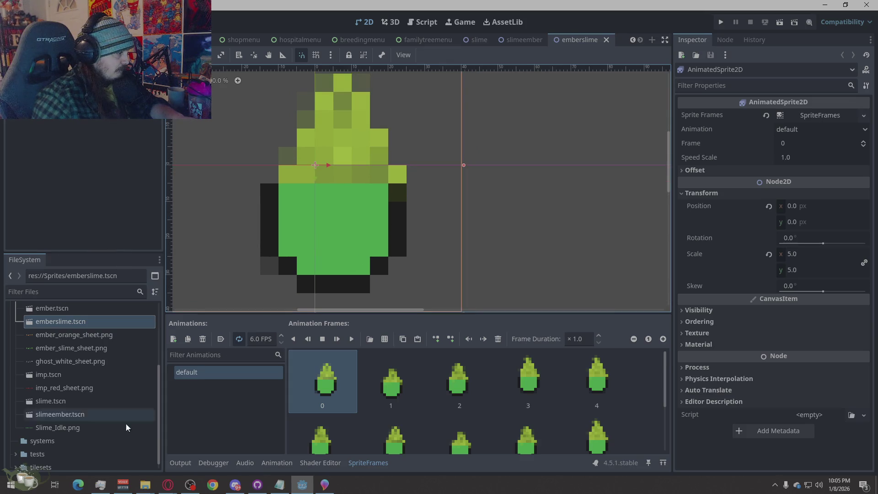
{"action": "double_click", "coordinate": [89, 414]}
{"action": "scroll", "coordinate": [361, 274], "scroll_direction": "down", "scroll_amount": 3}
{"action": "scroll", "coordinate": [332, 282], "scroll_direction": "up", "scroll_amount": 3}
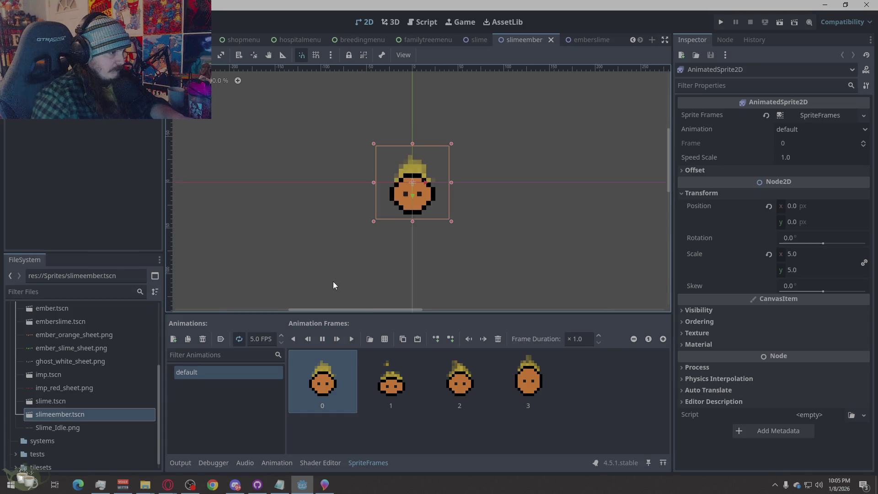
{"action": "left_click", "coordinate": [336, 267]}
{"action": "scroll", "coordinate": [297, 277], "scroll_direction": "down", "scroll_amount": 2}
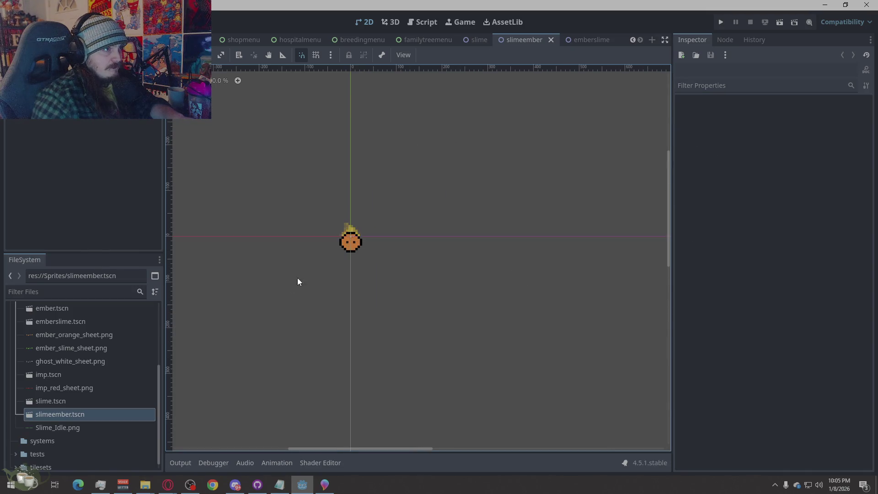
{"action": "left_click", "coordinate": [350, 238]}
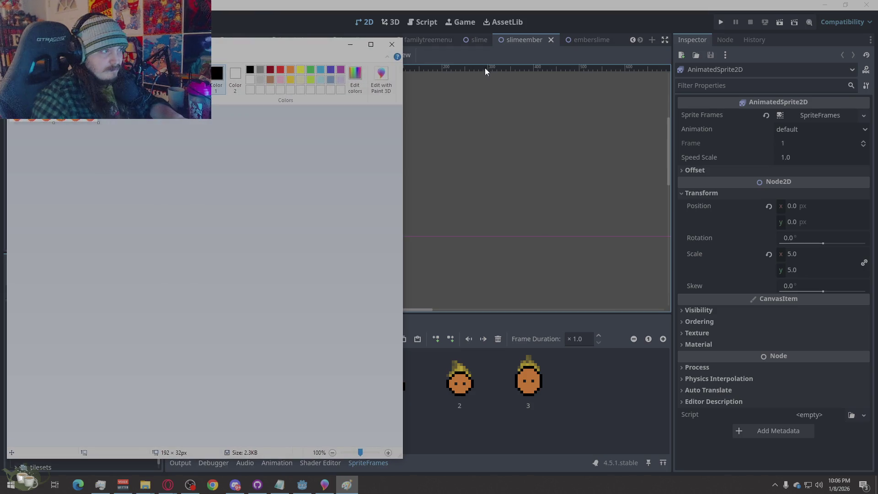
Close the leftover Paint window so Godot shows the four looping ember slime frames.
{"action": "left_click", "coordinate": [391, 43]}
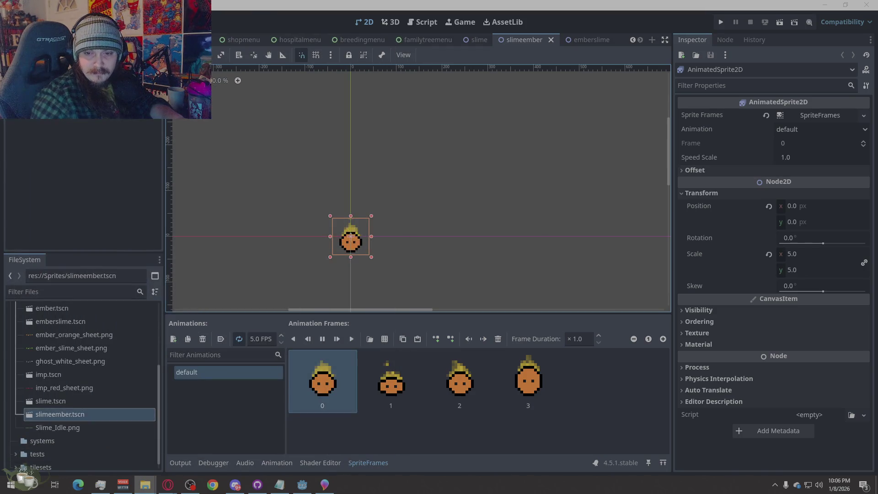
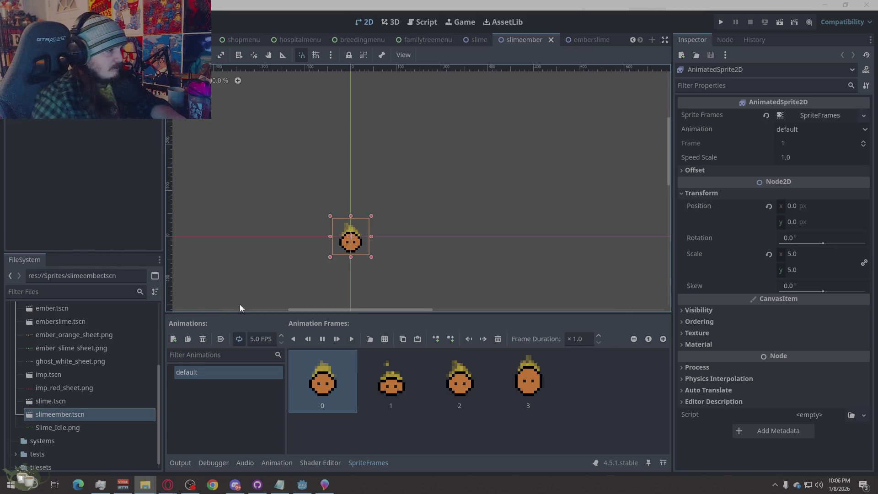
{"action": "scroll", "coordinate": [62, 347], "scroll_direction": "up", "scroll_amount": 2}
{"action": "scroll", "coordinate": [76, 362], "scroll_direction": "down", "scroll_amount": 3}
{"action": "scroll", "coordinate": [79, 370], "scroll_direction": "up", "scroll_amount": 1}
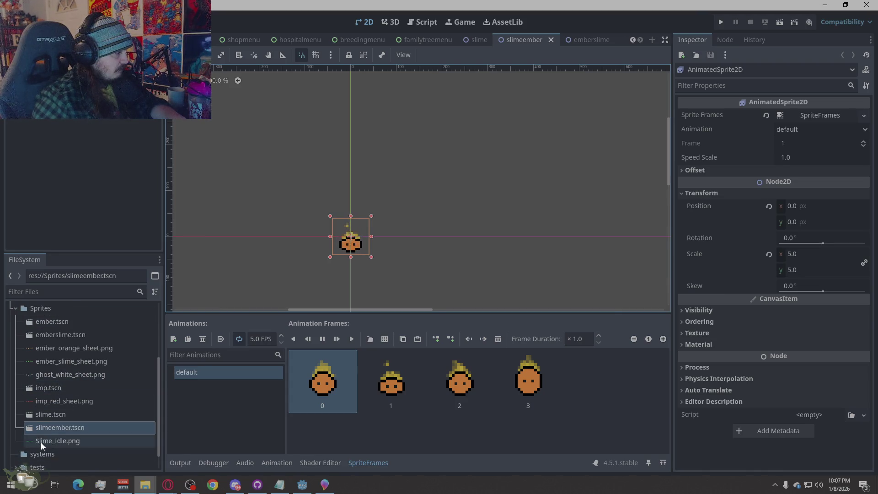
Check the green slime scene's animation frames, then return to the ember slime scene.
{"action": "right_click", "coordinate": [41, 442]}
{"action": "left_click", "coordinate": [33, 409]}
{"action": "scroll", "coordinate": [41, 402], "scroll_direction": "down", "scroll_amount": 3}
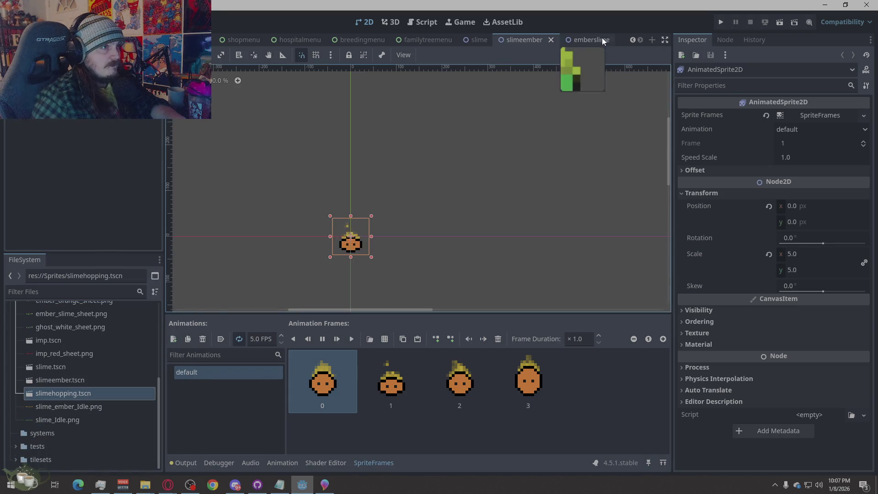
{"action": "left_click", "coordinate": [484, 39]}
{"action": "left_click", "coordinate": [411, 437]}
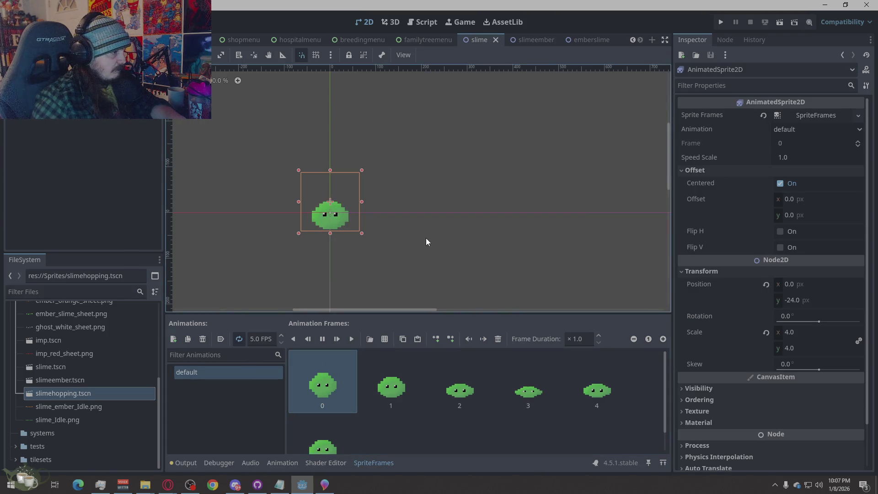
{"action": "left_click", "coordinate": [424, 250]}
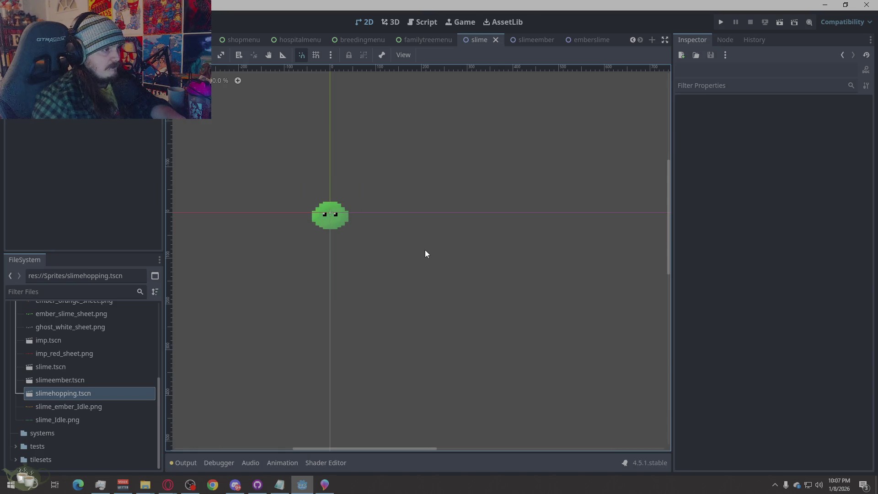
{"action": "left_click", "coordinate": [526, 40]}
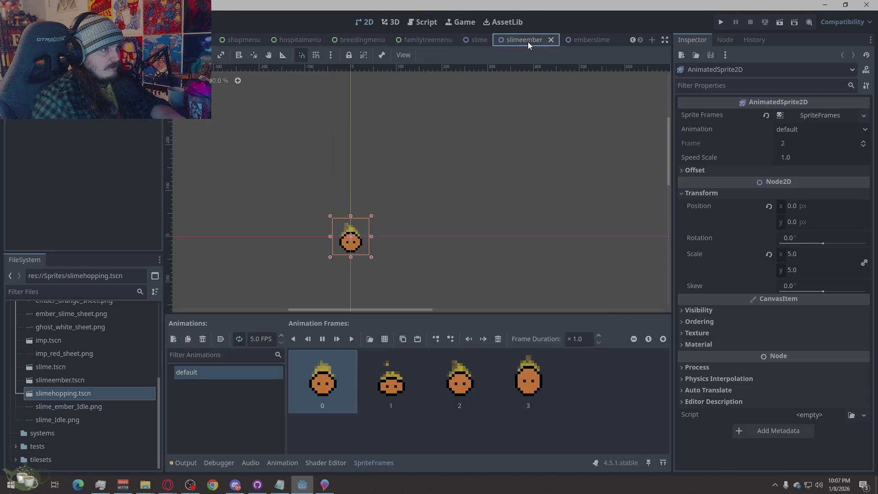
Add the six frames from slime_ember_Idle.png to the ember slime's animation.
{"action": "left_click", "coordinate": [383, 339]}
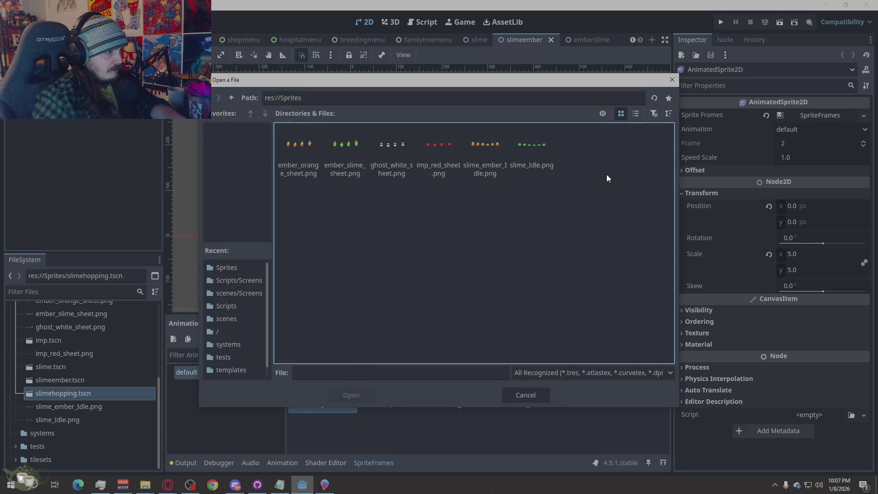
{"action": "double_click", "coordinate": [499, 157]}
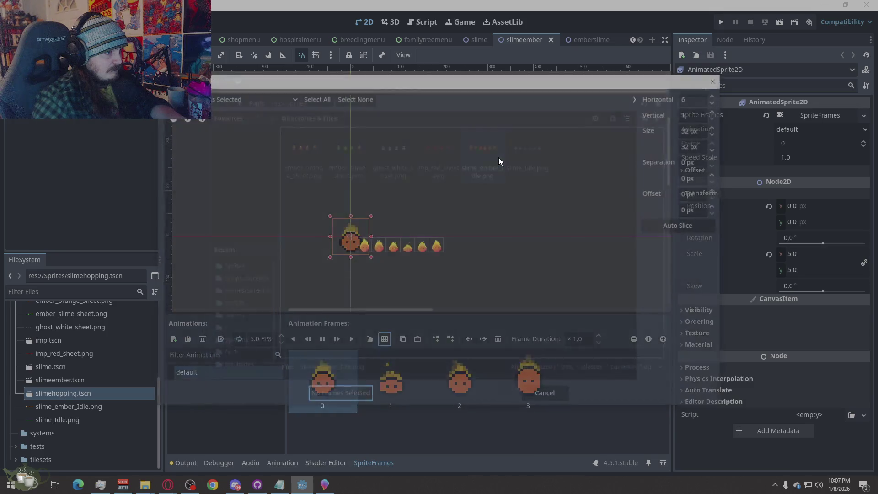
{"action": "left_click_drag", "start_coordinate": [364, 245], "coordinate": [422, 245]}
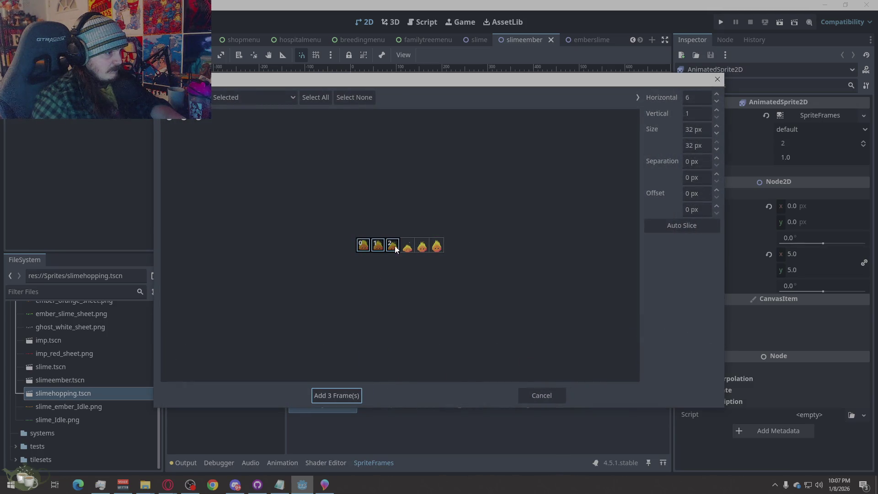
{"action": "left_click", "coordinate": [340, 396]}
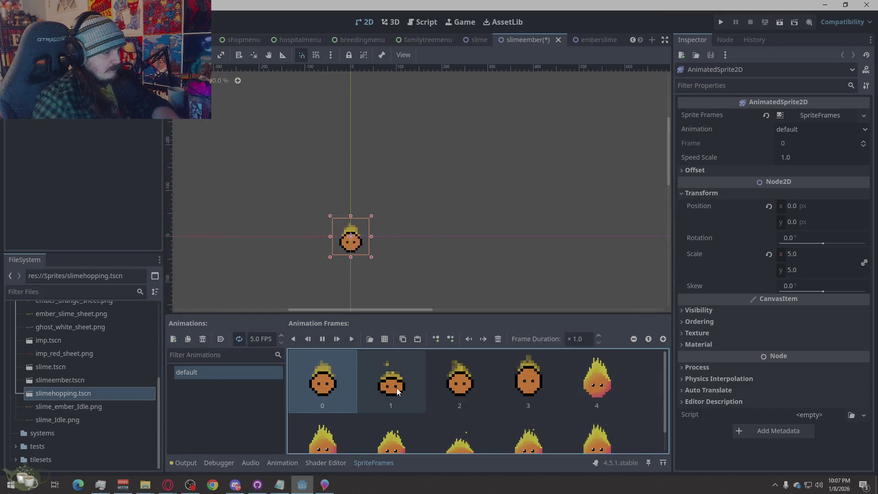
Delete the four old slime frames and bring Paint 3D's sprite sheet forward.
{"action": "left_click", "coordinate": [549, 386], "text": "shift"}
{"action": "key", "text": "Delete"}
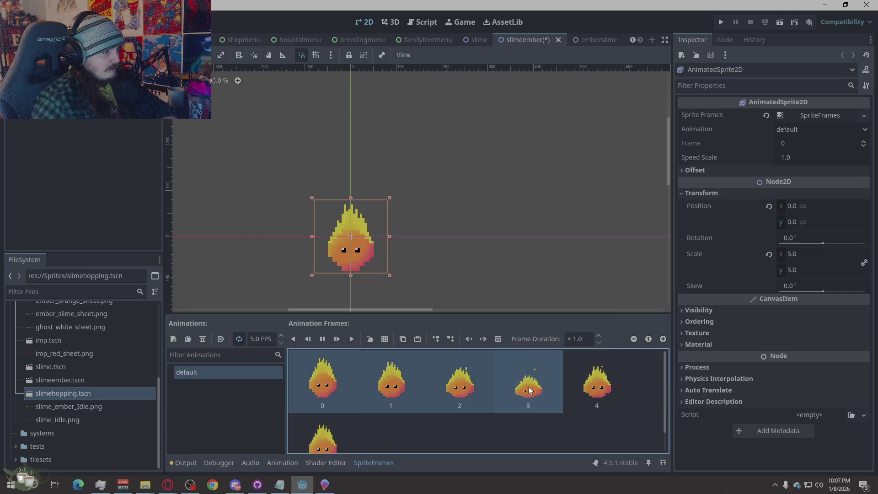
{"action": "left_click", "coordinate": [522, 224]}
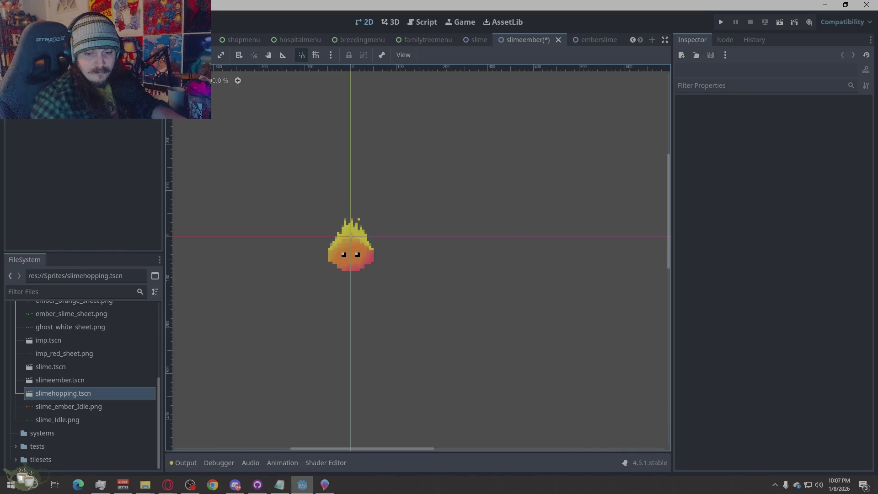
{"action": "key", "text": "alt+Tab"}
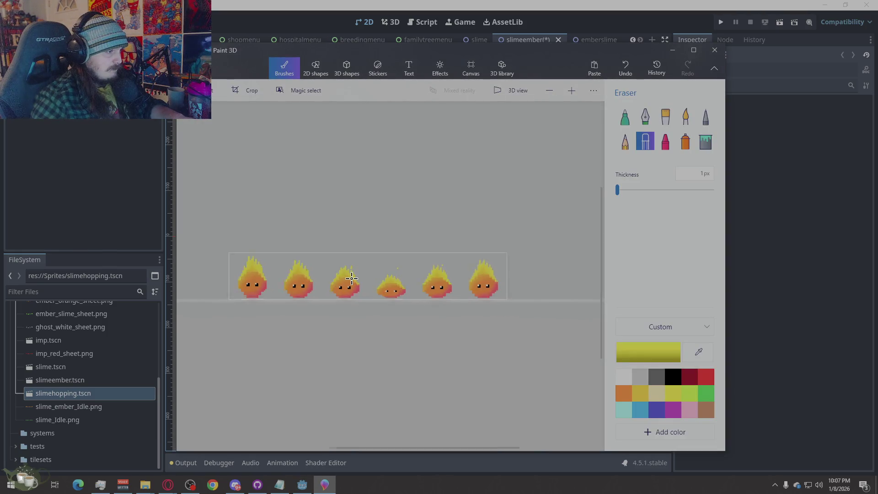
{"action": "scroll", "coordinate": [351, 277], "scroll_direction": "up", "scroll_amount": 2}
{"action": "scroll", "coordinate": [351, 277], "scroll_direction": "up", "scroll_amount": 1}
{"action": "scroll", "coordinate": [350, 277], "scroll_direction": "up", "scroll_amount": 1}
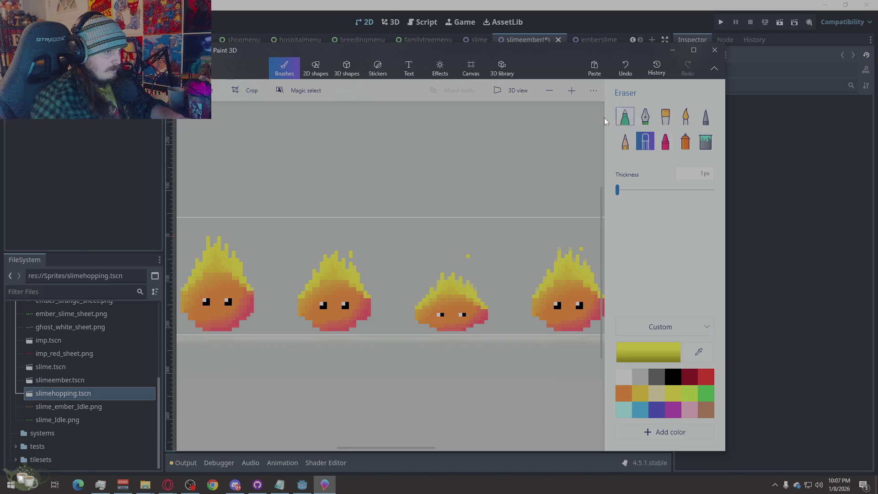
Select and drop a stray flame pixel without changes, then return to the Godot editor.
{"action": "left_click_drag", "start_coordinate": [354, 247], "coordinate": [348, 260]}
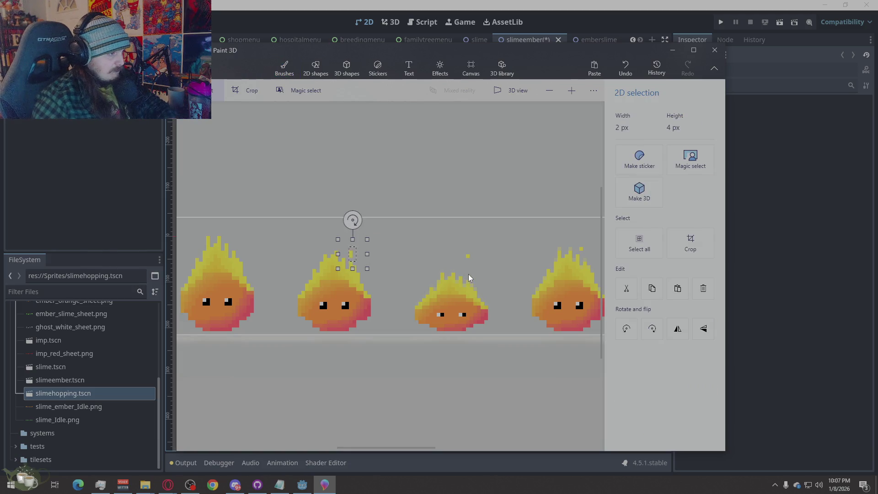
{"action": "key", "text": "Escape"}
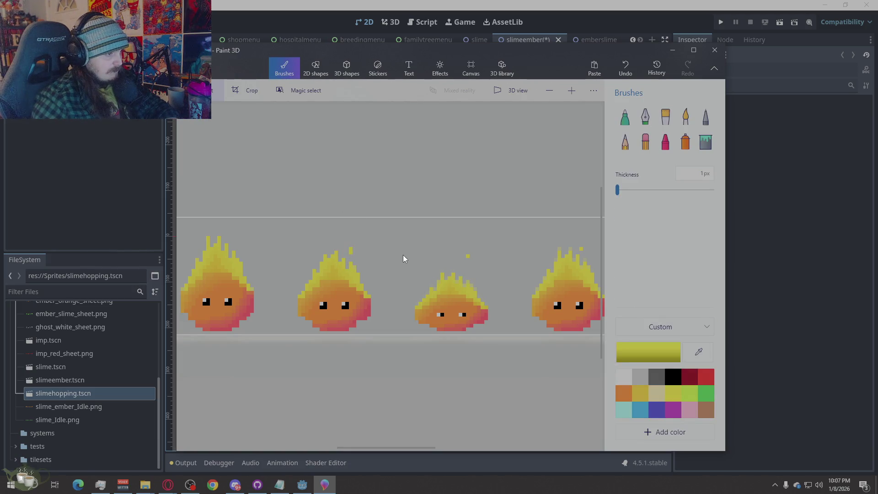
{"action": "left_click", "coordinate": [192, 68]}
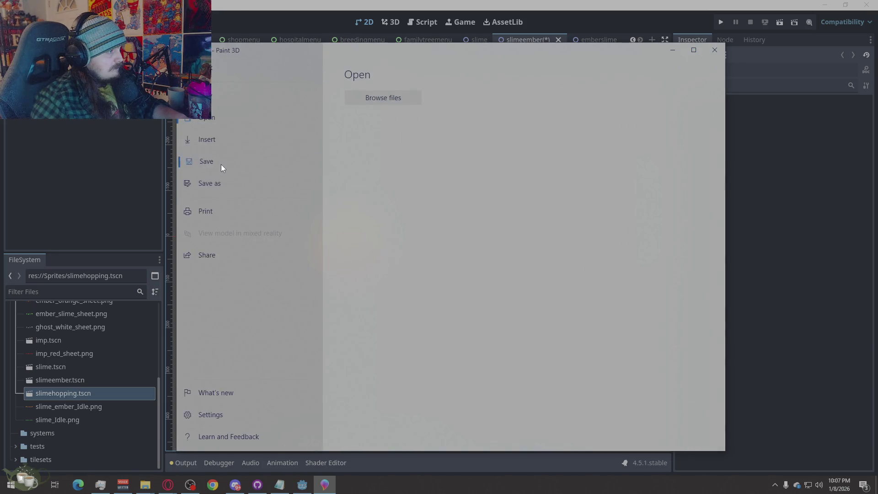
{"action": "left_click", "coordinate": [221, 165]}
{"action": "left_click", "coordinate": [810, 166]}
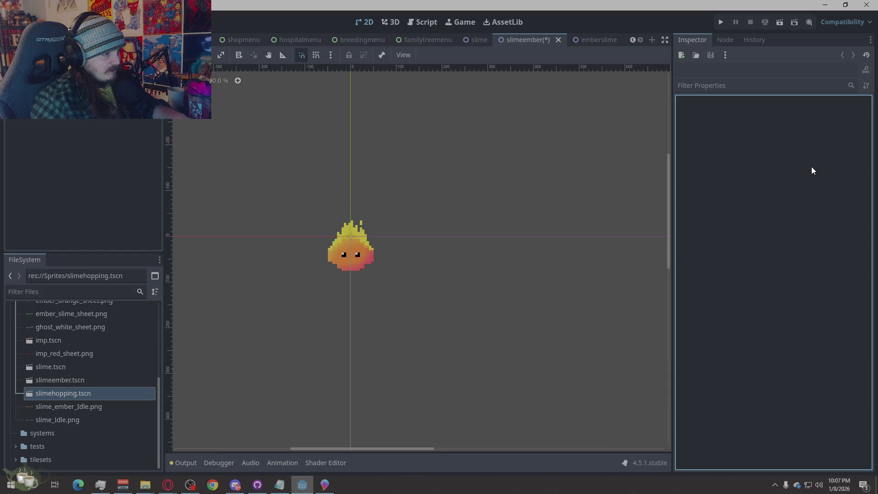
Move the stray ember pixel above the second frame down one pixel and commit it.
{"action": "left_click", "coordinate": [325, 484]}
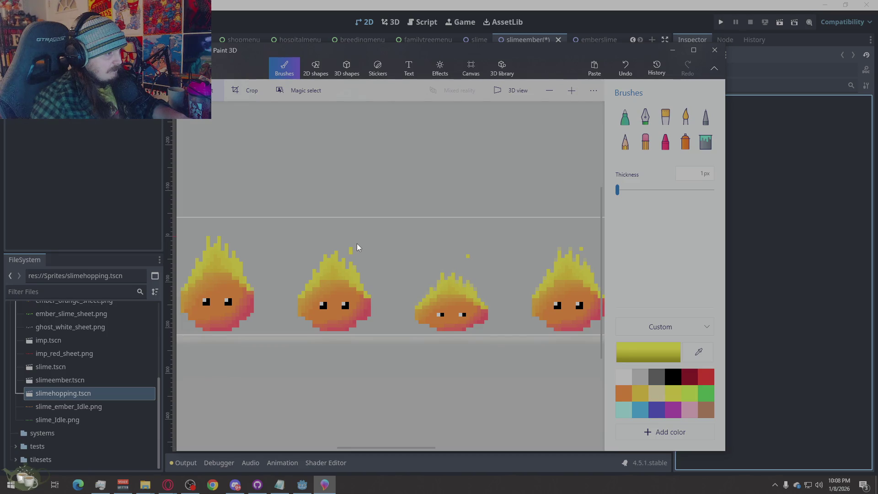
{"action": "left_click_drag", "start_coordinate": [356, 243], "coordinate": [344, 258]}
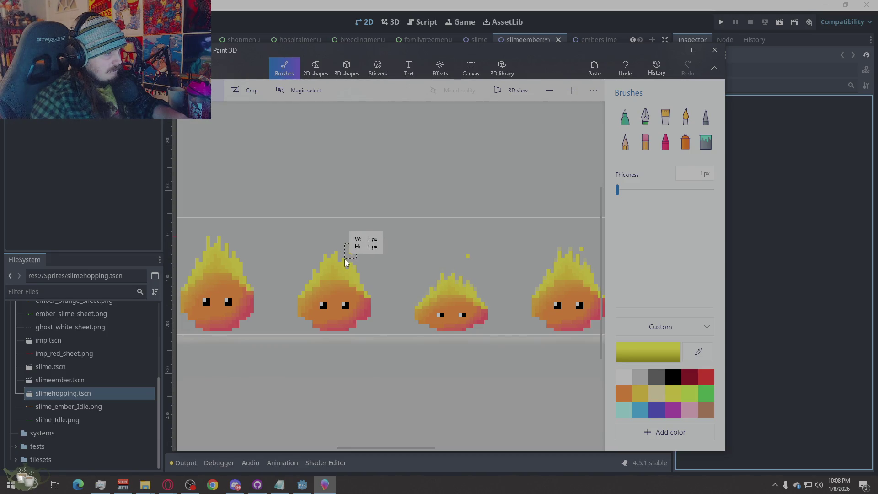
{"action": "left_click", "coordinate": [394, 257]}
{"action": "left_click", "coordinate": [646, 142]}
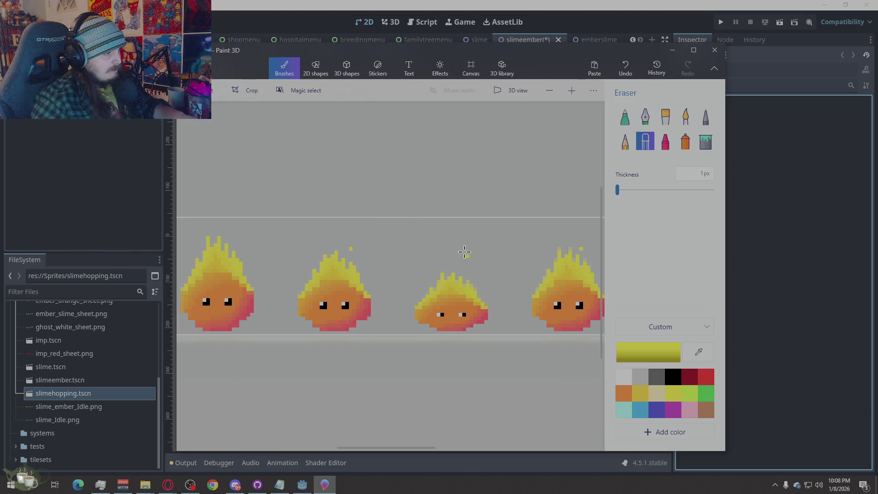
{"action": "left_click_drag", "start_coordinate": [355, 244], "coordinate": [348, 252]}
{"action": "key", "text": "Down"}
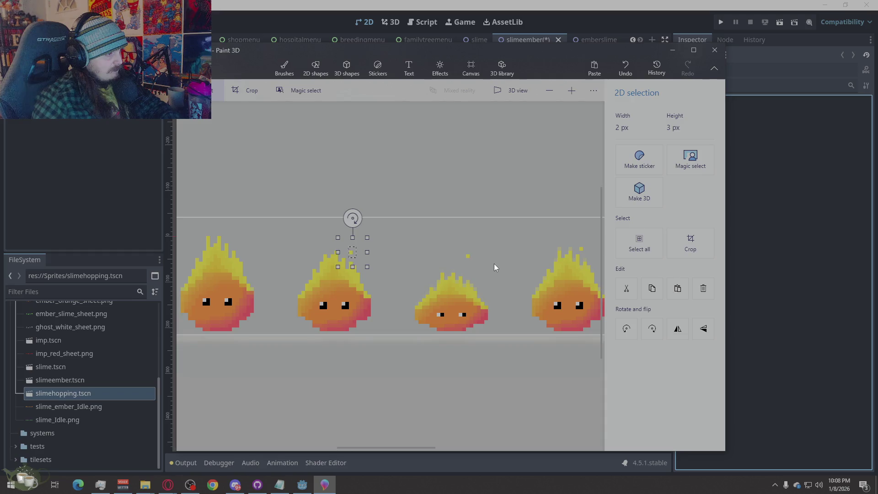
{"action": "key", "text": "b"}
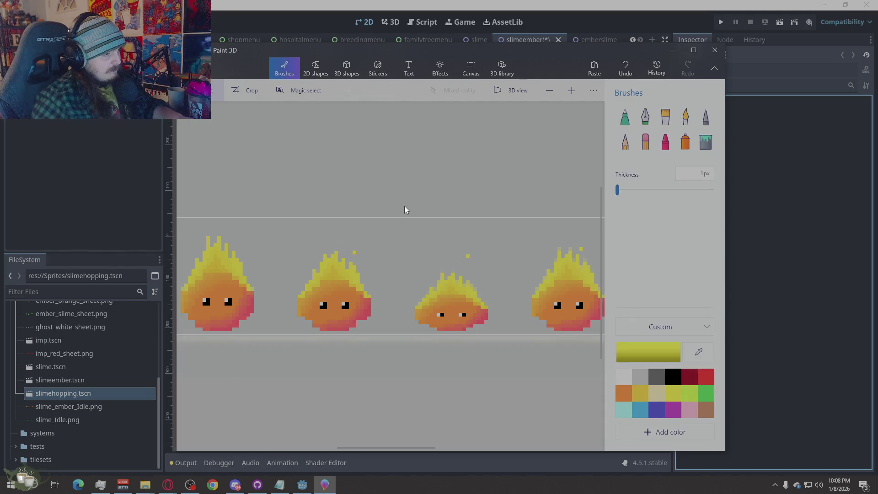
Nudge the fourth frame's flame-tip pixels up and right, check in Godot, and bring up the file options.
{"action": "key", "text": "ctrl+z"}
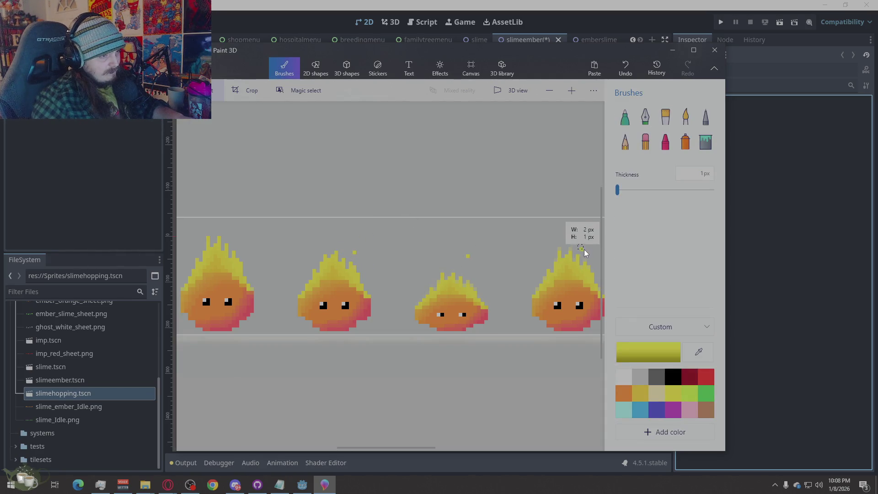
{"action": "key", "text": "Right"}
{"action": "key", "text": "Up"}
{"action": "key", "text": "Up"}
{"action": "left_click", "coordinate": [487, 185]}
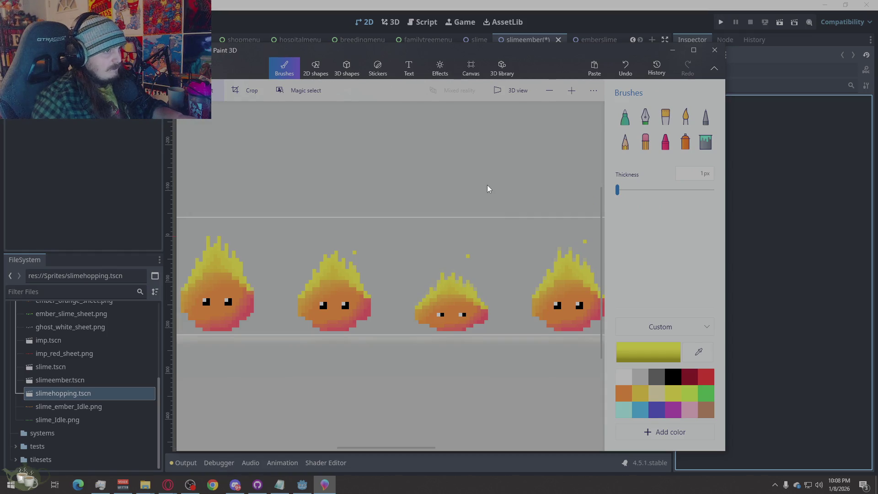
{"action": "left_click", "coordinate": [801, 317]}
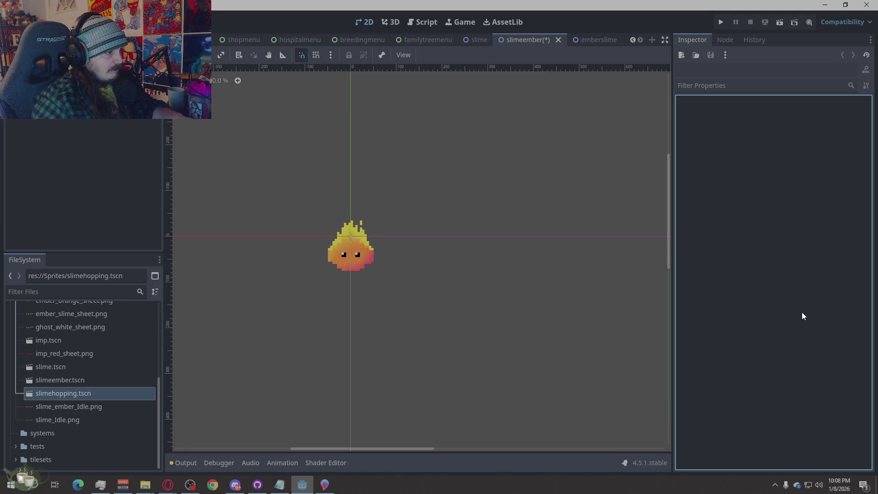
{"action": "key", "text": "alt+Tab"}
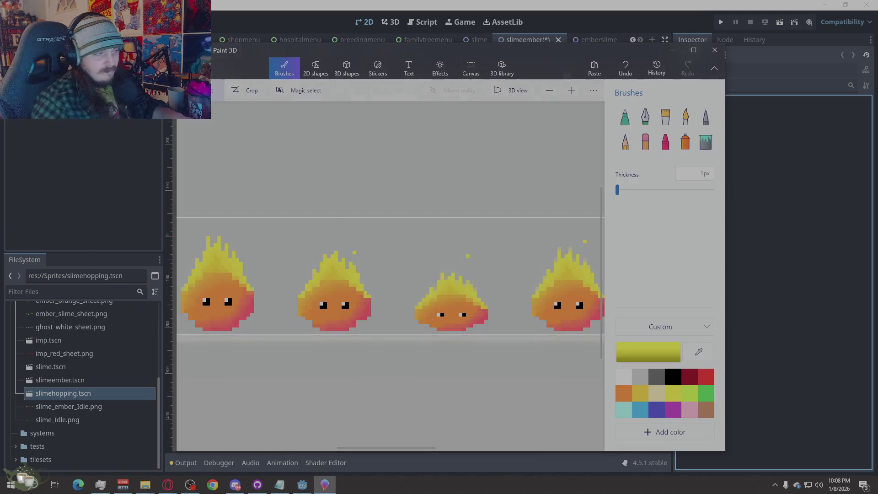
{"action": "left_click", "coordinate": [194, 66]}
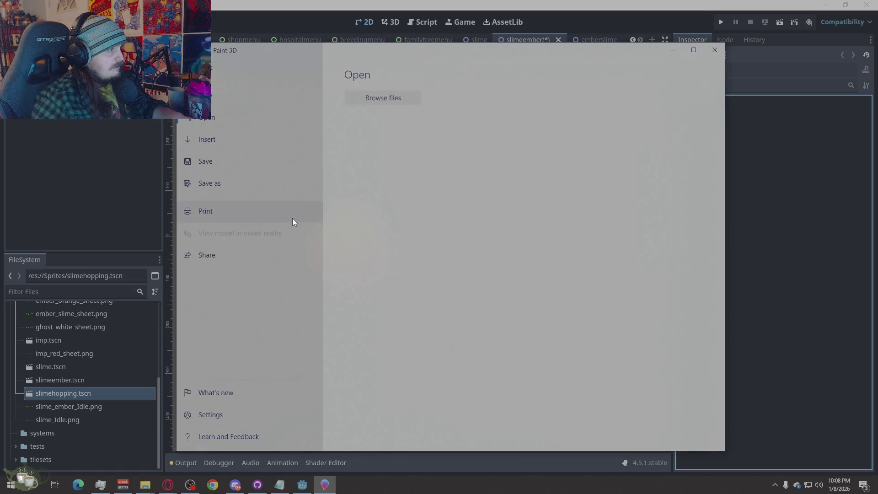
Save the sheet as PNG over slime_ember_Idle.png in monsters/Sprites, replacing the existing file.
{"action": "left_click", "coordinate": [237, 184]}
{"action": "left_click", "coordinate": [374, 133]}
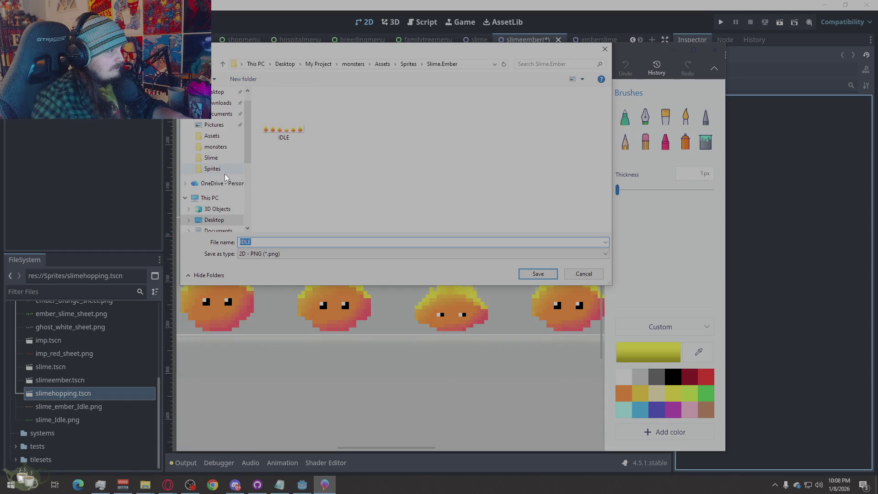
{"action": "left_click", "coordinate": [221, 229]}
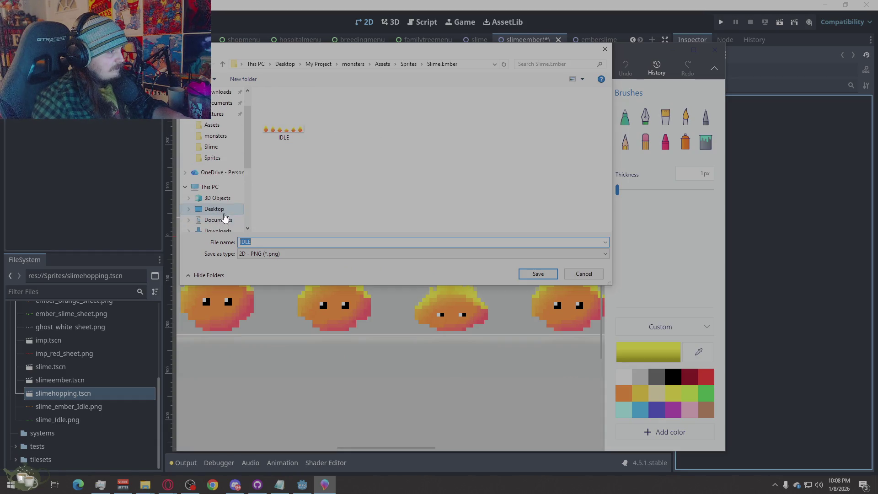
{"action": "double_click", "coordinate": [309, 202]}
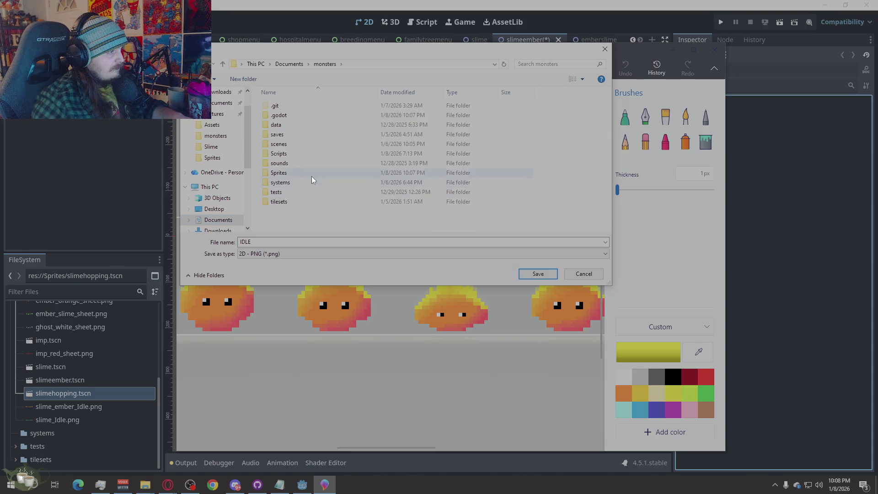
{"action": "double_click", "coordinate": [306, 173]}
{"action": "left_click", "coordinate": [484, 123]}
{"action": "left_click", "coordinate": [531, 273]}
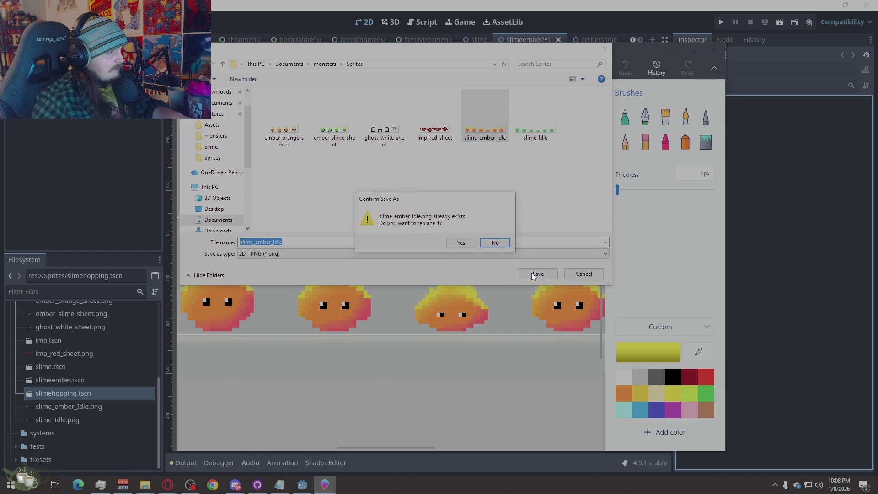
{"action": "left_click", "coordinate": [495, 244]}
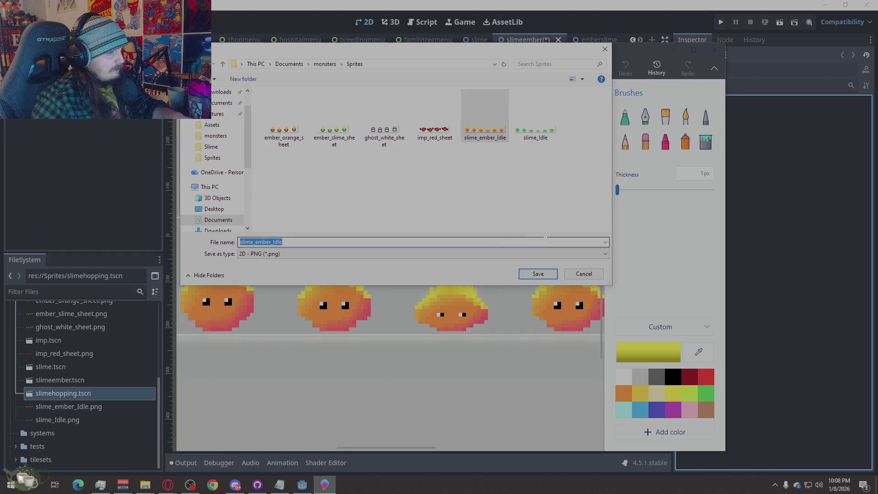
{"action": "left_click", "coordinate": [573, 274]}
Bring up the open-image dialog and browse to Documents.
{"action": "left_click", "coordinate": [191, 69]}
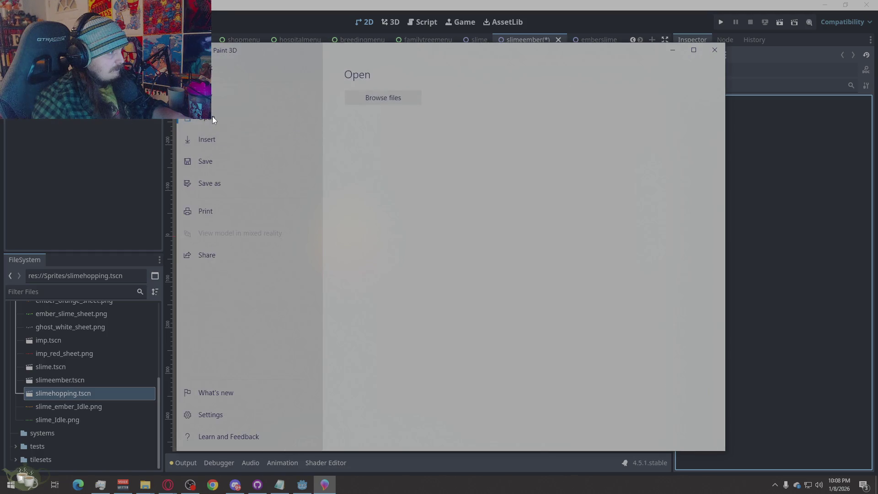
{"action": "key", "text": "Escape"}
{"action": "key", "text": "ctrl+o"}
{"action": "scroll", "coordinate": [241, 202], "scroll_direction": "down", "scroll_amount": 2}
{"action": "left_click", "coordinate": [221, 129]}
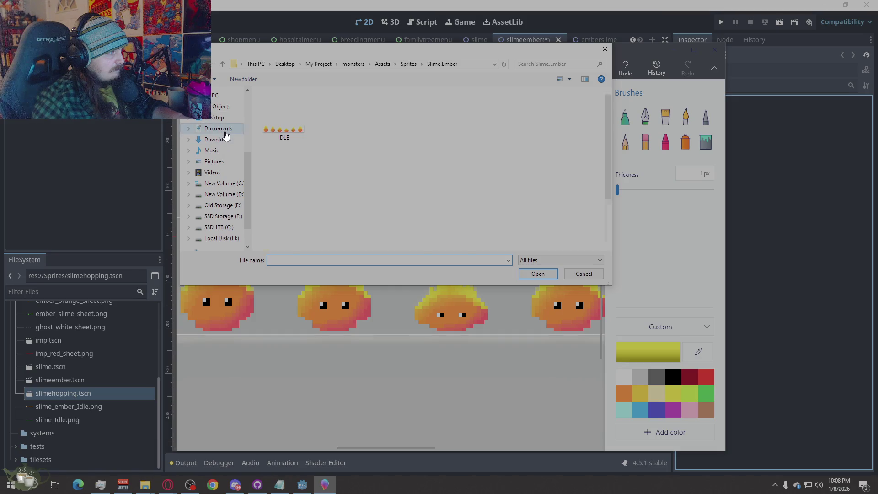
Open slime_ember_Idle.png from monsters/Sprites for editing.
{"action": "double_click", "coordinate": [309, 201]}
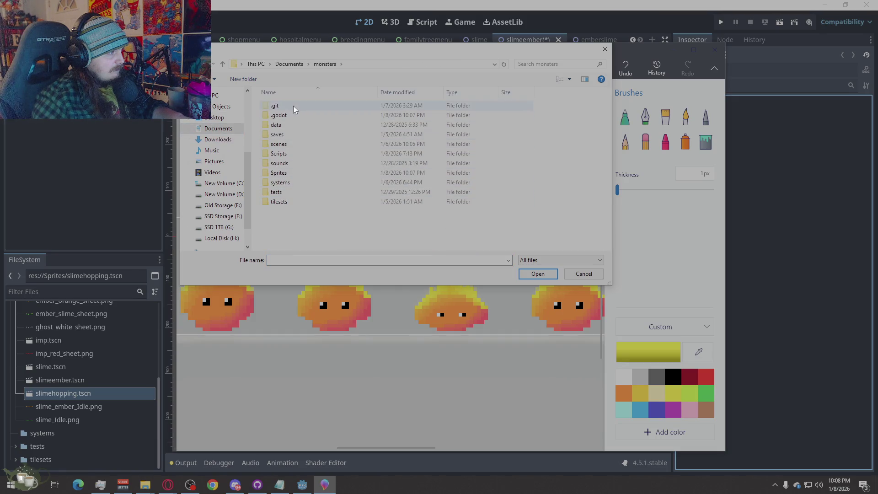
{"action": "double_click", "coordinate": [286, 173]}
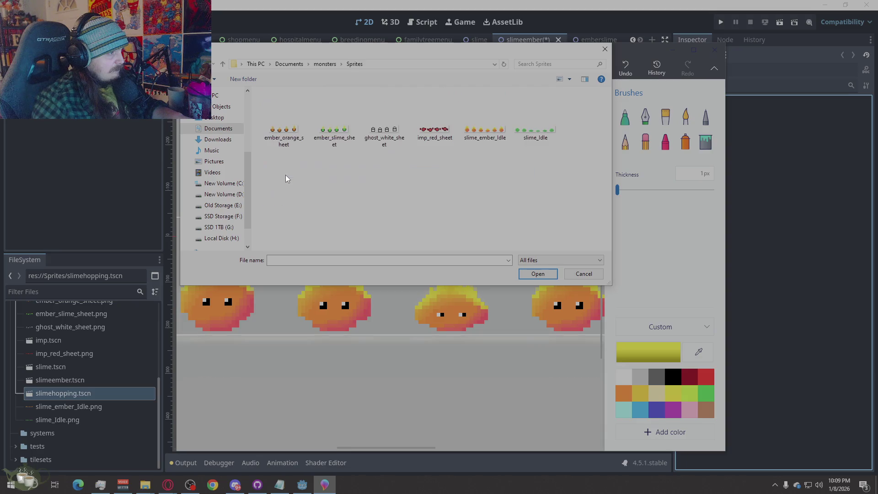
{"action": "double_click", "coordinate": [486, 141]}
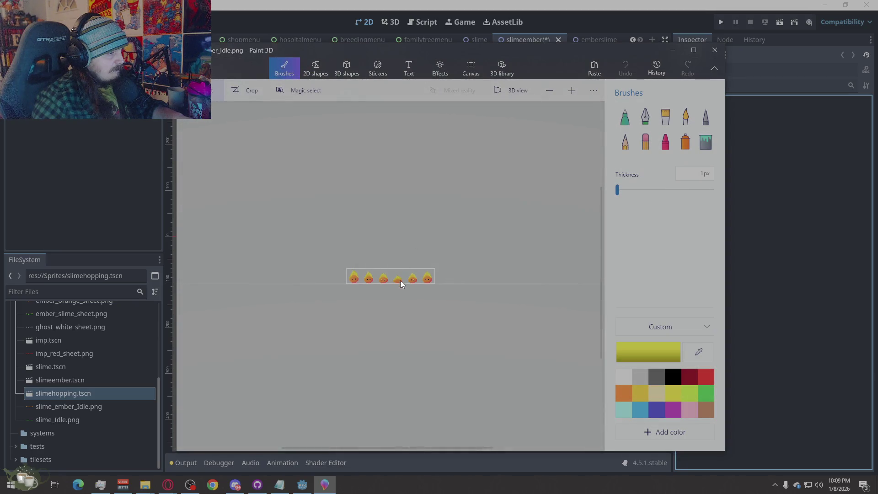
{"action": "scroll", "coordinate": [413, 310], "scroll_direction": "up", "scroll_amount": 2}
{"action": "scroll", "coordinate": [408, 332], "scroll_direction": "up", "scroll_amount": 2}
{"action": "scroll", "coordinate": [435, 347], "scroll_direction": "up", "scroll_amount": 2}
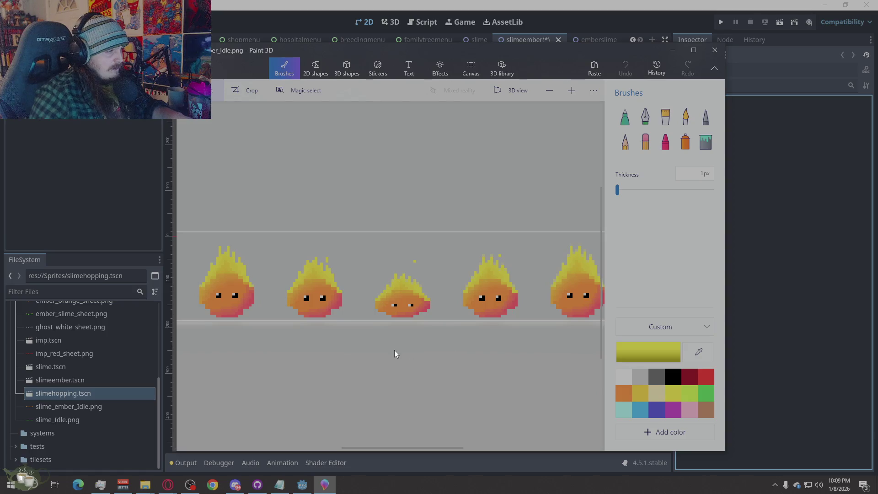
{"action": "scroll", "coordinate": [394, 350], "scroll_direction": "up", "scroll_amount": 2}
{"action": "scroll", "coordinate": [286, 330], "scroll_direction": "up", "scroll_amount": 2}
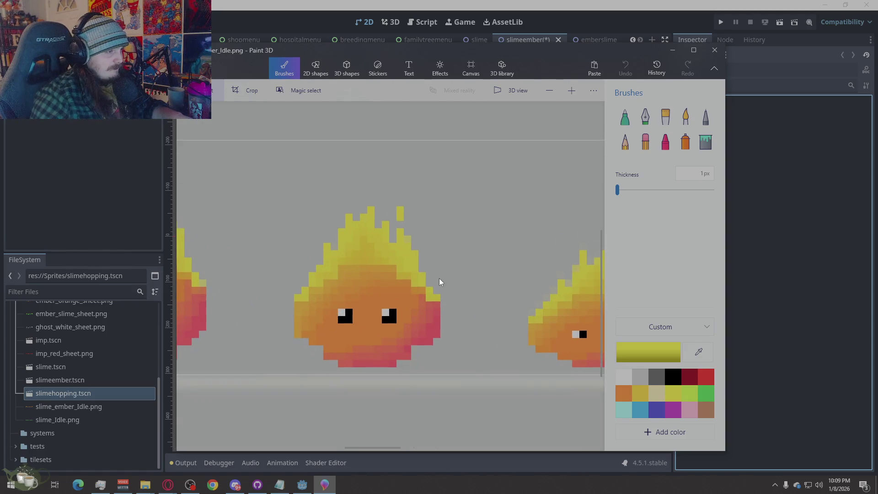
{"action": "scroll", "coordinate": [296, 320], "scroll_direction": "down", "scroll_amount": 2}
{"action": "scroll", "coordinate": [296, 320], "scroll_direction": "down", "scroll_amount": 1}
Erase one pixel, add a yellow pixel at the second slime's flame tip, save, and return to Godot.
{"action": "left_click", "coordinate": [645, 142]}
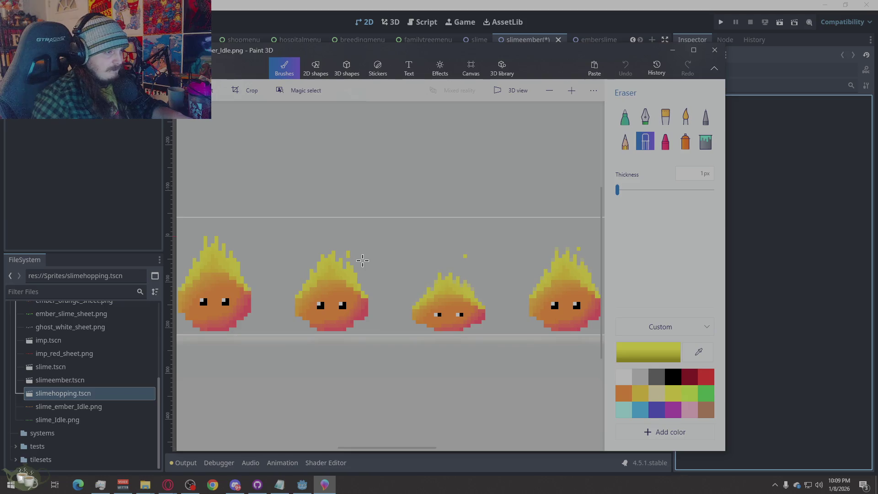
{"action": "left_click", "coordinate": [349, 256]}
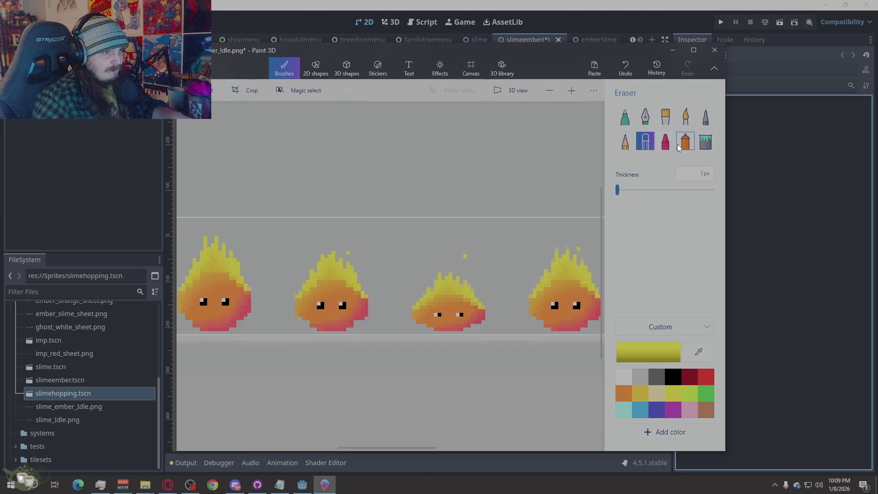
{"action": "left_click", "coordinate": [705, 118]}
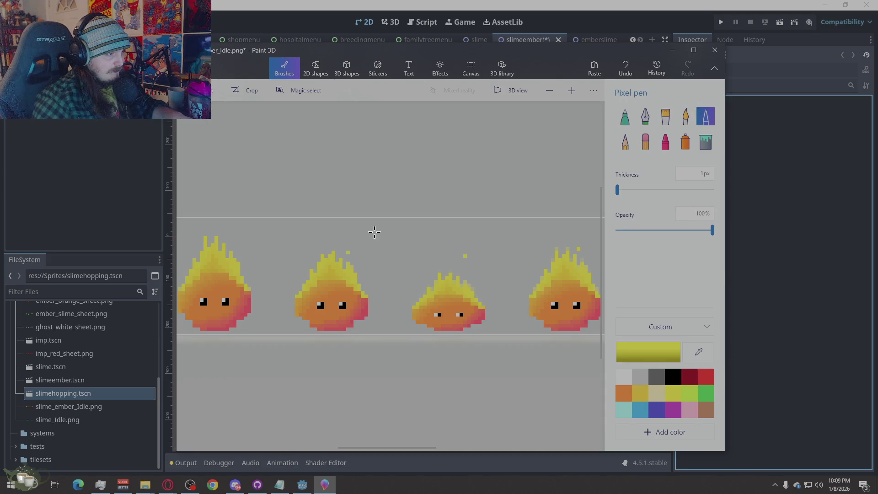
{"action": "left_click", "coordinate": [351, 247]}
{"action": "key", "text": "ctrl+s"}
{"action": "left_click", "coordinate": [820, 273]}
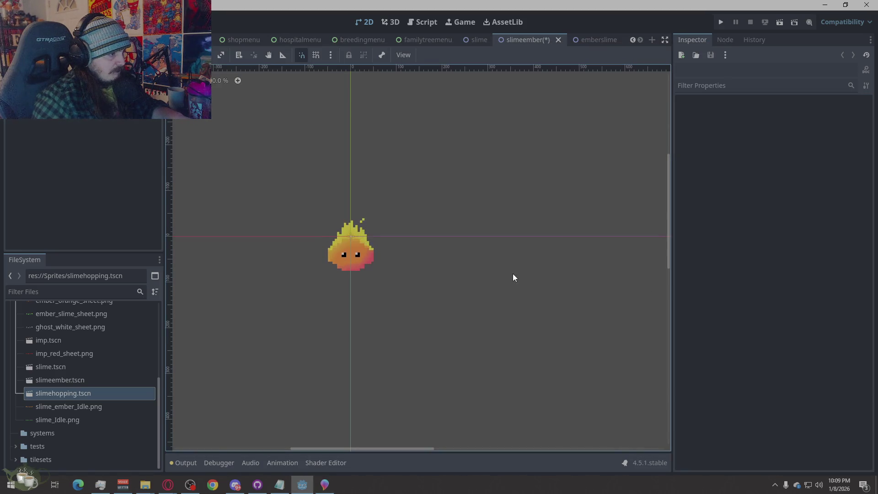
Nudge the floating yellow spark pixel one pixel right and check the sprite in Godot.
{"action": "left_click", "coordinate": [326, 484]}
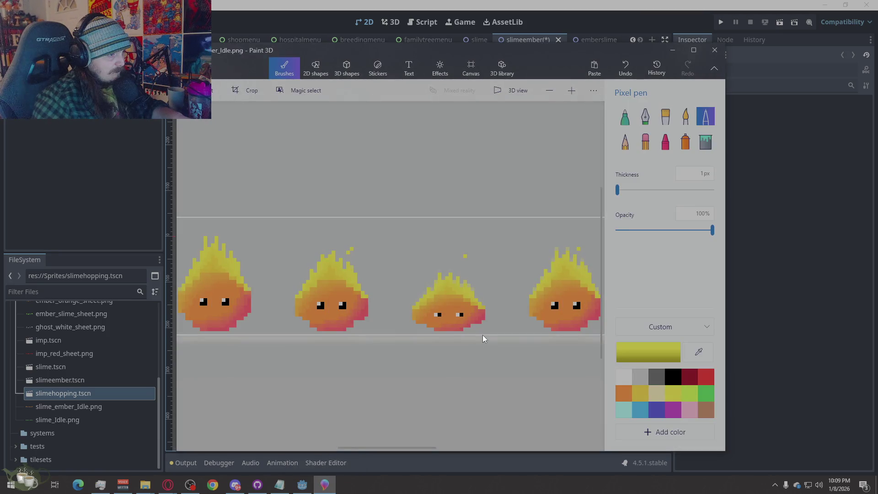
{"action": "scroll", "coordinate": [354, 262], "scroll_direction": "down", "scroll_amount": 2}
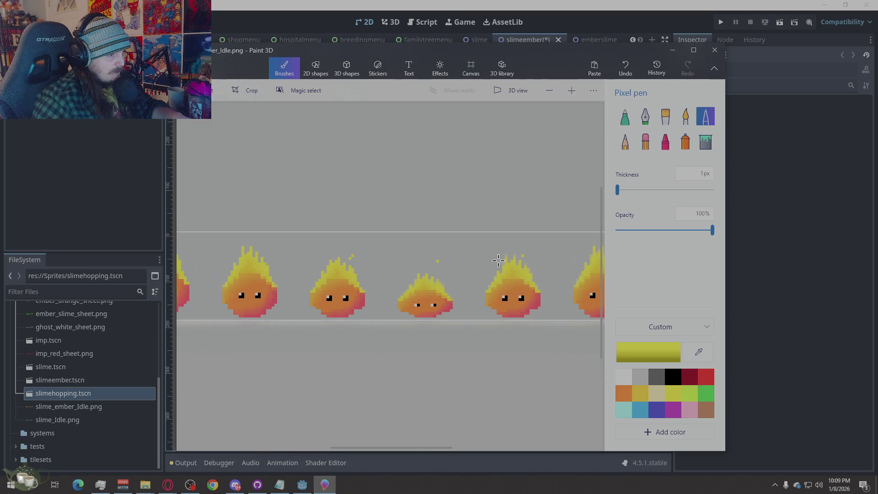
{"action": "scroll", "coordinate": [355, 261], "scroll_direction": "up", "scroll_amount": 3}
{"action": "scroll", "coordinate": [355, 261], "scroll_direction": "up", "scroll_amount": 3}
{"action": "key", "text": "Escape"}
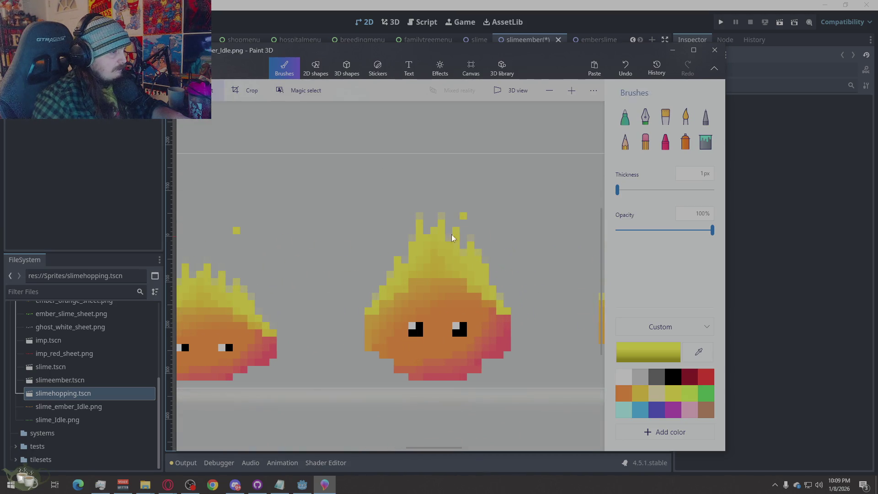
{"action": "mouse_move", "coordinate": [480, 197]}
{"action": "left_mouse_down"}
{"action": "mouse_move", "coordinate": [467, 218]}
{"action": "mouse_move", "coordinate": [482, 216]}
{"action": "left_mouse_up"}
{"action": "key", "text": "Escape"}
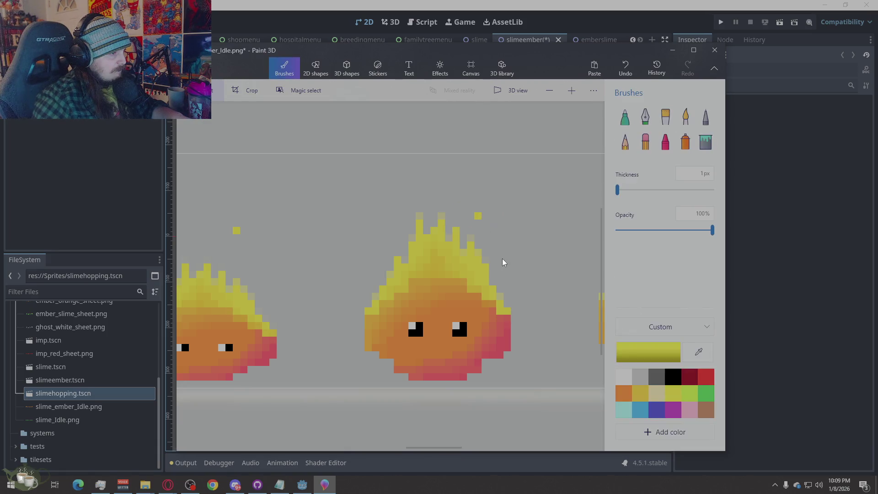
{"action": "left_click", "coordinate": [779, 268]}
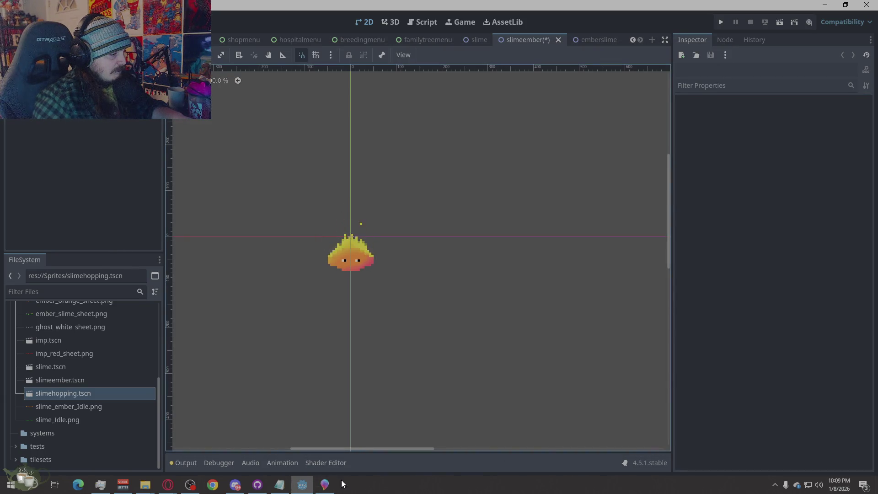
{"action": "left_click", "coordinate": [325, 484]}
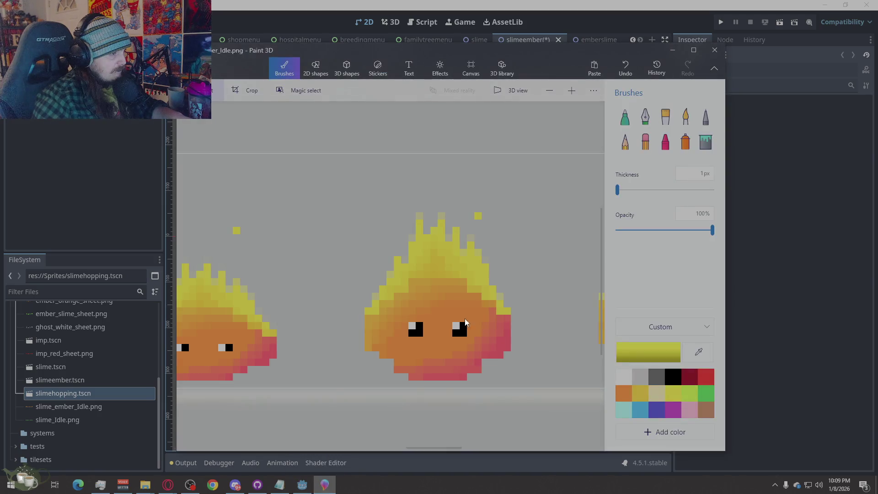
{"action": "left_click", "coordinate": [776, 273]}
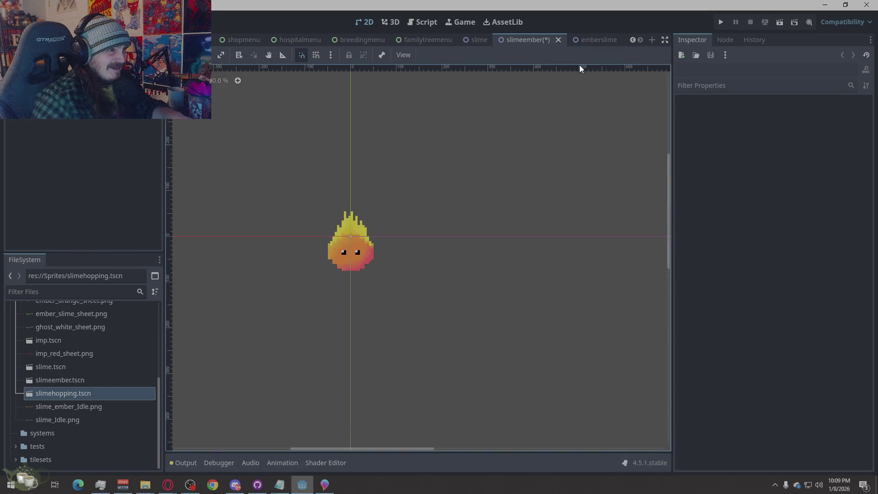
View the green slime scene, return to slimeember, and switch back to Paint 3D.
{"action": "left_click", "coordinate": [479, 45]}
{"action": "left_click", "coordinate": [481, 273]}
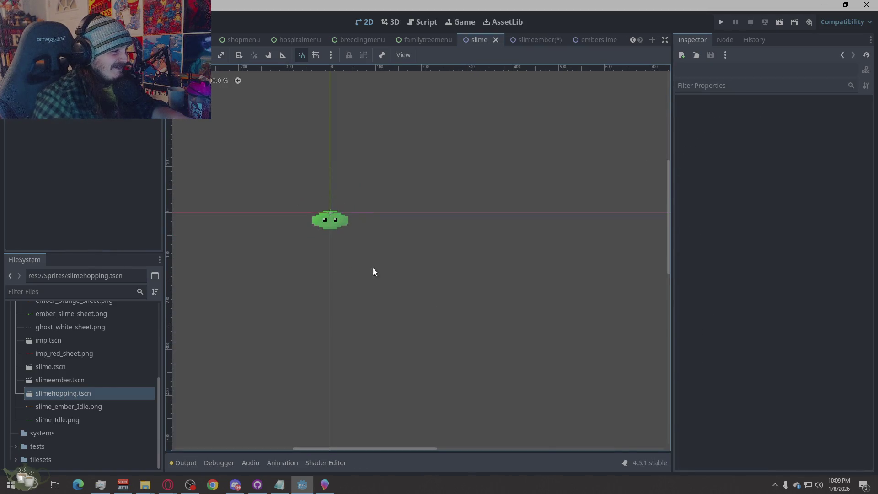
{"action": "scroll", "coordinate": [345, 235], "scroll_direction": "up", "scroll_amount": 2}
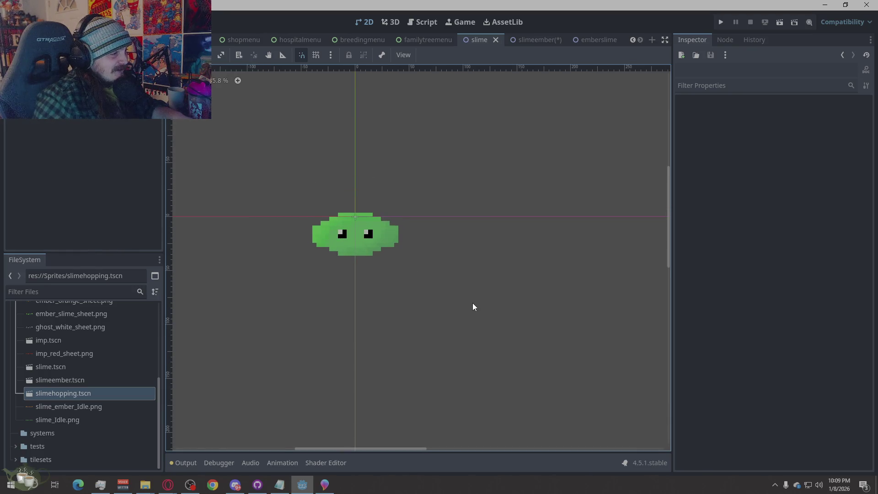
{"action": "left_click", "coordinate": [537, 42]}
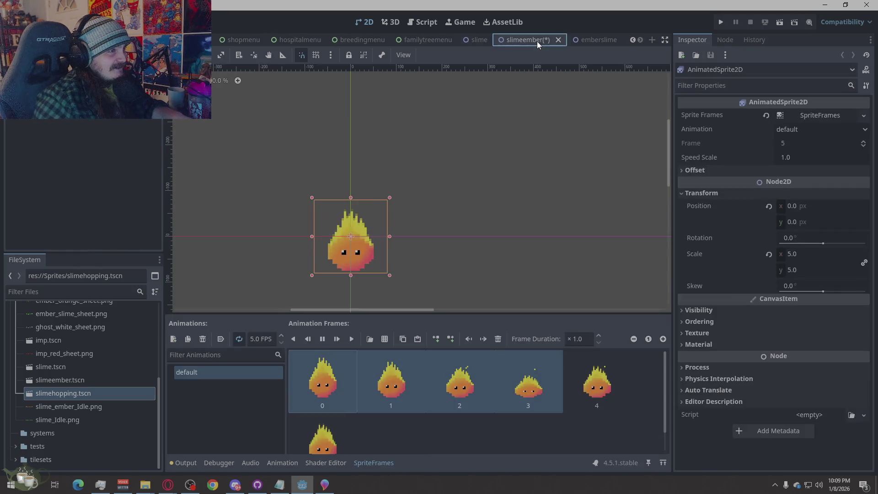
{"action": "left_click", "coordinate": [459, 250]}
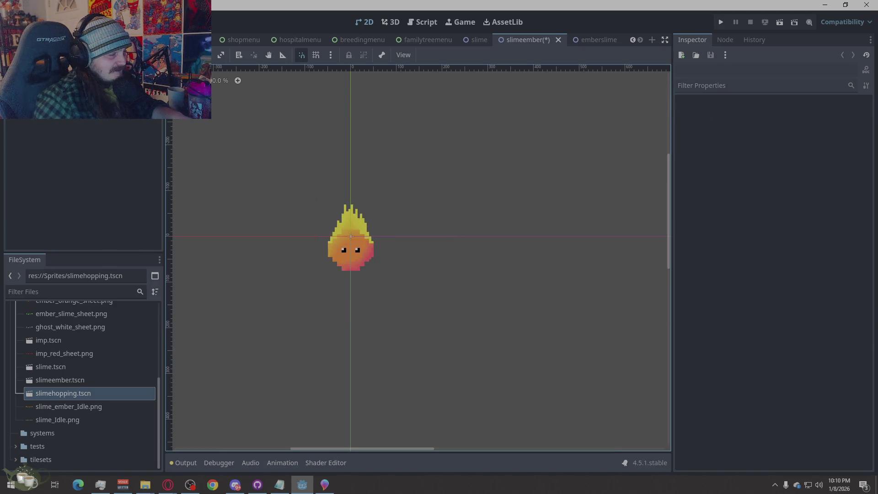
{"action": "key", "text": "alt+Tab"}
{"action": "scroll", "coordinate": [446, 298], "scroll_direction": "down", "scroll_amount": 3}
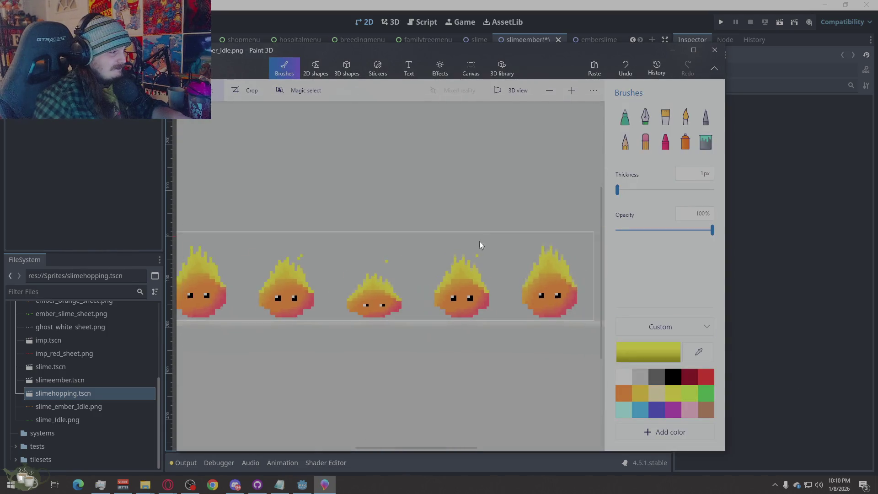
{"action": "scroll", "coordinate": [480, 240], "scroll_direction": "down", "scroll_amount": 2}
{"action": "scroll", "coordinate": [386, 301], "scroll_direction": "up", "scroll_amount": 3}
{"action": "scroll", "coordinate": [434, 351], "scroll_direction": "up", "scroll_amount": 2}
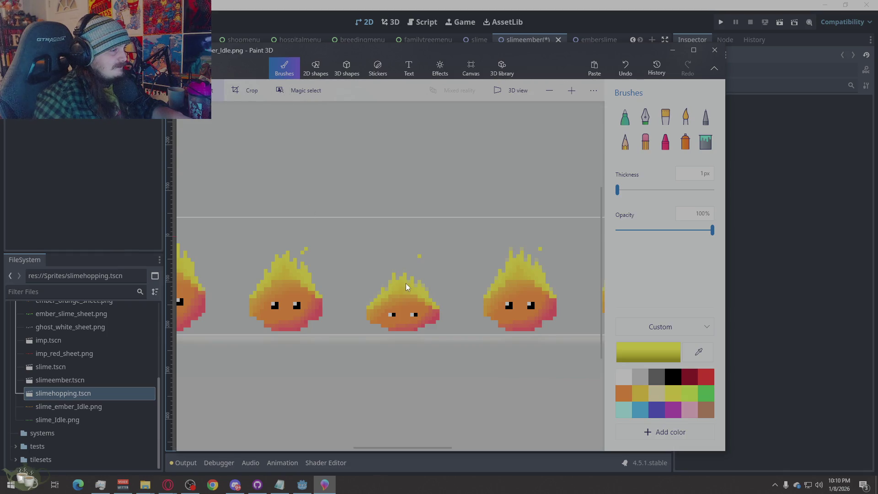
{"action": "scroll", "coordinate": [448, 304], "scroll_direction": "up", "scroll_amount": 2}
Shorten the squashed middle slime frame step by step to 17 px tall and apply it.
{"action": "key", "text": "m"}
{"action": "left_click_drag", "start_coordinate": [493, 221], "coordinate": [311, 363]}
{"action": "left_click_drag", "start_coordinate": [403, 221], "coordinate": [403, 223]}
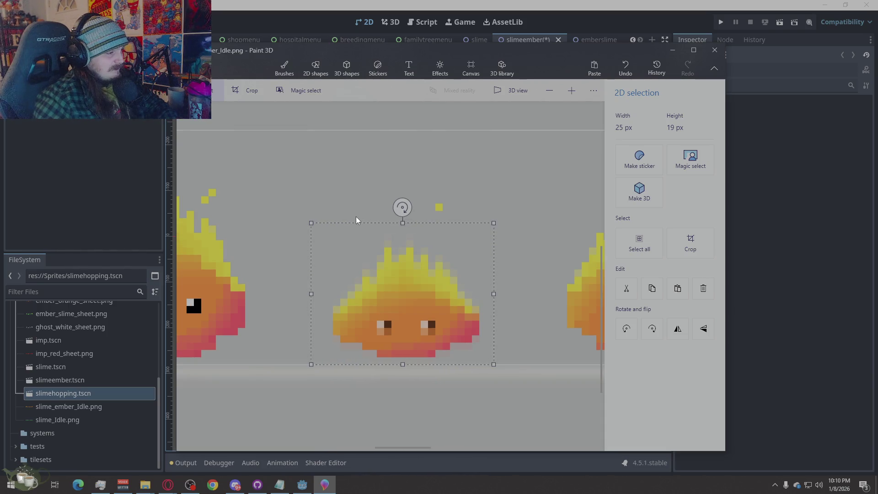
{"action": "left_click_drag", "start_coordinate": [403, 223], "coordinate": [404, 231]}
{"action": "scroll", "coordinate": [302, 202], "scroll_direction": "down", "scroll_amount": 2}
{"action": "scroll", "coordinate": [243, 316], "scroll_direction": "down", "scroll_amount": 3}
{"action": "scroll", "coordinate": [501, 315], "scroll_direction": "down", "scroll_amount": 1}
{"action": "scroll", "coordinate": [364, 307], "scroll_direction": "up", "scroll_amount": 1}
{"action": "scroll", "coordinate": [417, 302], "scroll_direction": "up", "scroll_amount": 2}
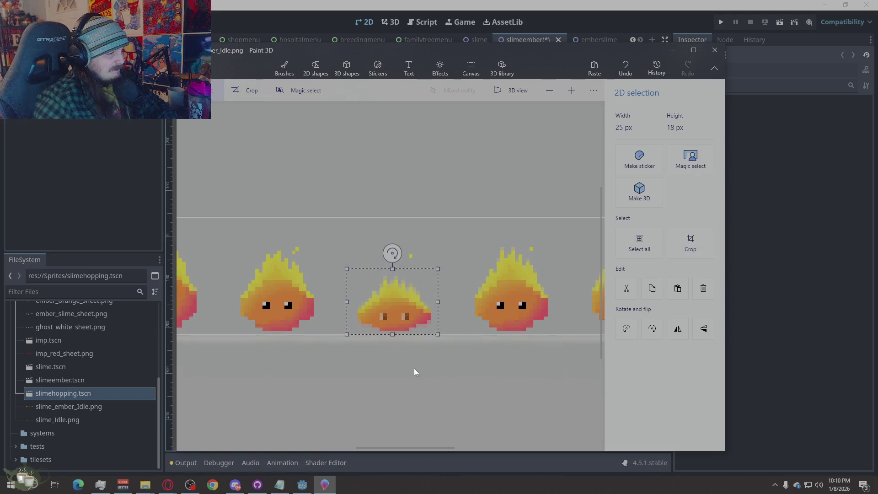
{"action": "left_click_drag", "start_coordinate": [403, 268], "coordinate": [397, 272]}
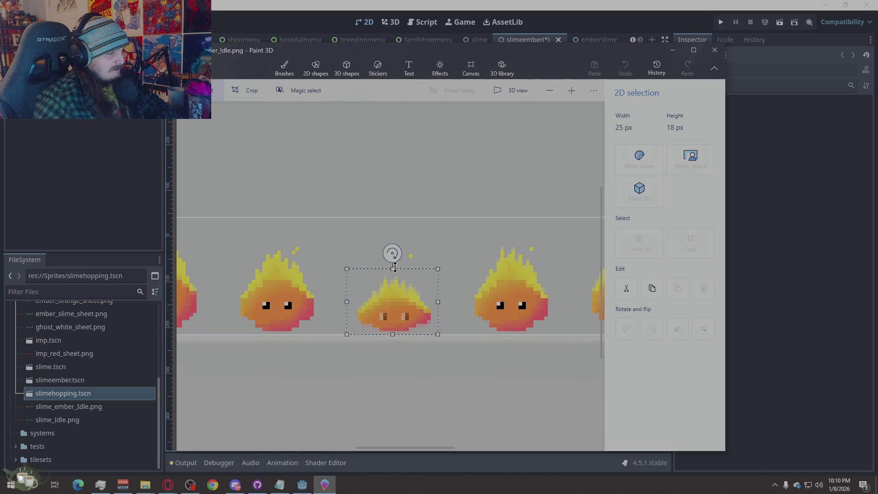
{"action": "left_click", "coordinate": [429, 388]}
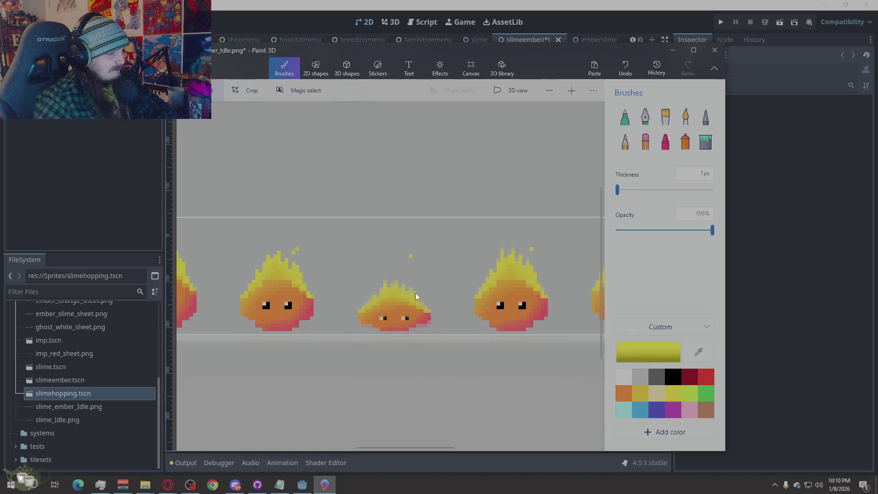
{"action": "scroll", "coordinate": [414, 293], "scroll_direction": "down", "scroll_amount": 2}
{"action": "scroll", "coordinate": [325, 268], "scroll_direction": "up", "scroll_amount": 2}
{"action": "scroll", "coordinate": [219, 345], "scroll_direction": "up", "scroll_amount": 2}
{"action": "scroll", "coordinate": [436, 341], "scroll_direction": "down", "scroll_amount": 3}
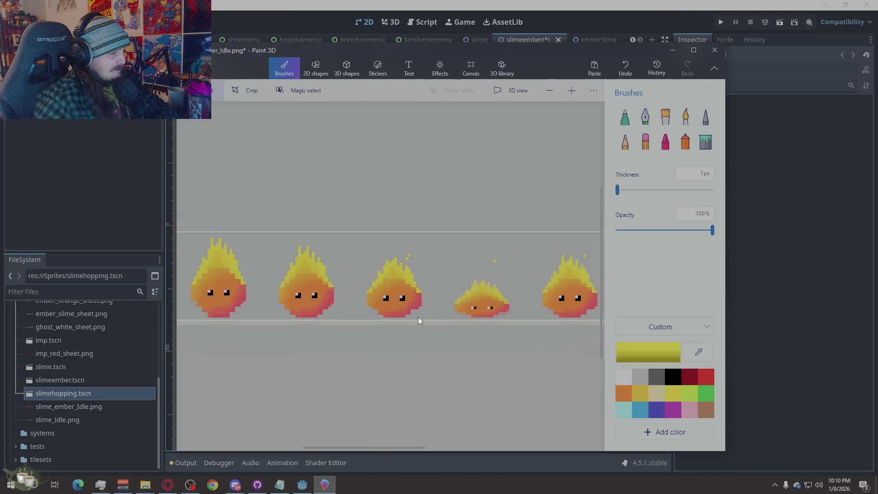
{"action": "scroll", "coordinate": [418, 320], "scroll_direction": "up", "scroll_amount": 1}
{"action": "left_click_drag", "start_coordinate": [392, 276], "coordinate": [320, 334]}
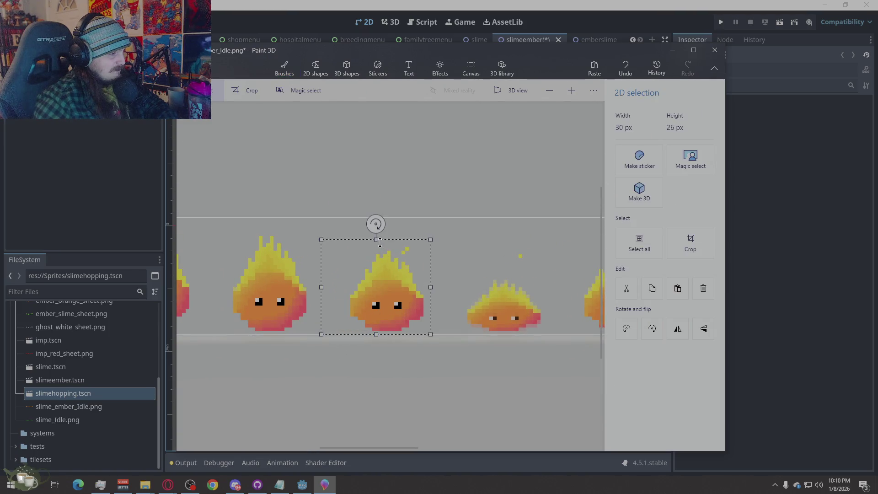
Squash the middle flame frame two pixels shorter and commit the resize.
{"action": "left_click_drag", "start_coordinate": [376, 245], "coordinate": [376, 249]}
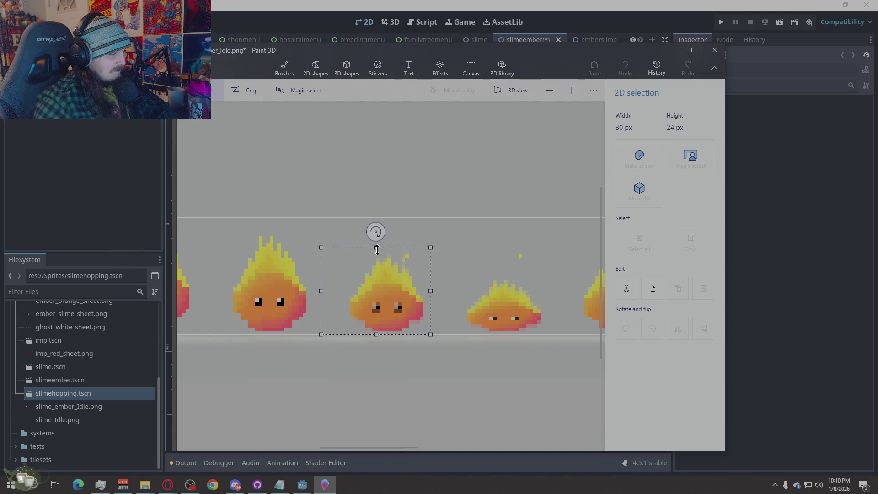
{"action": "left_click_drag", "start_coordinate": [377, 249], "coordinate": [377, 252]}
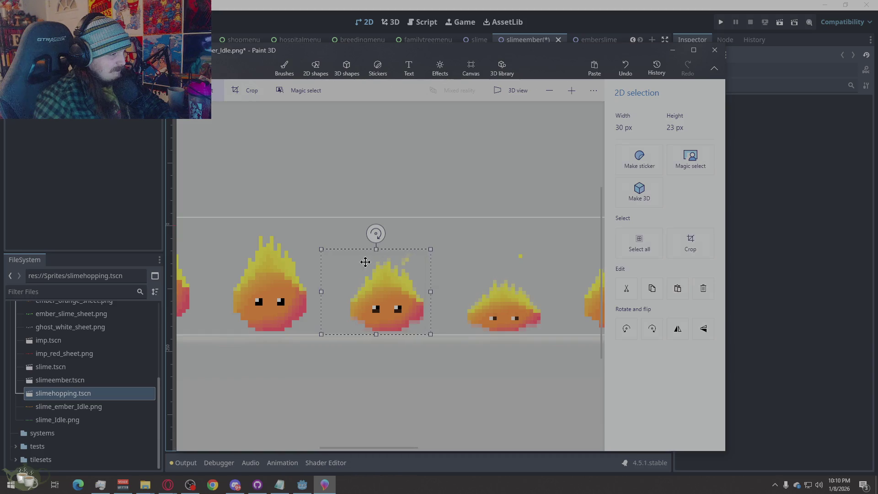
{"action": "left_click", "coordinate": [284, 69]}
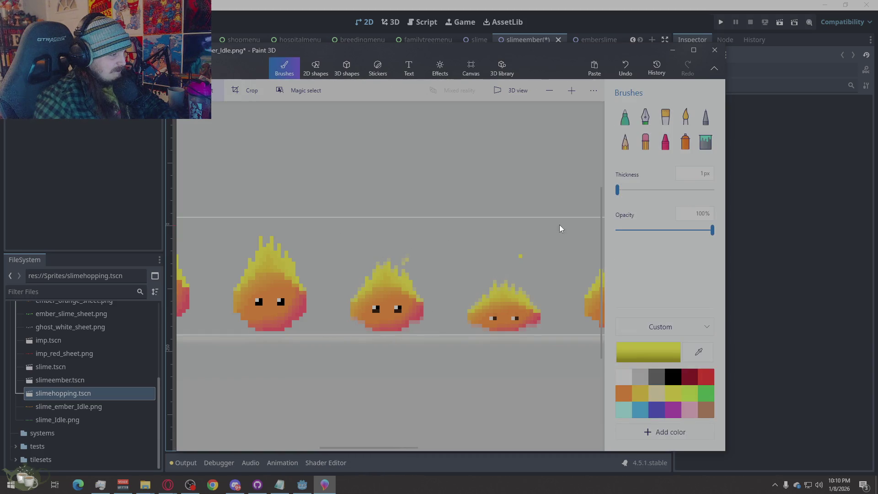
{"action": "scroll", "coordinate": [559, 224], "scroll_direction": "down", "scroll_amount": 1}
{"action": "scroll", "coordinate": [441, 270], "scroll_direction": "up", "scroll_amount": 1}
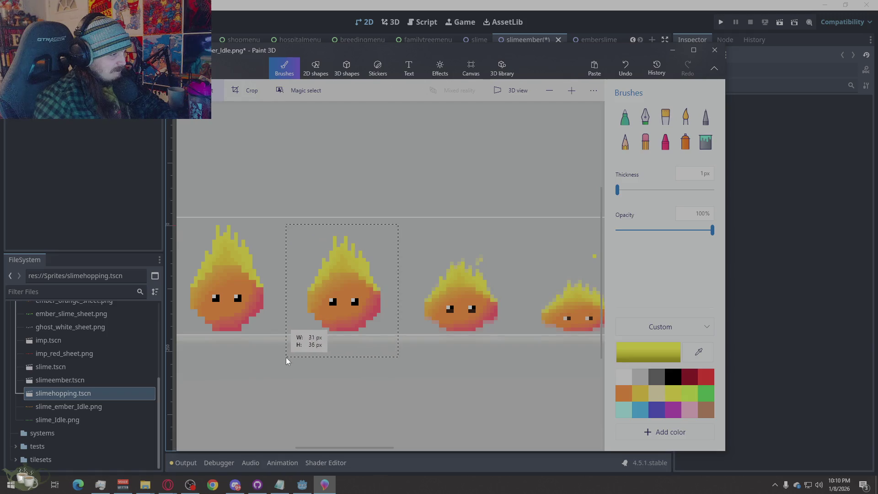
Squash the second flame frame one pixel shorter and commit it.
{"action": "left_click_drag", "start_coordinate": [380, 242], "coordinate": [286, 357]}
{"action": "left_click_drag", "start_coordinate": [341, 232], "coordinate": [340, 230]}
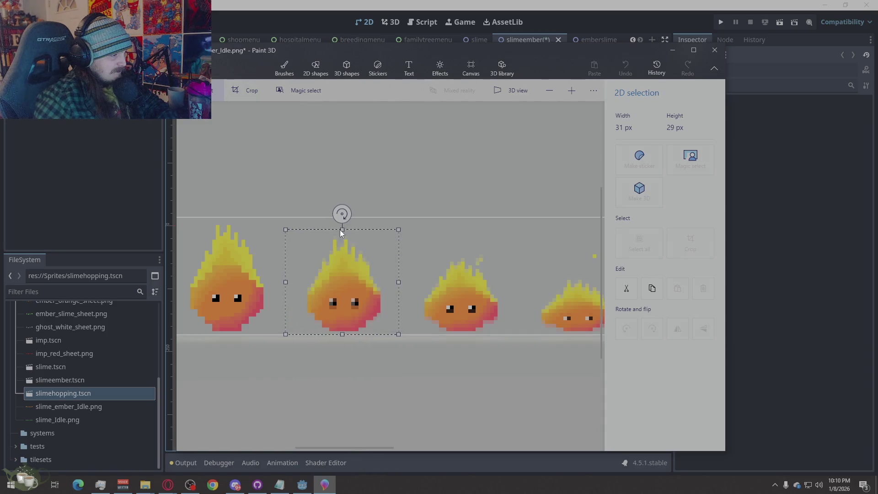
{"action": "left_click", "coordinate": [424, 269]}
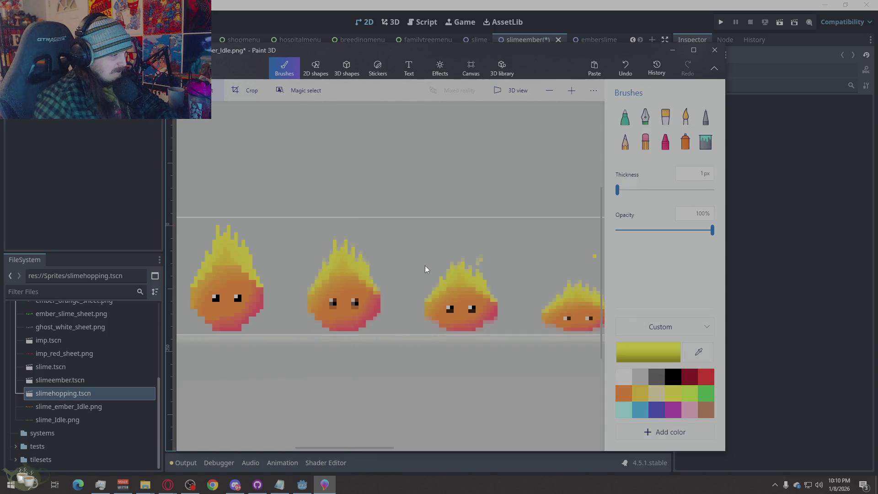
{"action": "scroll", "coordinate": [337, 339], "scroll_direction": "down", "scroll_amount": 3}
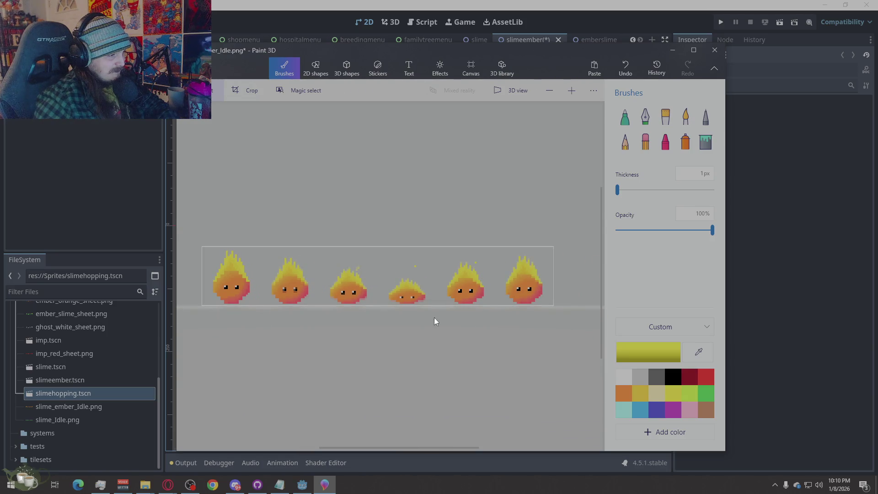
{"action": "scroll", "coordinate": [446, 317], "scroll_direction": "up", "scroll_amount": 3}
{"action": "scroll", "coordinate": [315, 351], "scroll_direction": "down", "scroll_amount": 1}
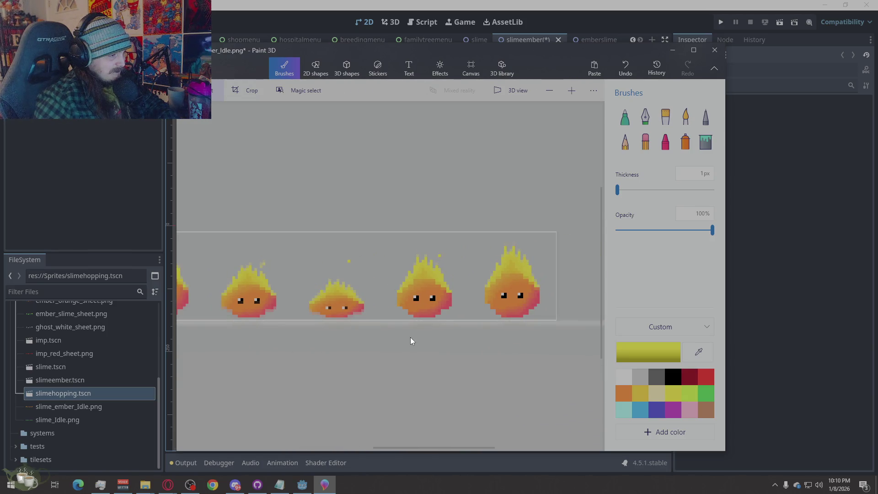
{"action": "left_click_drag", "start_coordinate": [423, 281], "coordinate": [378, 320]}
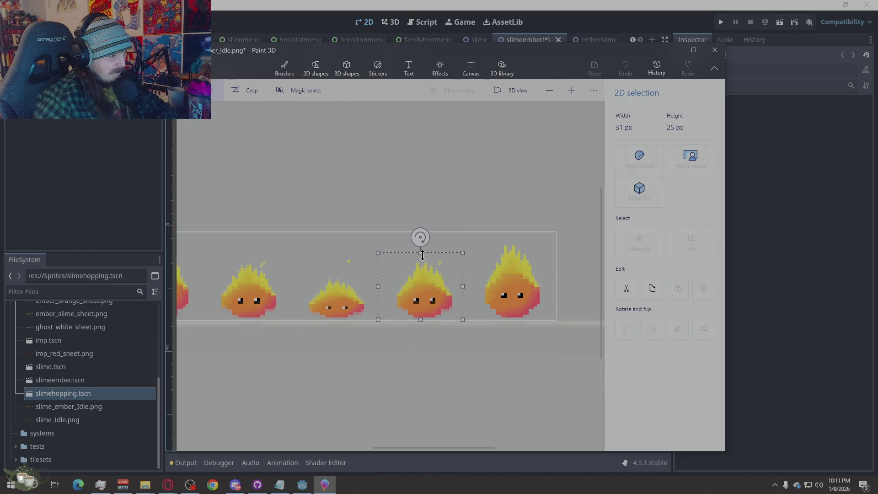
{"action": "left_click", "coordinate": [426, 363]}
{"action": "left_click_drag", "start_coordinate": [456, 242], "coordinate": [376, 354]}
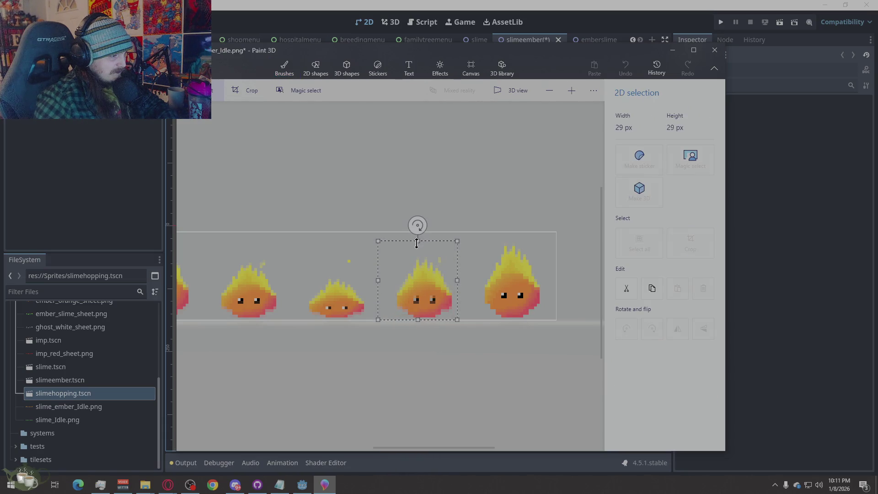
{"action": "left_click", "coordinate": [485, 342]}
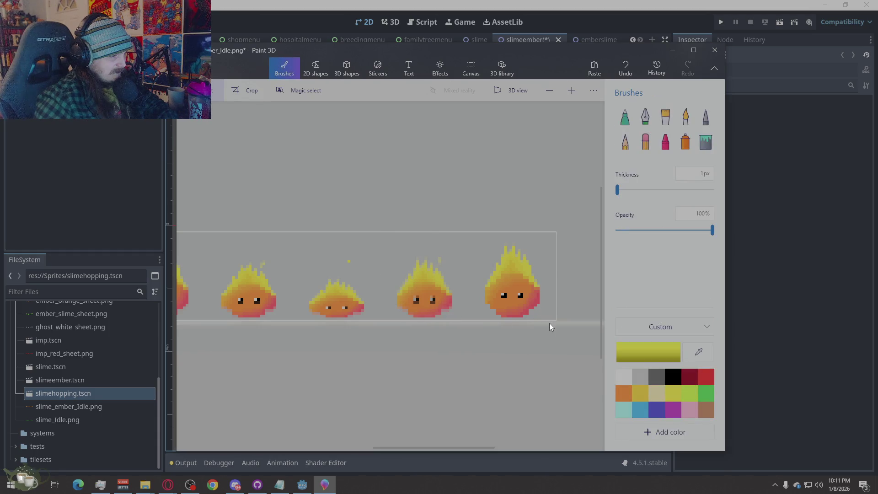
{"action": "left_click_drag", "start_coordinate": [556, 327], "coordinate": [476, 241]}
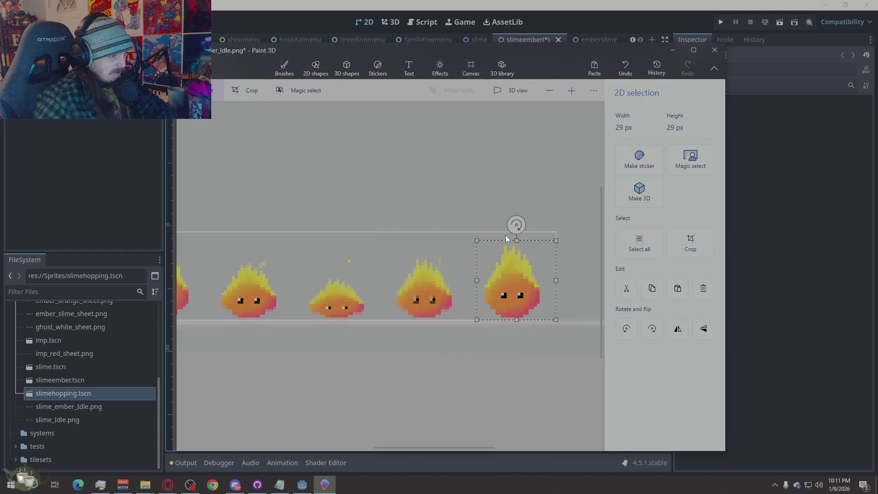
{"action": "left_click", "coordinate": [449, 222]}
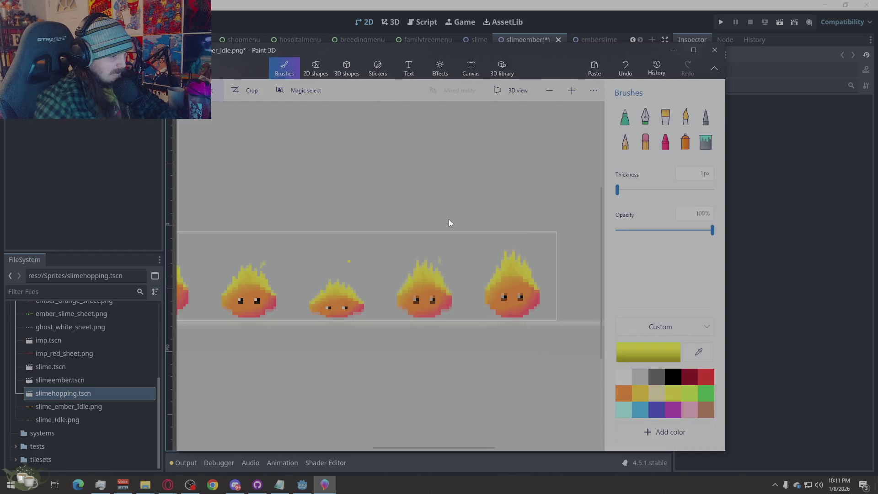
{"action": "left_click_drag", "start_coordinate": [554, 233], "coordinate": [466, 320]}
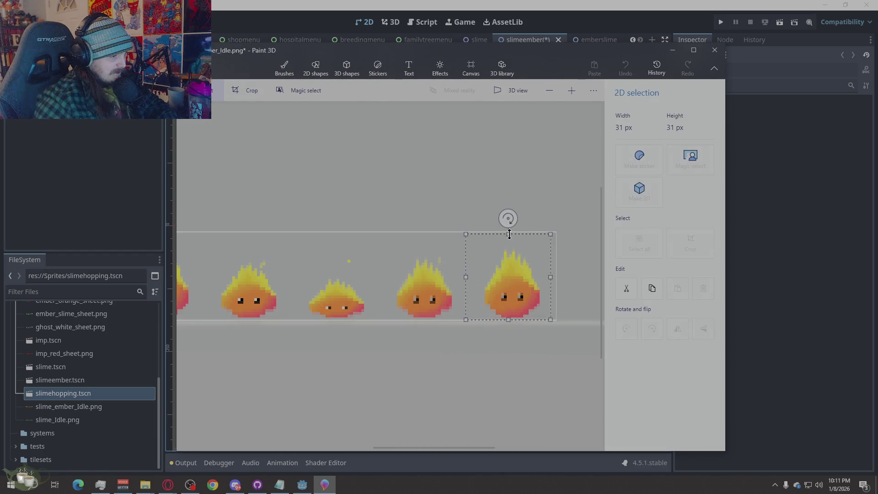
{"action": "left_click", "coordinate": [448, 235]}
{"action": "scroll", "coordinate": [572, 304], "scroll_direction": "down", "scroll_amount": 2}
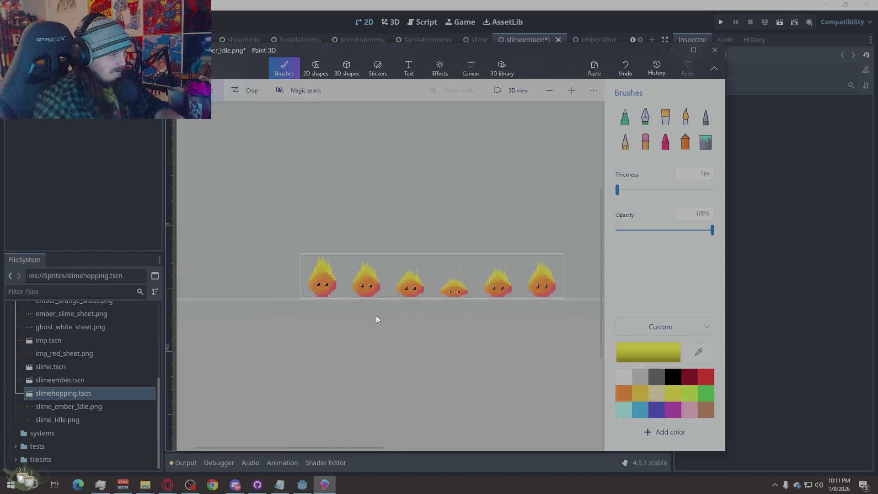
{"action": "scroll", "coordinate": [393, 320], "scroll_direction": "up", "scroll_amount": 4}
{"action": "scroll", "coordinate": [392, 364], "scroll_direction": "down", "scroll_amount": 2}
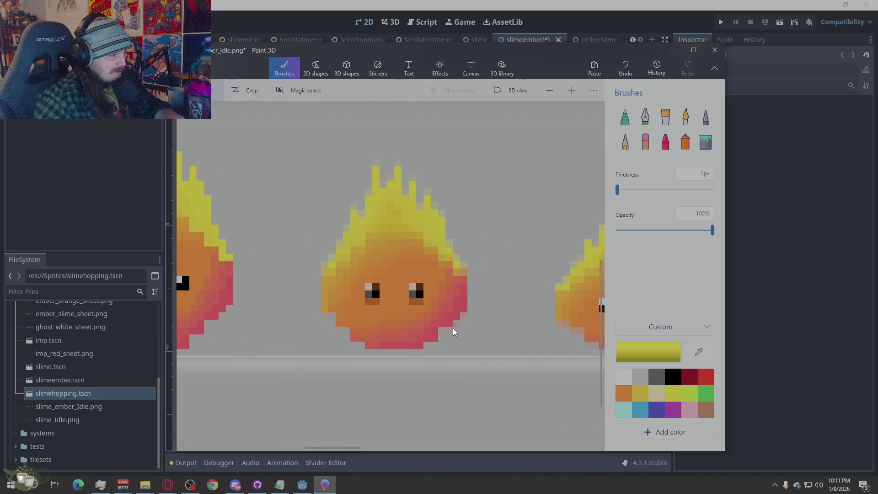
Paint the flame frame's eye pixels solid black with the Pixel pen, then sample the highlight and body colours.
{"action": "left_click", "coordinate": [673, 377]}
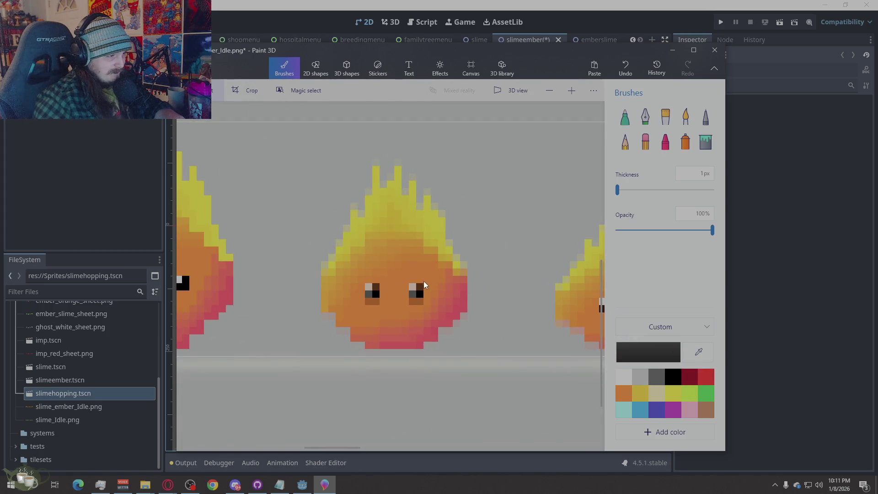
{"action": "left_click", "coordinate": [708, 127]}
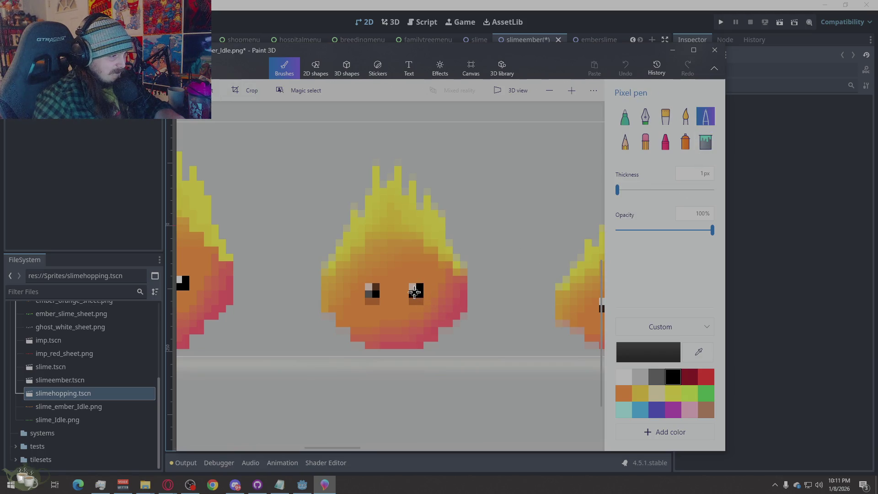
{"action": "left_click_drag", "start_coordinate": [368, 292], "coordinate": [375, 286]}
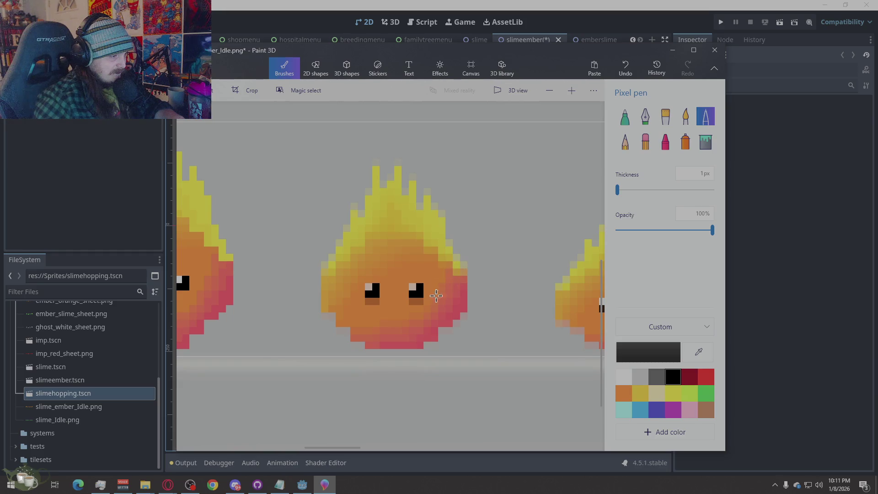
{"action": "left_click", "coordinate": [409, 294]}
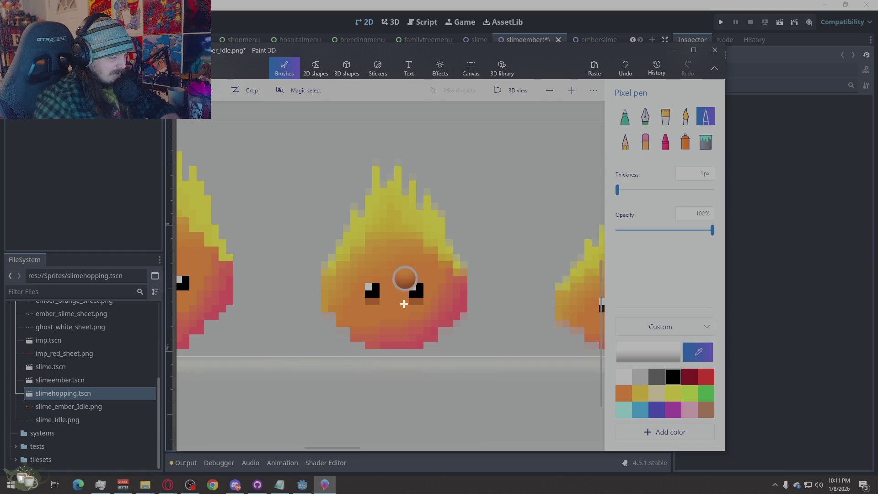
{"action": "left_click", "coordinate": [400, 283]}
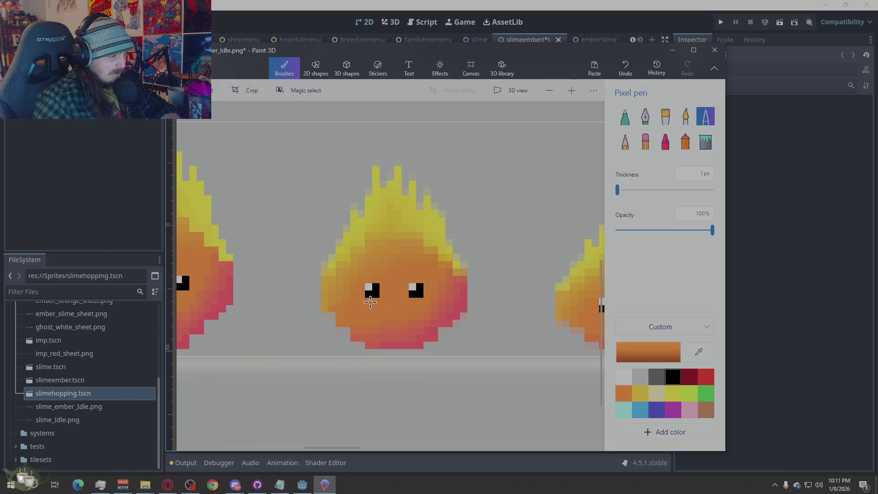
{"action": "left_click", "coordinate": [637, 146]}
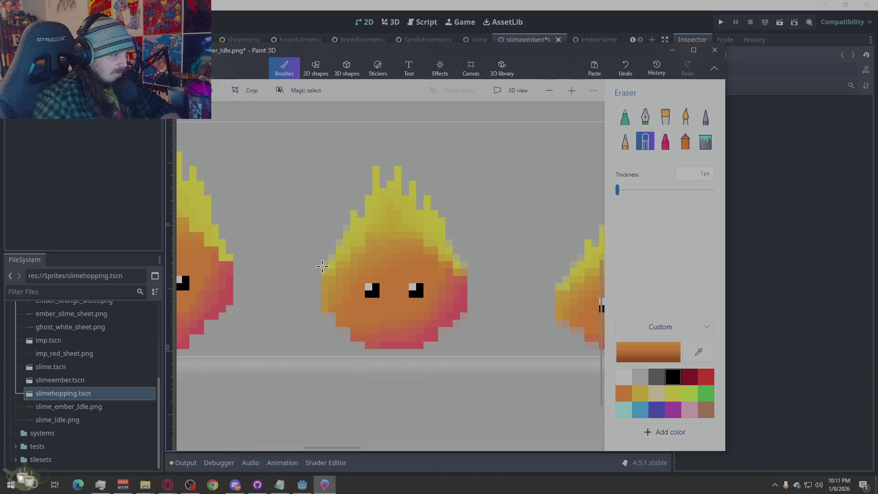
{"action": "scroll", "coordinate": [297, 278], "scroll_direction": "down", "scroll_amount": 2, "text": "ctrl"}
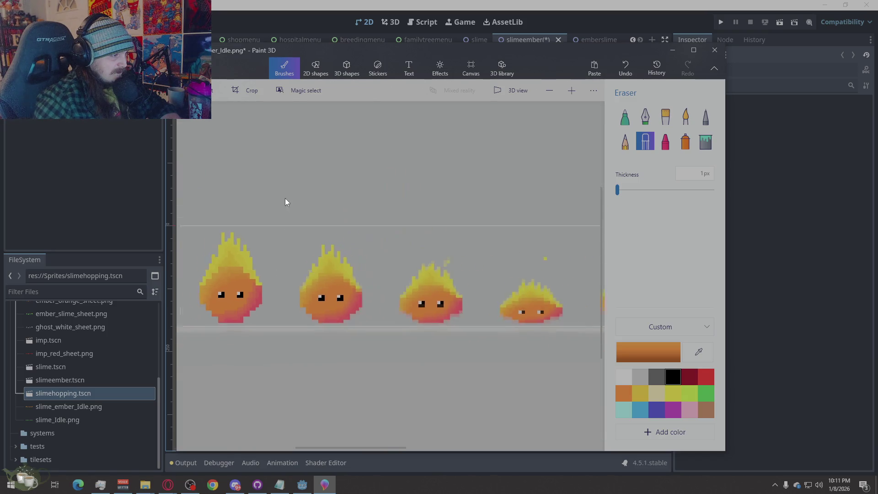
{"action": "scroll", "coordinate": [287, 200], "scroll_direction": "up", "scroll_amount": 1, "text": "ctrl"}
{"action": "scroll", "coordinate": [285, 275], "scroll_direction": "up", "scroll_amount": 2, "text": "ctrl"}
{"action": "scroll", "coordinate": [286, 295], "scroll_direction": "up", "scroll_amount": 3, "text": "ctrl"}
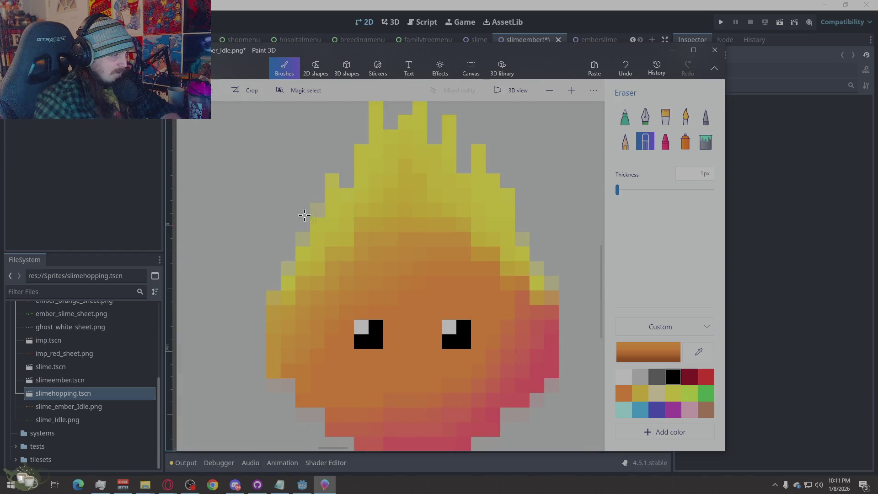
{"action": "scroll", "coordinate": [458, 268], "scroll_direction": "down", "scroll_amount": 2, "text": "ctrl"}
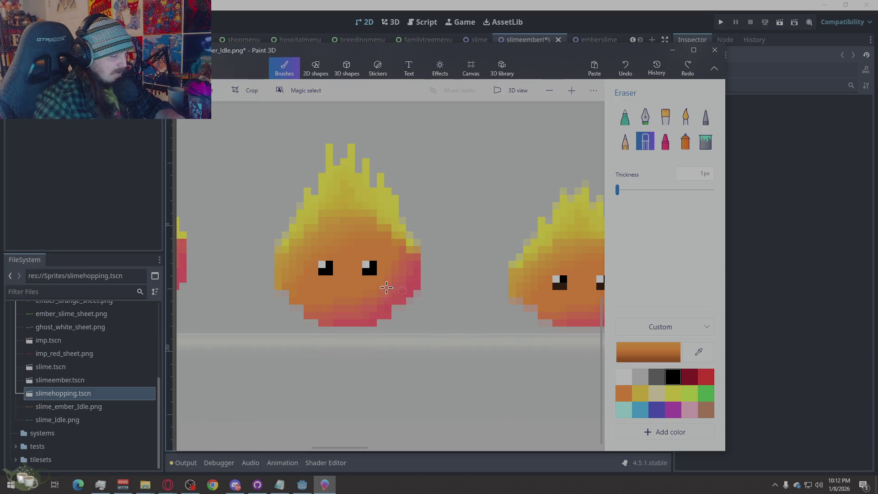
{"action": "left_click", "coordinate": [279, 243]}
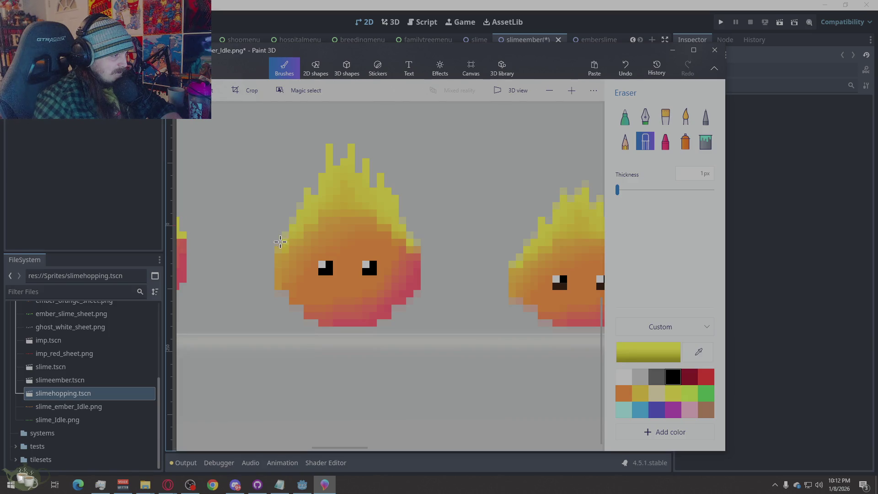
{"action": "left_click", "coordinate": [703, 121]}
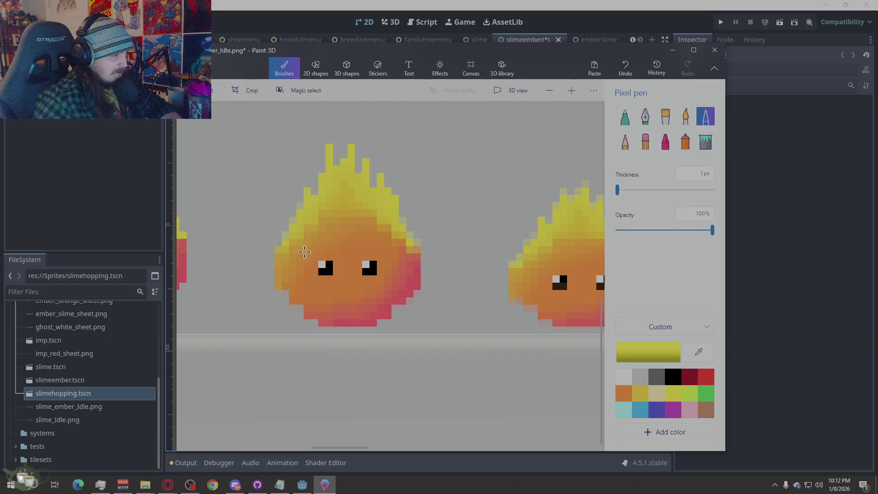
{"action": "left_click", "coordinate": [280, 248]}
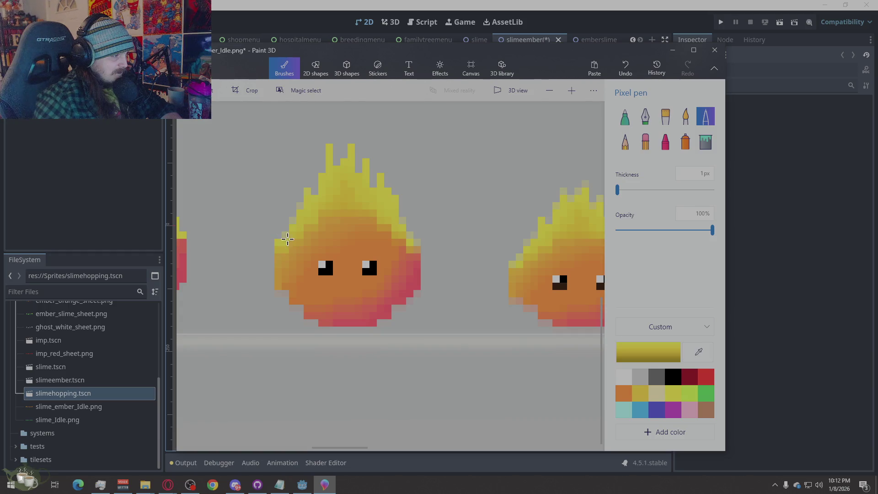
{"action": "left_click", "coordinate": [286, 236]}
{"action": "left_click", "coordinate": [281, 235]}
{"action": "key", "text": "alt"}
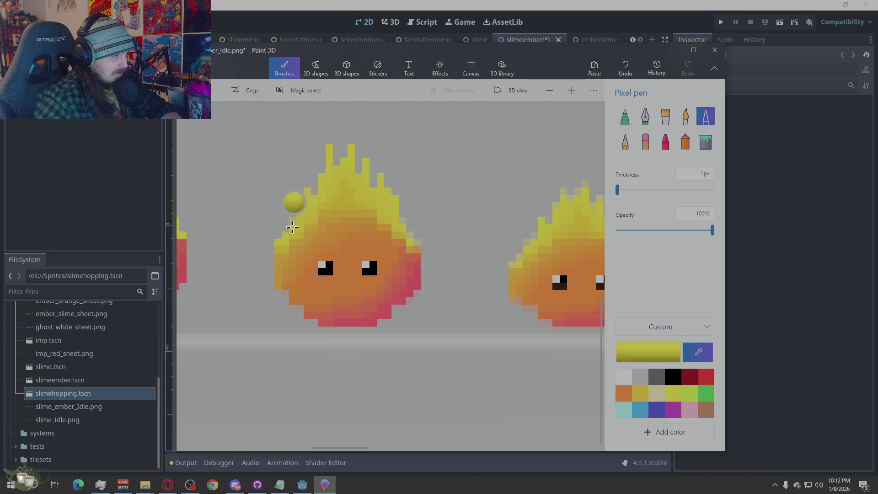
{"action": "key", "text": "alt"}
{"action": "key", "text": "alt"}
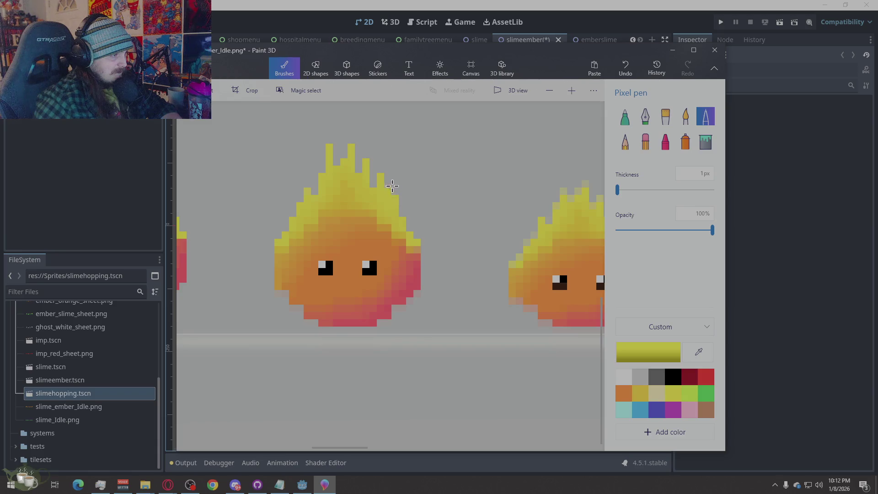
{"action": "scroll", "coordinate": [309, 175], "scroll_direction": "down", "scroll_amount": 3}
{"action": "scroll", "coordinate": [310, 174], "scroll_direction": "down", "scroll_amount": 2}
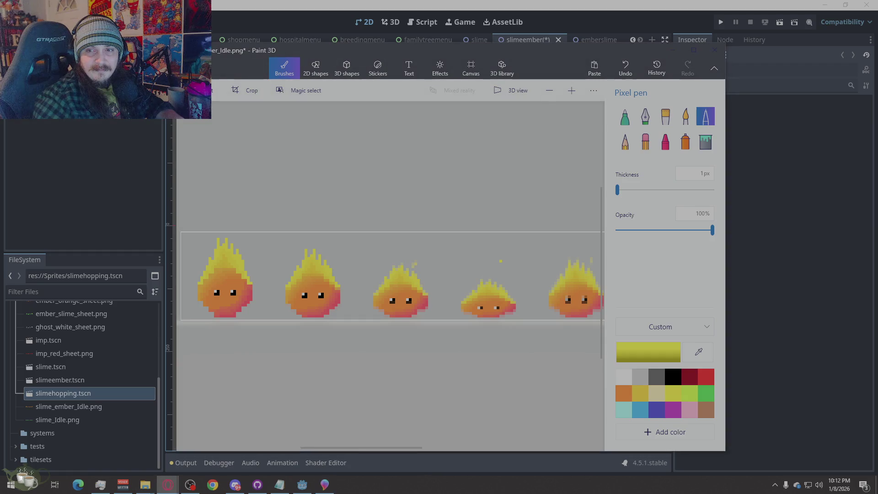
{"action": "scroll", "coordinate": [336, 295], "scroll_direction": "up", "scroll_amount": 2}
{"action": "scroll", "coordinate": [357, 306], "scroll_direction": "up", "scroll_amount": 2}
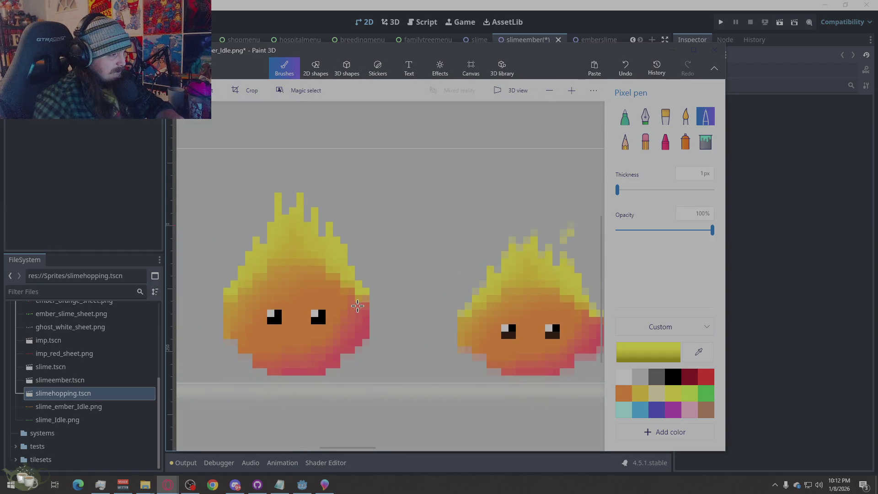
{"action": "scroll", "coordinate": [224, 295], "scroll_direction": "down", "scroll_amount": 1}
{"action": "scroll", "coordinate": [380, 338], "scroll_direction": "up", "scroll_amount": 1}
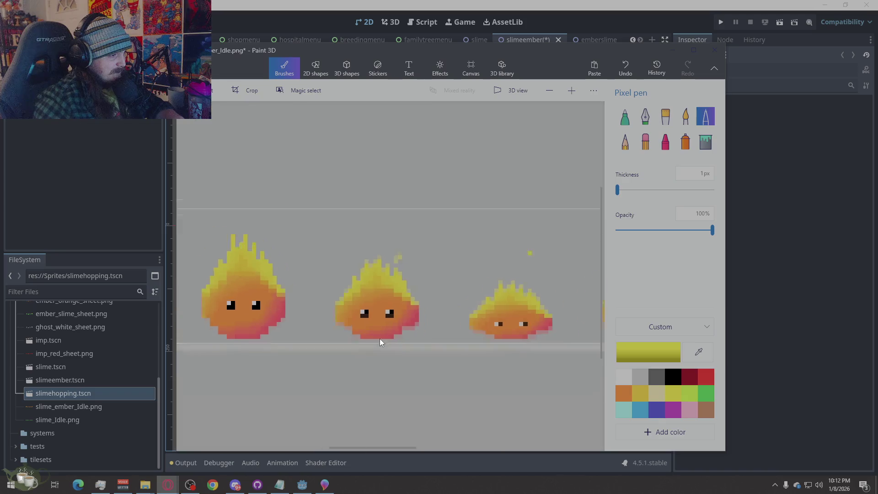
{"action": "scroll", "coordinate": [380, 339], "scroll_direction": "up", "scroll_amount": 1}
{"action": "scroll", "coordinate": [303, 341], "scroll_direction": "up", "scroll_amount": 1}
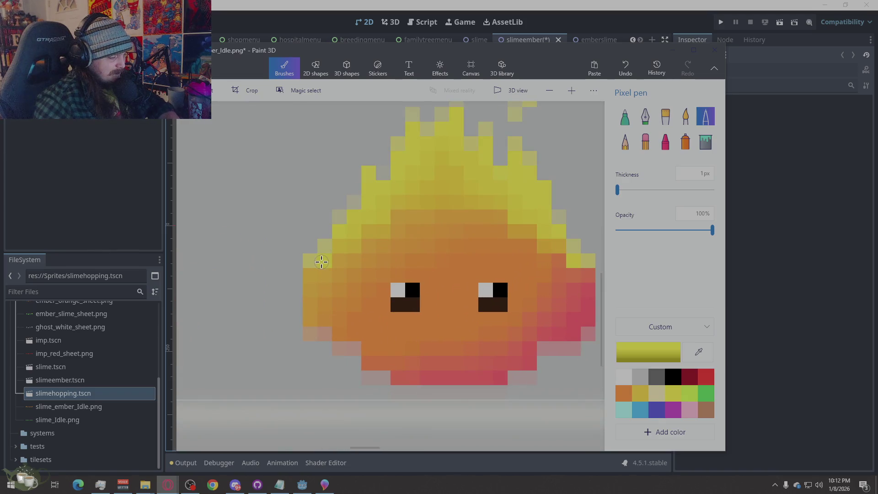
Sample the yellow flame colour from the frame's edge with the eyedropper.
{"action": "left_click", "coordinate": [318, 253]}
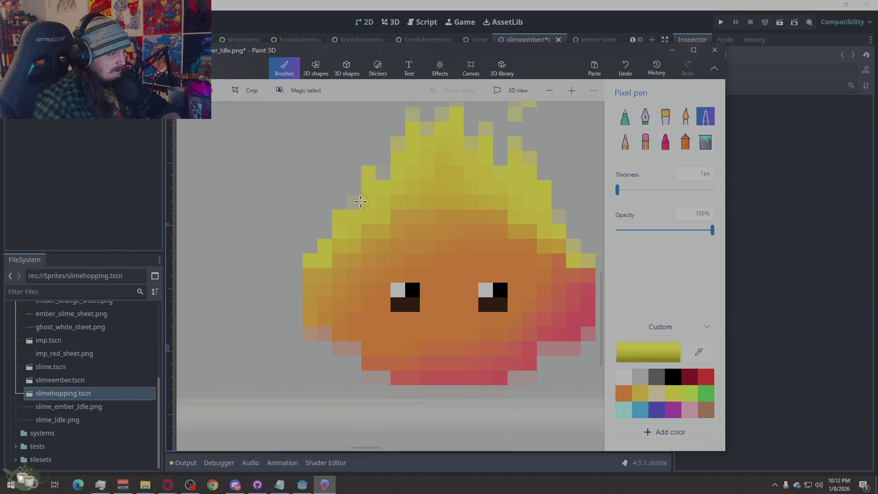
{"action": "scroll", "coordinate": [404, 173], "scroll_direction": "down", "scroll_amount": 3}
{"action": "scroll", "coordinate": [275, 301], "scroll_direction": "up", "scroll_amount": 2}
{"action": "scroll", "coordinate": [295, 296], "scroll_direction": "up", "scroll_amount": 1}
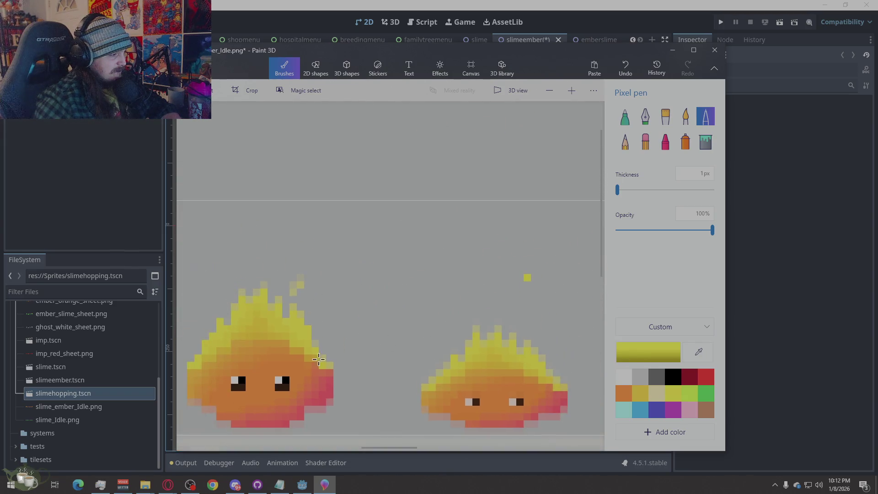
{"action": "scroll", "coordinate": [322, 370], "scroll_direction": "up", "scroll_amount": 1}
{"action": "left_click", "coordinate": [244, 198], "text": "alt"}
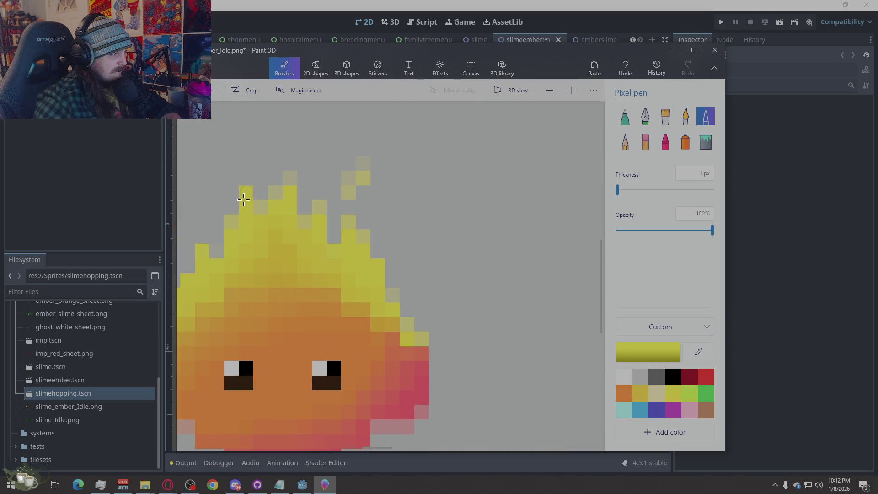
{"action": "key", "text": "alt"}
{"action": "key", "text": "alt"}
{"action": "left_click", "coordinate": [248, 184]}
{"action": "key", "text": "alt"}
{"action": "left_click", "coordinate": [273, 191]}
{"action": "key", "text": "alt"}
{"action": "key", "text": "alt"}
{"action": "key", "text": "alt"}
Fill the missing pixel and the flame's right edge with the sampled yellow.
{"action": "left_click", "coordinate": [349, 222]}
{"action": "left_click_drag", "start_coordinate": [370, 251], "coordinate": [390, 291]}
{"action": "key", "text": "alt"}
{"action": "left_click", "coordinate": [406, 320]}
{"action": "scroll", "coordinate": [466, 333], "scroll_direction": "down", "scroll_amount": 3}
{"action": "scroll", "coordinate": [421, 220], "scroll_direction": "down", "scroll_amount": 1}
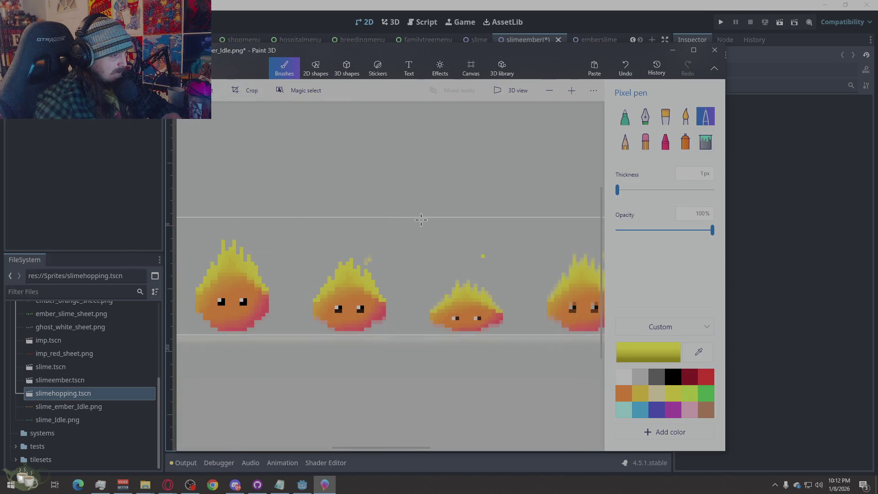
{"action": "scroll", "coordinate": [351, 257], "scroll_direction": "up", "scroll_amount": 1}
{"action": "scroll", "coordinate": [420, 207], "scroll_direction": "down", "scroll_amount": 2}
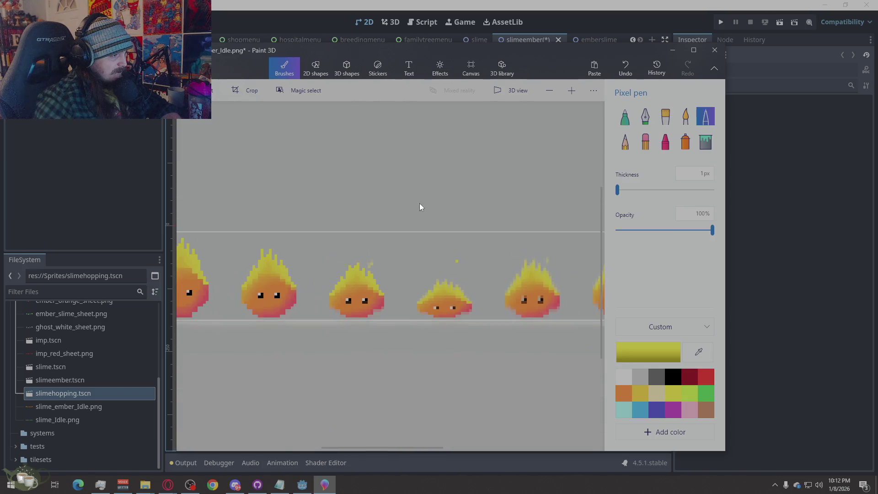
{"action": "scroll", "coordinate": [328, 271], "scroll_direction": "down", "scroll_amount": 1}
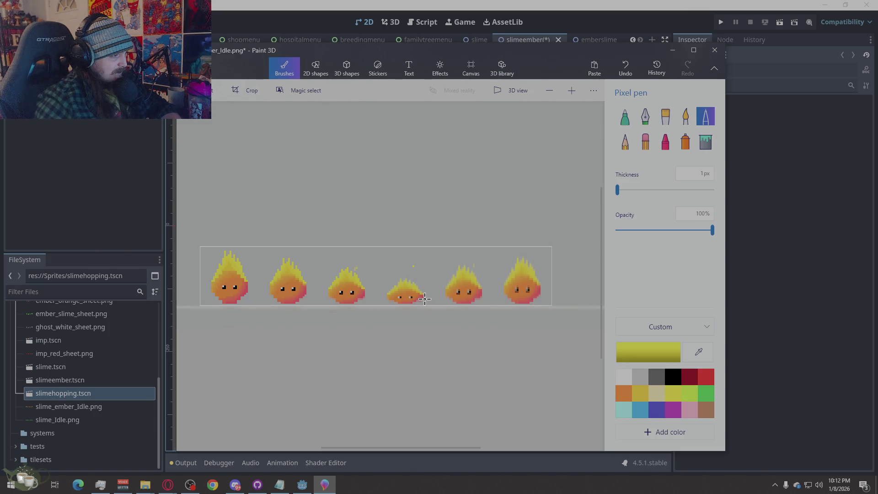
{"action": "scroll", "coordinate": [362, 324], "scroll_direction": "up", "scroll_amount": 1}
{"action": "scroll", "coordinate": [326, 354], "scroll_direction": "up", "scroll_amount": 1}
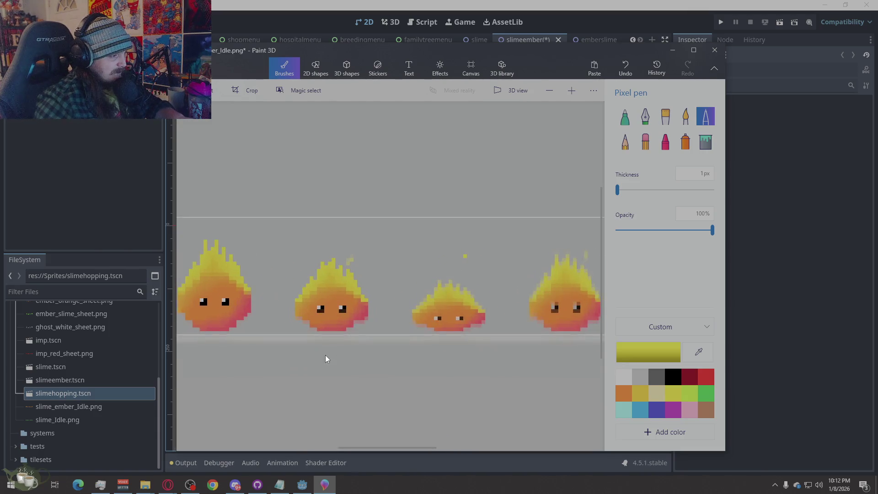
{"action": "scroll", "coordinate": [325, 355], "scroll_direction": "up", "scroll_amount": 3}
Repaint the pale lower-right and bottom-right edge pixels in sampled reds.
{"action": "left_click", "coordinate": [439, 302]}
{"action": "left_click_drag", "start_coordinate": [446, 329], "coordinate": [491, 310]}
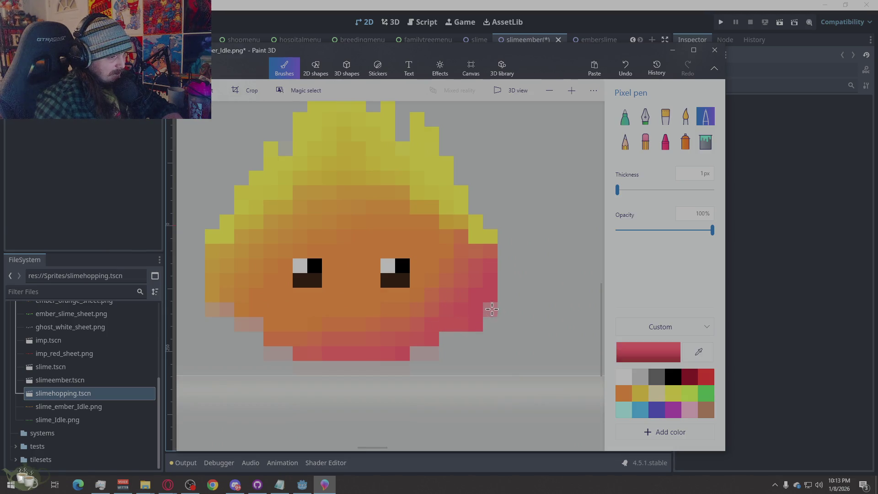
{"action": "left_click", "coordinate": [492, 309]}
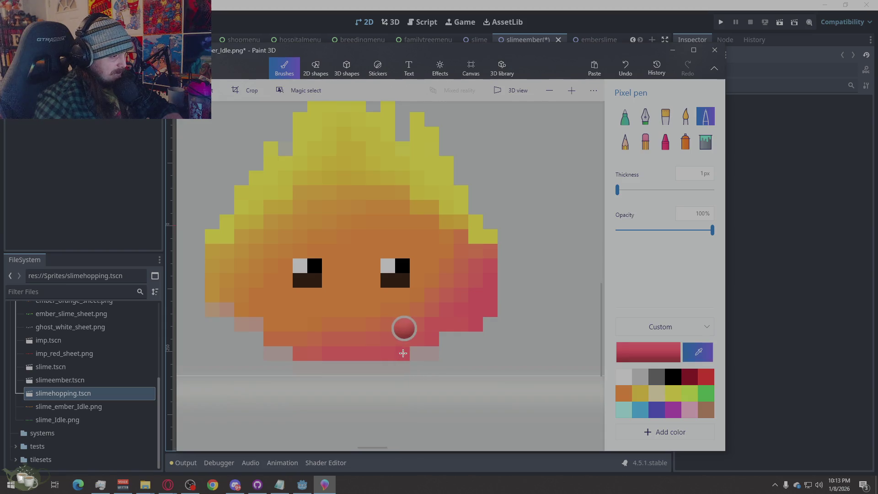
{"action": "left_click", "coordinate": [402, 327]}
{"action": "left_click", "coordinate": [438, 350]}
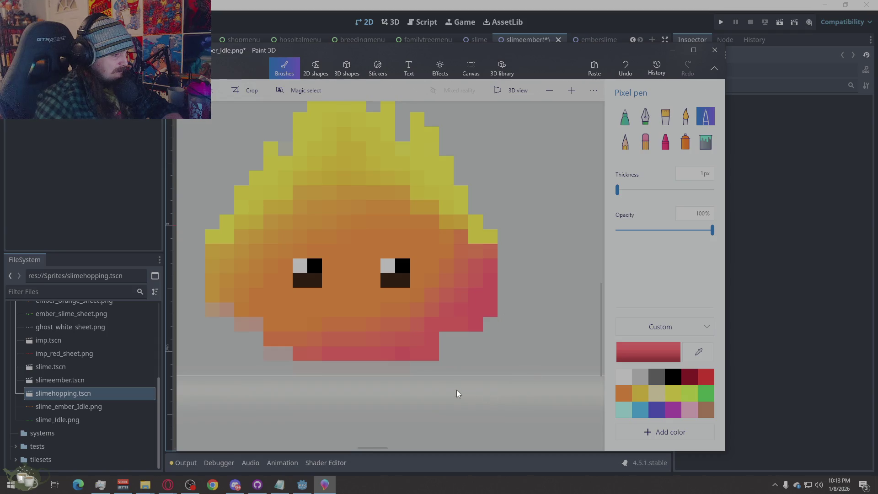
{"action": "left_click_drag", "start_coordinate": [406, 353], "coordinate": [430, 355]}
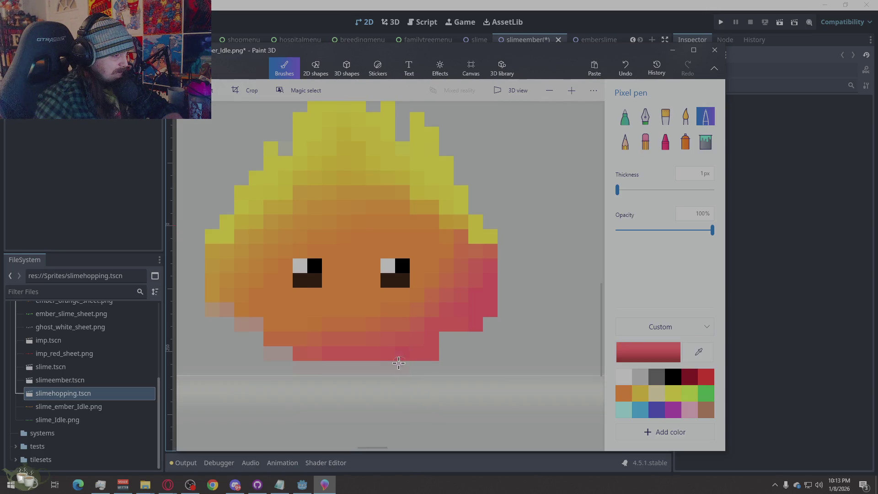
{"action": "scroll", "coordinate": [412, 391], "scroll_direction": "down", "scroll_amount": 2}
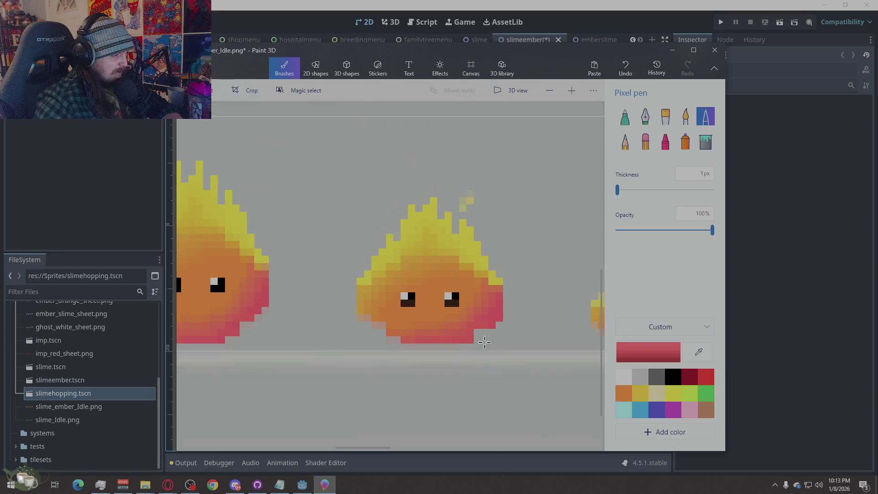
{"action": "scroll", "coordinate": [424, 366], "scroll_direction": "up", "scroll_amount": 2}
{"action": "scroll", "coordinate": [423, 333], "scroll_direction": "up", "scroll_amount": 2}
{"action": "scroll", "coordinate": [423, 333], "scroll_direction": "down", "scroll_amount": 2}
Sample orange and golden tones from the sprite for the remaining edge touch-ups.
{"action": "left_click", "coordinate": [438, 267]}
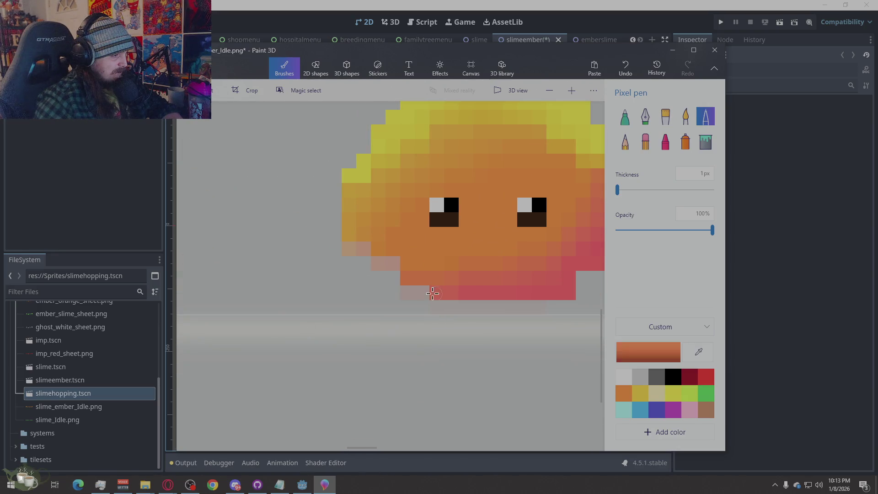
{"action": "key", "text": "i"}
{"action": "left_click", "coordinate": [411, 277]}
{"action": "key", "text": "i"}
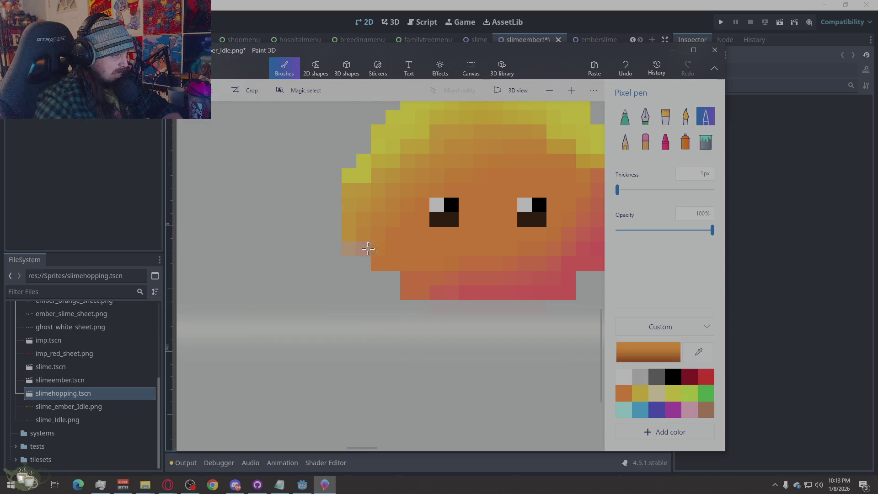
{"action": "left_click", "coordinate": [352, 236]}
{"action": "scroll", "coordinate": [319, 264], "scroll_direction": "down", "scroll_amount": 2}
{"action": "scroll", "coordinate": [428, 335], "scroll_direction": "down", "scroll_amount": 2}
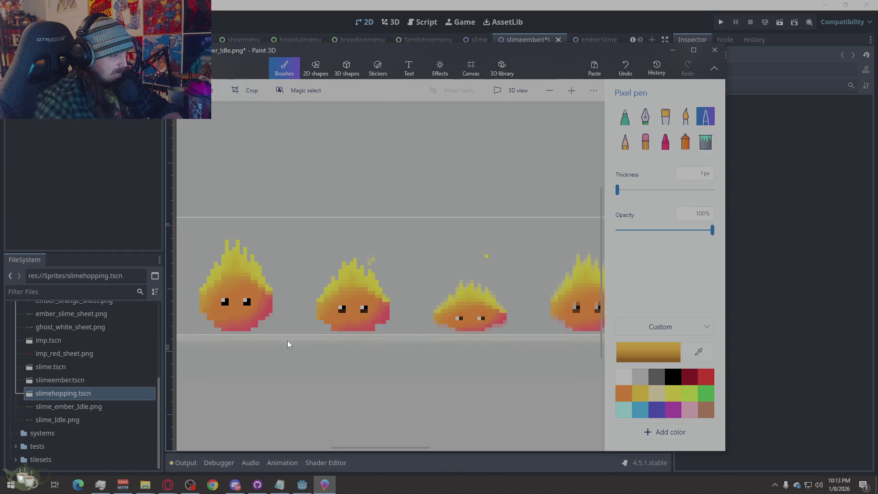
{"action": "scroll", "coordinate": [473, 329], "scroll_direction": "up", "scroll_amount": 5}
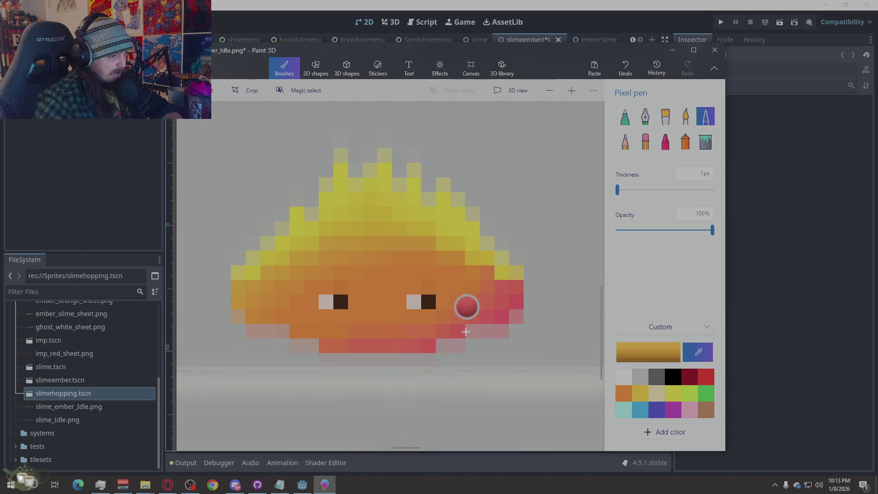
Paint the squat frame's lower-right edge red and lower-left edge orange with sampled colours.
{"action": "left_click", "coordinate": [465, 331]}
{"action": "left_click_drag", "start_coordinate": [467, 331], "coordinate": [501, 331]}
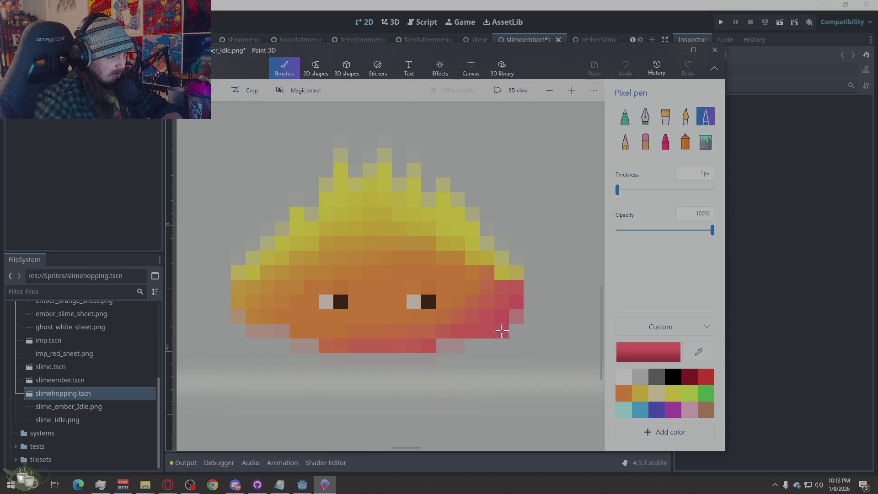
{"action": "left_click", "coordinate": [515, 280]}
{"action": "left_click", "coordinate": [515, 318]}
{"action": "left_click", "coordinate": [294, 300]}
{"action": "left_click_drag", "start_coordinate": [282, 329], "coordinate": [263, 330]}
Finish the bottom corners in orange and red, then switch to the Eraser for faded strays.
{"action": "left_click", "coordinate": [254, 330]}
{"action": "left_click", "coordinate": [240, 279]}
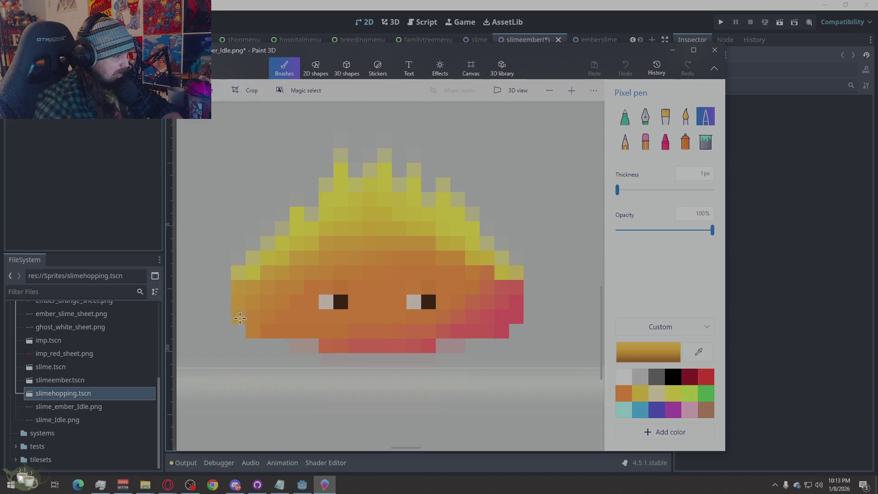
{"action": "left_click", "coordinate": [325, 336]}
{"action": "left_click", "coordinate": [294, 345]}
{"action": "left_click", "coordinate": [424, 344]}
{"action": "left_click", "coordinate": [450, 347]}
{"action": "left_click", "coordinate": [463, 339]}
{"action": "left_click", "coordinate": [443, 346]}
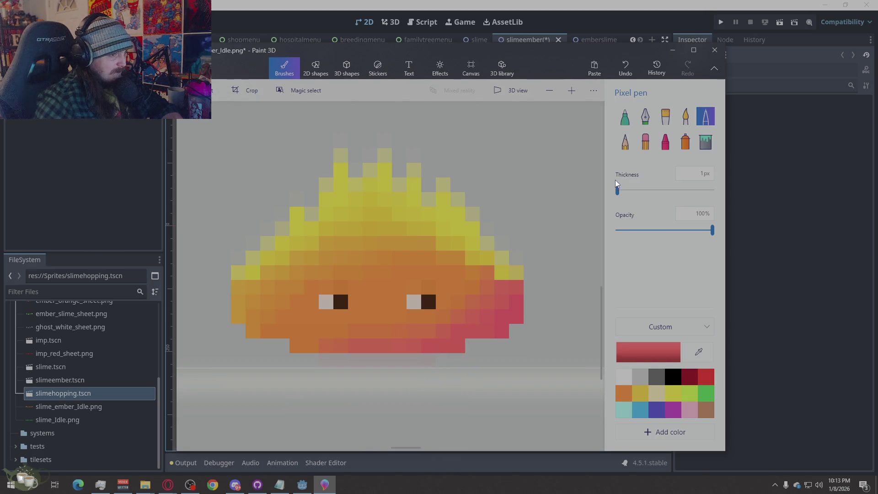
{"action": "left_click", "coordinate": [643, 147]}
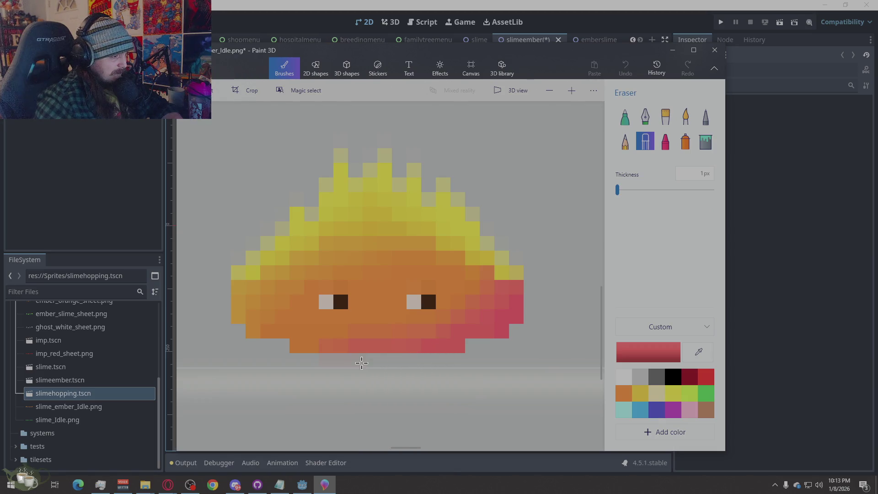
{"action": "scroll", "coordinate": [281, 365], "scroll_direction": "down", "scroll_amount": 3}
{"action": "scroll", "coordinate": [493, 369], "scroll_direction": "up", "scroll_amount": 2}
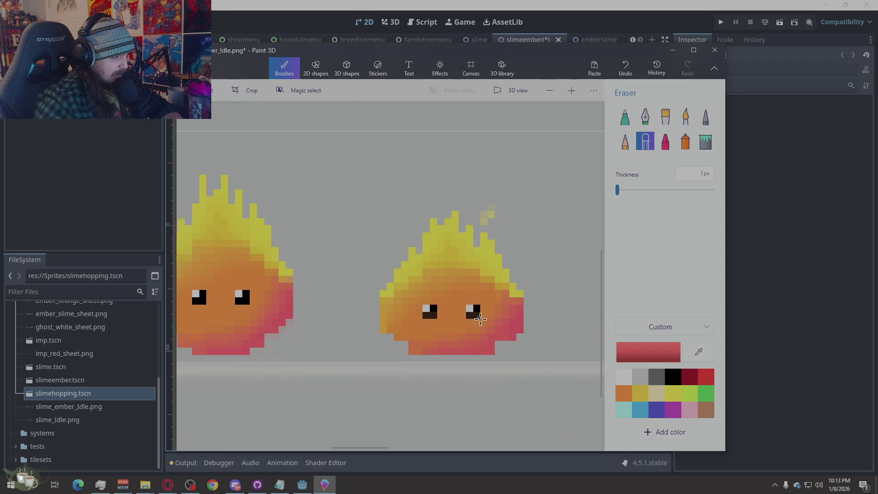
{"action": "scroll", "coordinate": [312, 342], "scroll_direction": "down", "scroll_amount": 3}
{"action": "scroll", "coordinate": [312, 342], "scroll_direction": "up", "scroll_amount": 3}
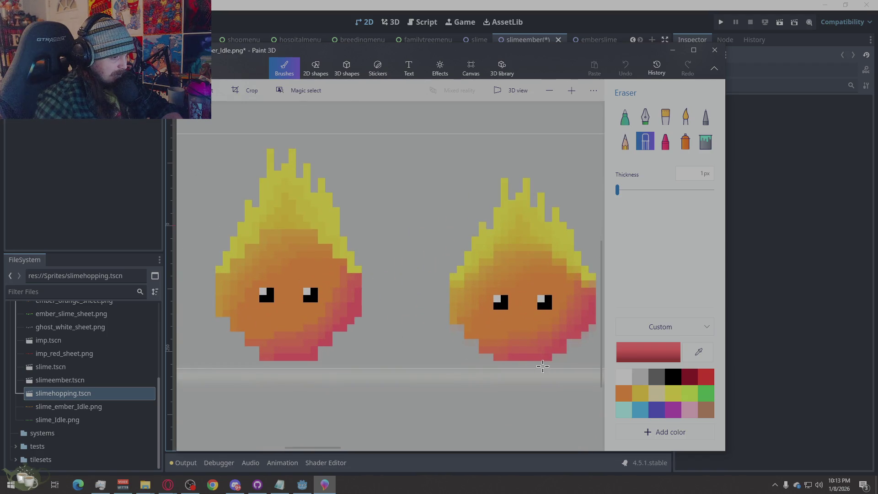
{"action": "scroll", "coordinate": [359, 346], "scroll_direction": "down", "scroll_amount": 3}
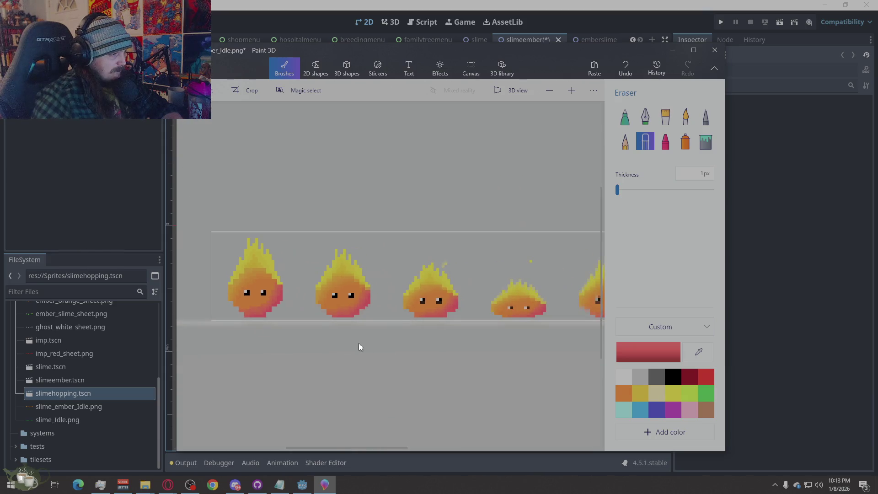
{"action": "scroll", "coordinate": [282, 345], "scroll_direction": "up", "scroll_amount": 1}
{"action": "scroll", "coordinate": [468, 346], "scroll_direction": "down", "scroll_amount": 2}
{"action": "scroll", "coordinate": [473, 345], "scroll_direction": "up", "scroll_amount": 3}
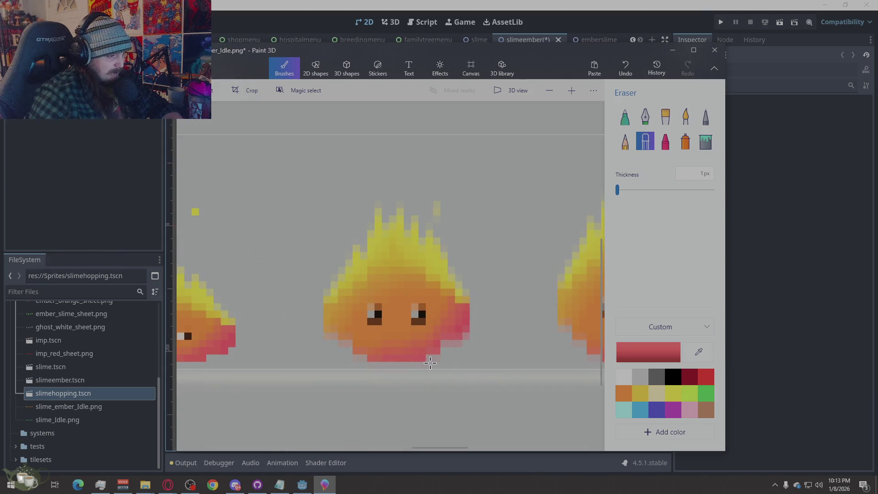
{"action": "scroll", "coordinate": [364, 362], "scroll_direction": "down", "scroll_amount": 3}
{"action": "scroll", "coordinate": [384, 357], "scroll_direction": "up", "scroll_amount": 3}
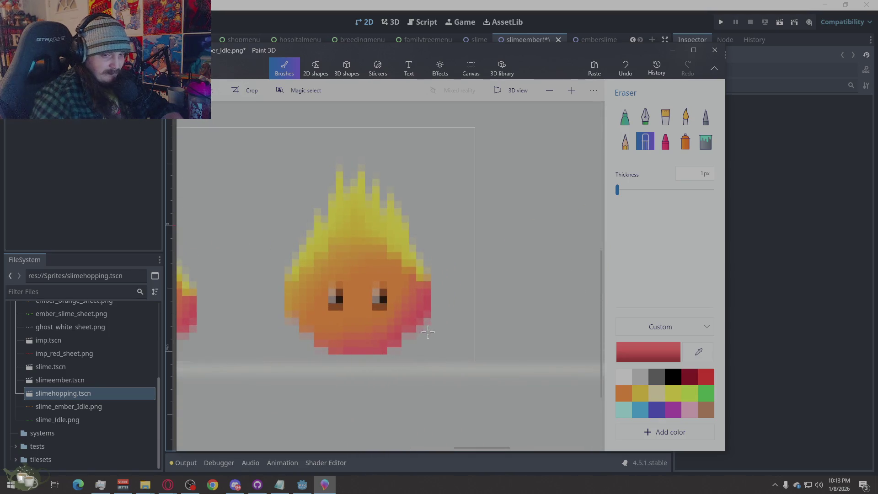
{"action": "scroll", "coordinate": [315, 349], "scroll_direction": "down", "scroll_amount": 2}
{"action": "scroll", "coordinate": [316, 349], "scroll_direction": "up", "scroll_amount": 3}
{"action": "scroll", "coordinate": [426, 318], "scroll_direction": "down", "scroll_amount": 3}
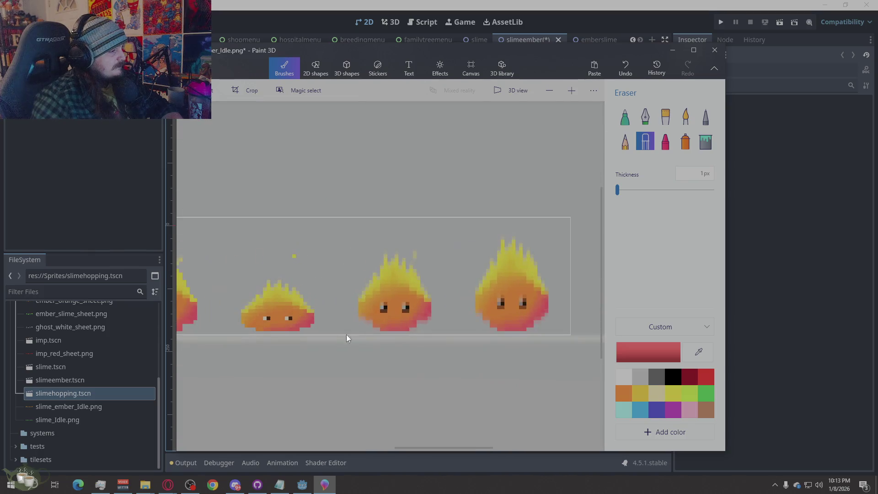
{"action": "scroll", "coordinate": [347, 334], "scroll_direction": "up", "scroll_amount": 3}
{"action": "scroll", "coordinate": [245, 368], "scroll_direction": "down", "scroll_amount": 3}
{"action": "scroll", "coordinate": [353, 372], "scroll_direction": "up", "scroll_amount": 3}
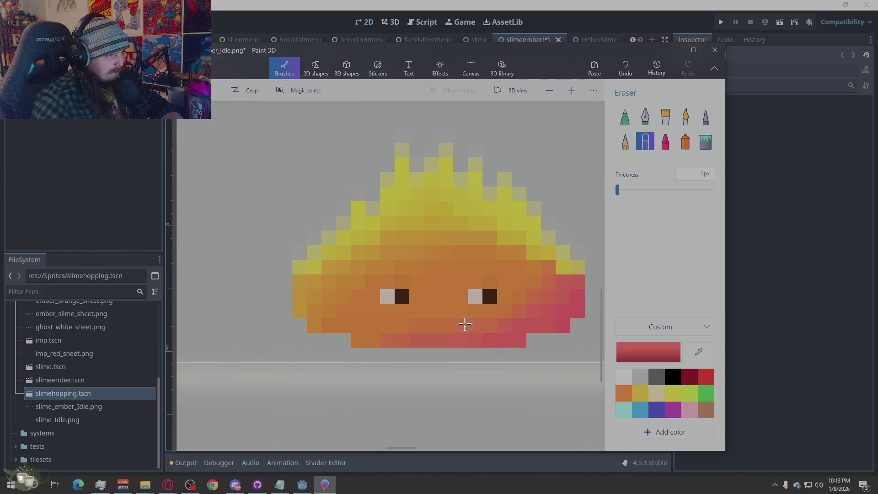
Replace the stray pixel above the right eye with sampled orange, undoing a misplaced dark pixel.
{"action": "key", "text": "i"}
{"action": "left_click", "coordinate": [466, 283]}
{"action": "left_click", "coordinate": [475, 282]}
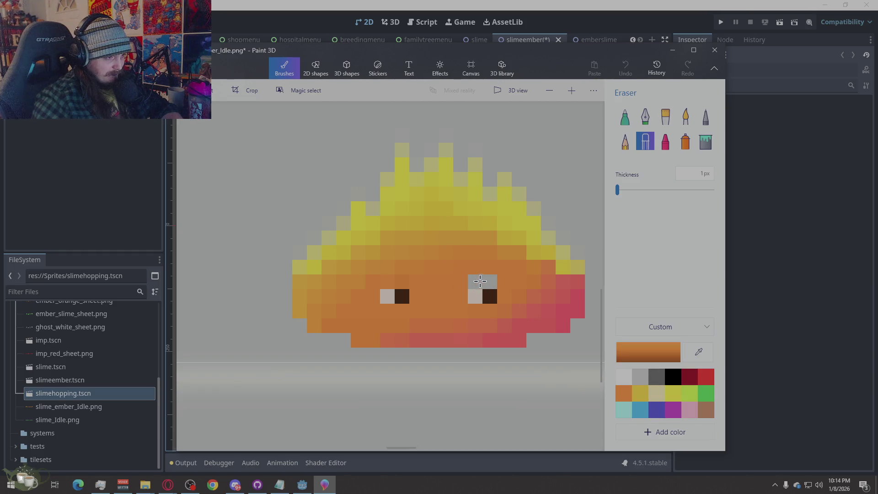
{"action": "left_click", "coordinate": [705, 117]}
{"action": "left_click", "coordinate": [475, 281]}
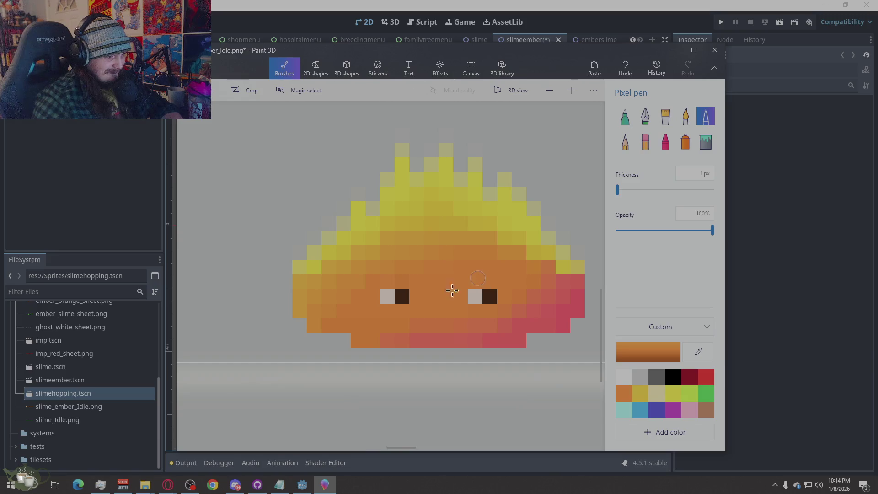
{"action": "left_click", "coordinate": [387, 280]}
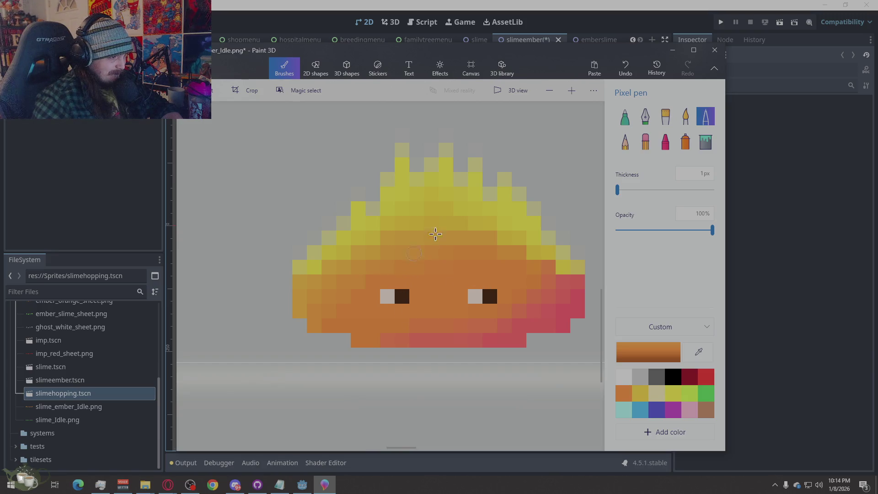
{"action": "scroll", "coordinate": [404, 302], "scroll_direction": "down", "scroll_amount": 3}
{"action": "scroll", "coordinate": [412, 315], "scroll_direction": "down", "scroll_amount": 1}
{"action": "scroll", "coordinate": [421, 335], "scroll_direction": "up", "scroll_amount": 3}
{"action": "scroll", "coordinate": [420, 334], "scroll_direction": "up", "scroll_amount": 2}
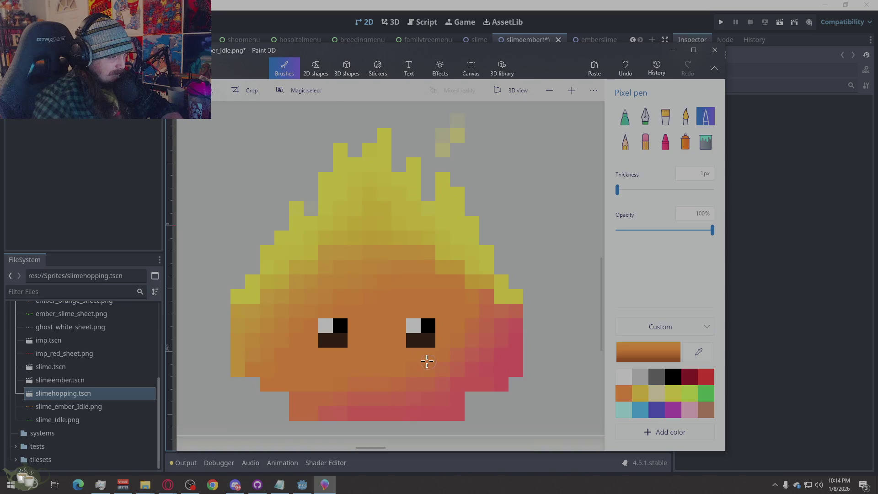
{"action": "scroll", "coordinate": [326, 354], "scroll_direction": "down", "scroll_amount": 2}
{"action": "scroll", "coordinate": [411, 352], "scroll_direction": "down", "scroll_amount": 1}
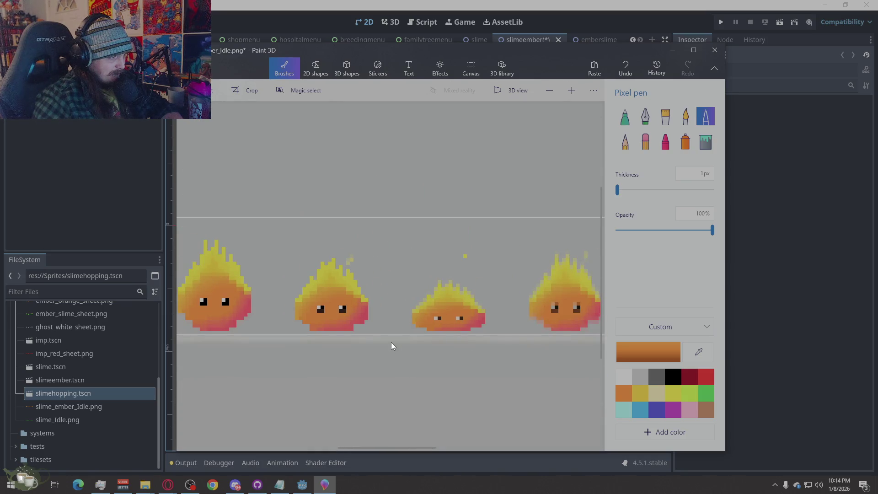
{"action": "scroll", "coordinate": [518, 327], "scroll_direction": "up", "scroll_amount": 2}
{"action": "scroll", "coordinate": [543, 343], "scroll_direction": "up", "scroll_amount": 3}
{"action": "scroll", "coordinate": [526, 287], "scroll_direction": "down", "scroll_amount": 3}
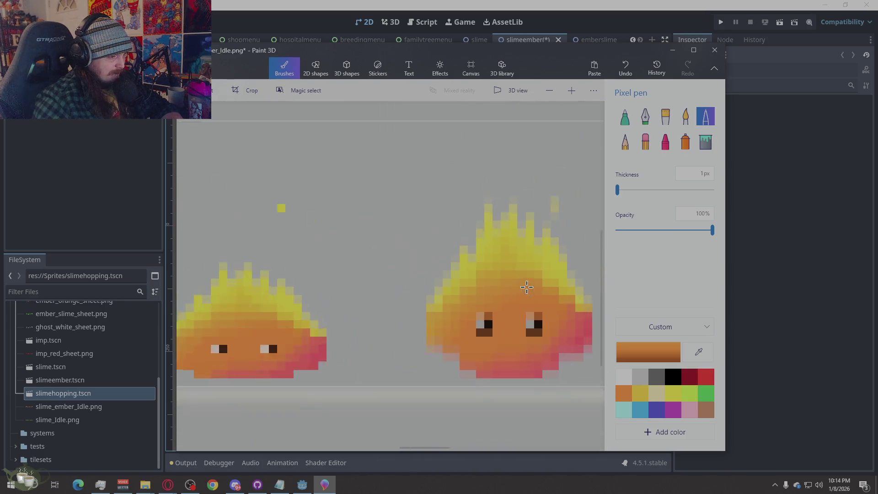
{"action": "scroll", "coordinate": [526, 286], "scroll_direction": "down", "scroll_amount": 2}
{"action": "scroll", "coordinate": [545, 328], "scroll_direction": "up", "scroll_amount": 2}
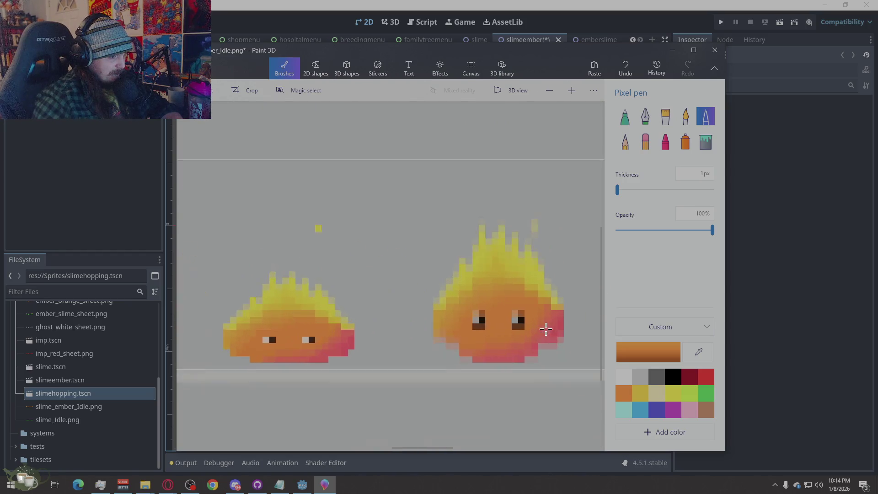
{"action": "scroll", "coordinate": [522, 315], "scroll_direction": "up", "scroll_amount": 2}
{"action": "key", "text": "ctrl+z"}
{"action": "key", "text": "ctrl+z"}
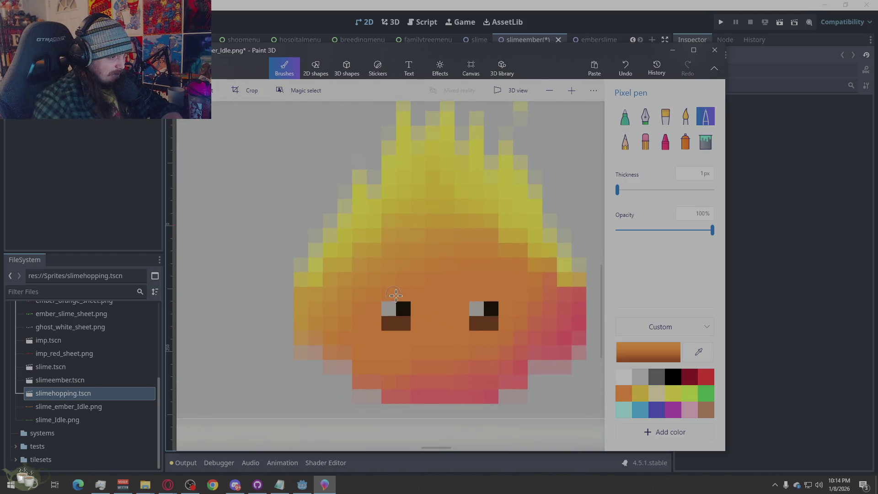
Fill both slimes' eyes solid black and add a light grey highlight pixel.
{"action": "left_click", "coordinate": [673, 376]}
{"action": "left_click", "coordinate": [489, 322]}
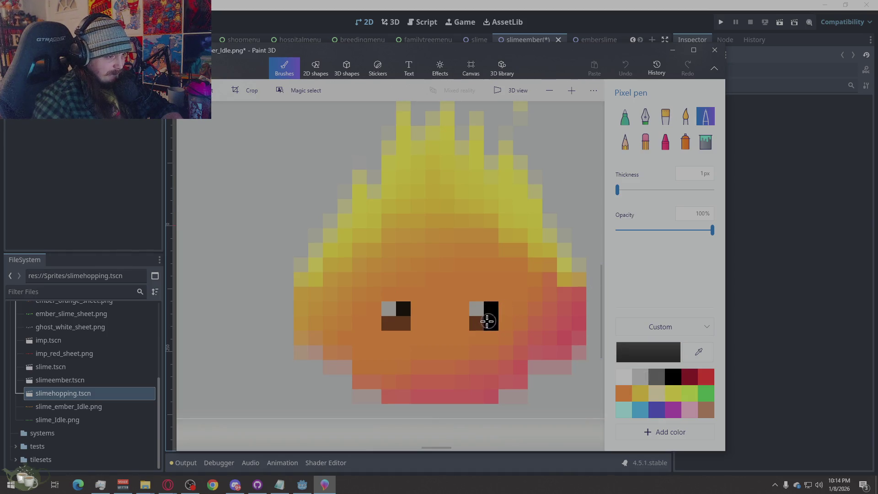
{"action": "left_click", "coordinate": [403, 323]}
{"action": "left_click", "coordinate": [632, 375]}
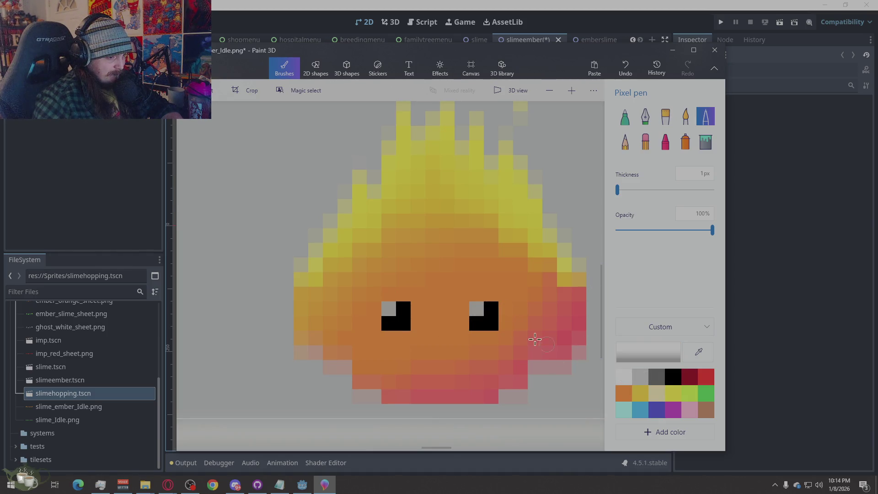
{"action": "scroll", "coordinate": [394, 308], "scroll_direction": "down", "scroll_amount": 3}
{"action": "scroll", "coordinate": [418, 315], "scroll_direction": "down", "scroll_amount": 2}
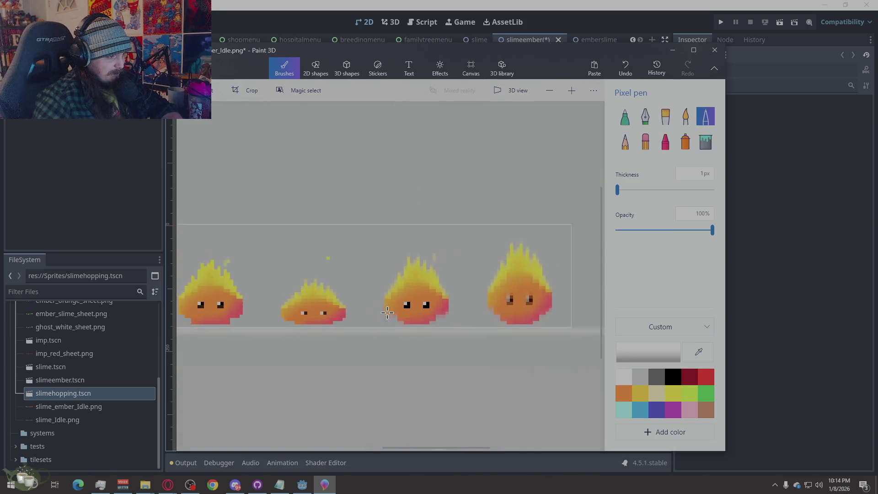
{"action": "scroll", "coordinate": [447, 325], "scroll_direction": "down", "scroll_amount": 2}
{"action": "scroll", "coordinate": [450, 316], "scroll_direction": "up", "scroll_amount": 1}
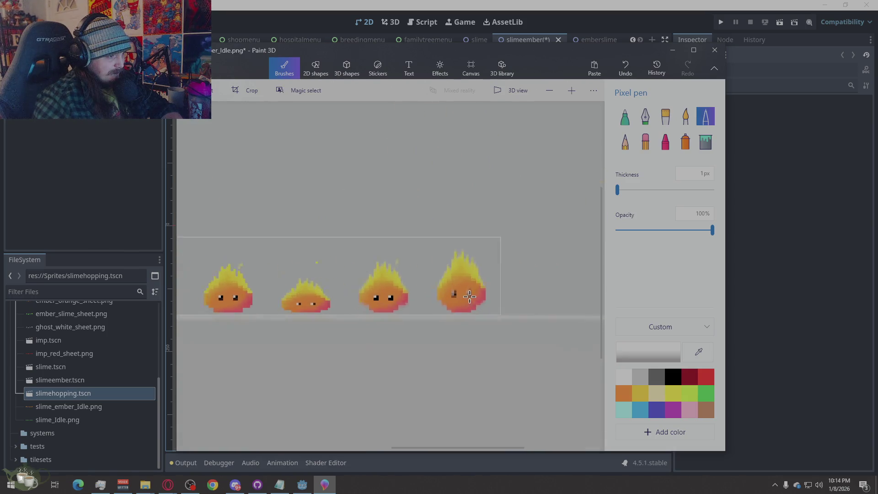
{"action": "scroll", "coordinate": [446, 314], "scroll_direction": "up", "scroll_amount": 2}
{"action": "scroll", "coordinate": [431, 306], "scroll_direction": "up", "scroll_amount": 2}
{"action": "left_click", "coordinate": [432, 306]}
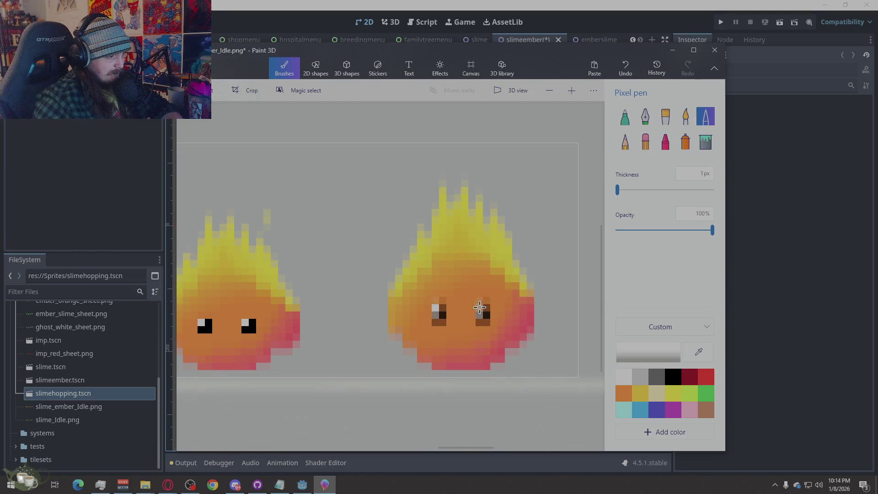
{"action": "left_click", "coordinate": [674, 375]}
{"action": "left_click", "coordinate": [486, 308]}
{"action": "left_click", "coordinate": [479, 315]}
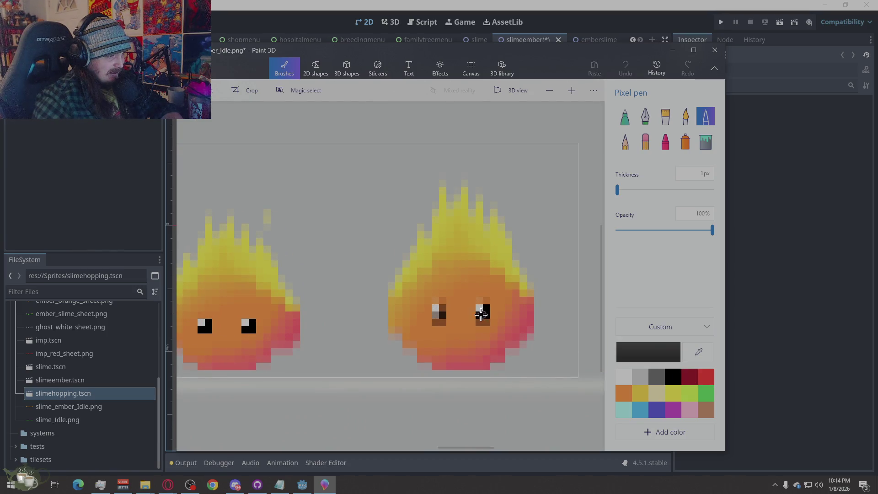
{"action": "left_click", "coordinate": [443, 308]}
Paint sampled orange over the brown pixels beside and under the eyes.
{"action": "left_click", "coordinate": [698, 351]}
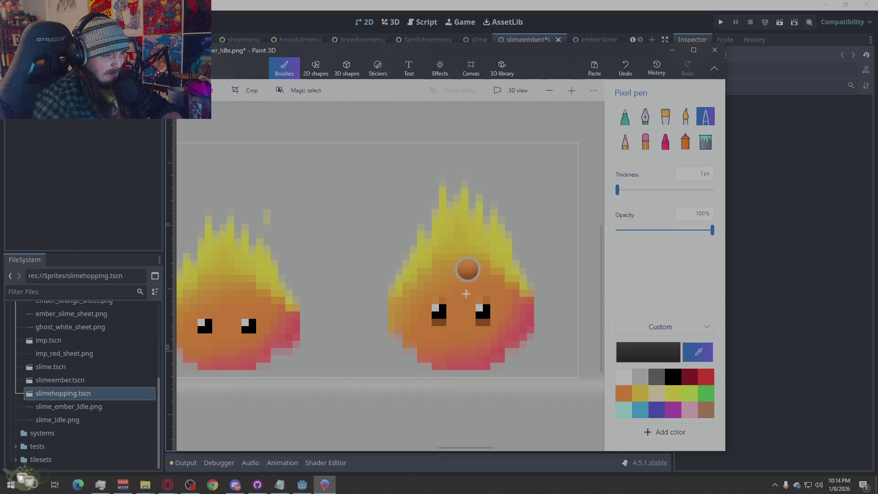
{"action": "left_click", "coordinate": [468, 296]}
{"action": "left_click", "coordinate": [439, 302]}
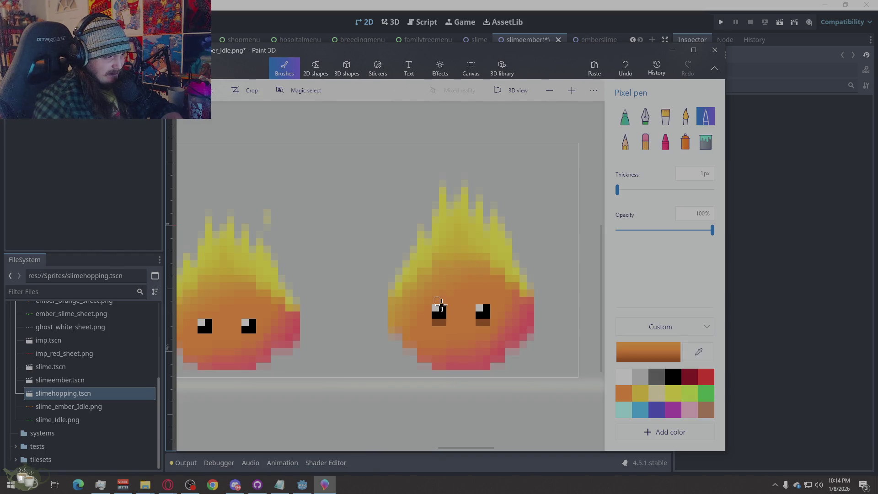
{"action": "left_click_drag", "start_coordinate": [435, 322], "coordinate": [491, 322]}
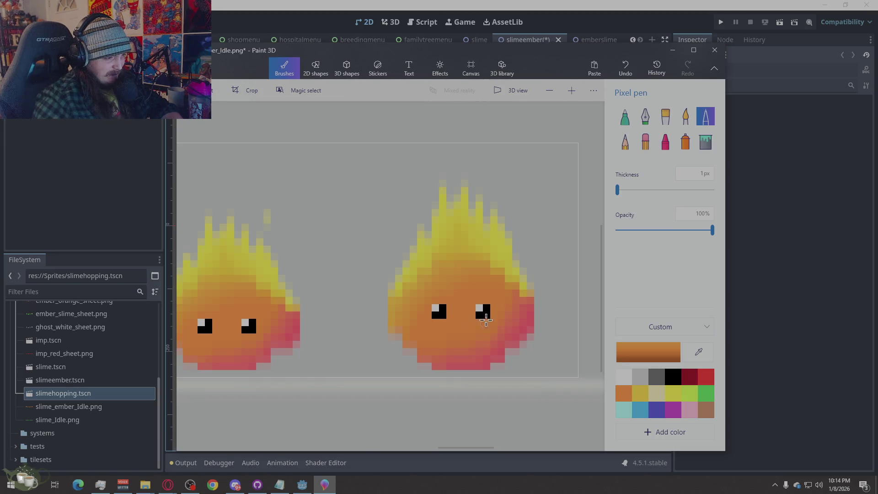
{"action": "scroll", "coordinate": [527, 267], "scroll_direction": "down", "scroll_amount": 3}
{"action": "scroll", "coordinate": [524, 334], "scroll_direction": "up", "scroll_amount": 1}
{"action": "scroll", "coordinate": [524, 334], "scroll_direction": "up", "scroll_amount": 2}
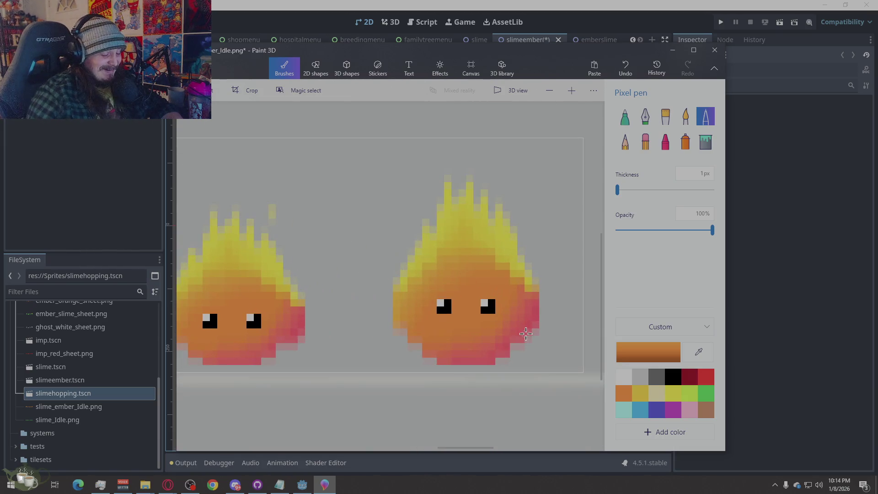
{"action": "scroll", "coordinate": [379, 350], "scroll_direction": "down", "scroll_amount": 1}
{"action": "scroll", "coordinate": [364, 352], "scroll_direction": "up", "scroll_amount": 3}
{"action": "key", "text": "alt"}
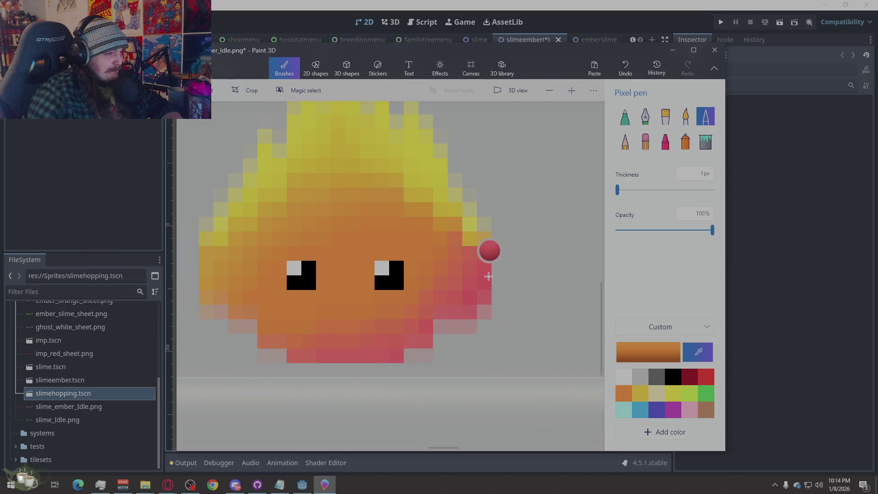
Recolour faded pink pixels on the lower-right edge red, undoing one misplaced pixel.
{"action": "left_click", "coordinate": [489, 275]}
{"action": "left_click", "coordinate": [480, 312]}
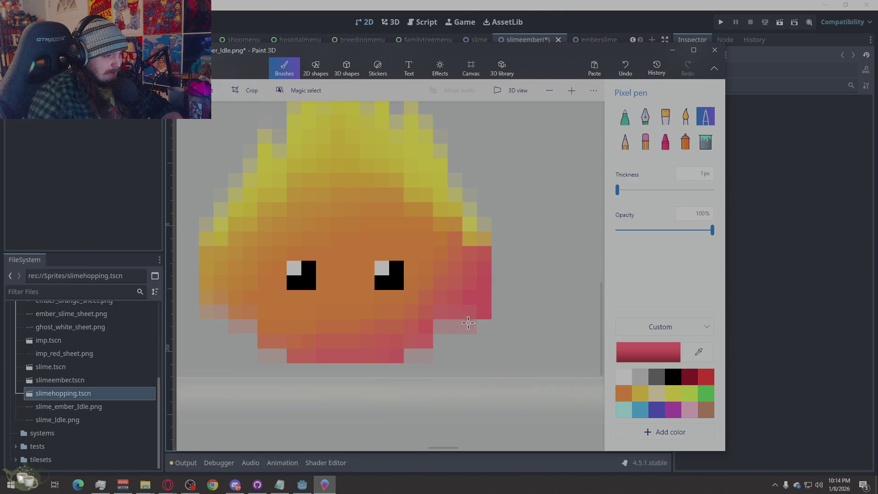
{"action": "left_click", "coordinate": [453, 314]}
{"action": "key", "text": "ctrl+z"}
Paint the pink row near the lower edge and the bottom row in a darker sampled red.
{"action": "key", "text": "ctrl+e"}
{"action": "left_click", "coordinate": [424, 325]}
{"action": "mouse_move", "coordinate": [439, 327]}
{"action": "left_mouse_down"}
{"action": "mouse_move", "coordinate": [473, 327]}
{"action": "mouse_move", "coordinate": [464, 318]}
{"action": "left_mouse_up"}
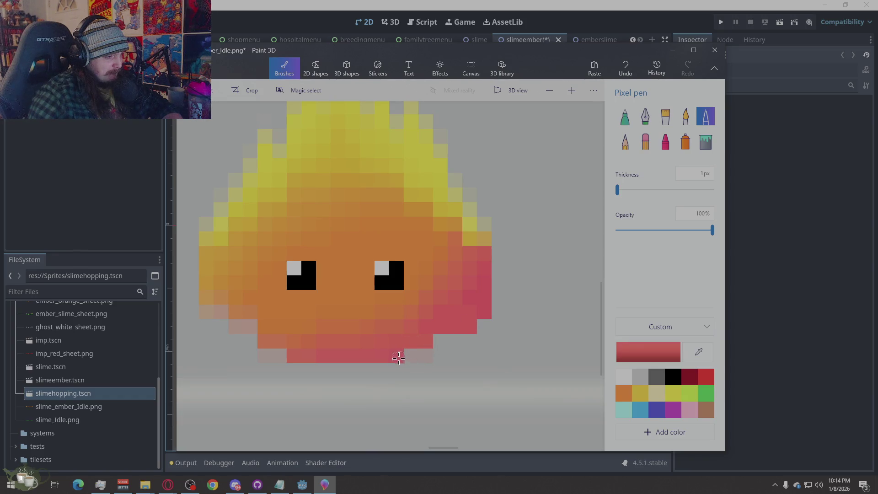
{"action": "left_click_drag", "start_coordinate": [398, 358], "coordinate": [427, 357]}
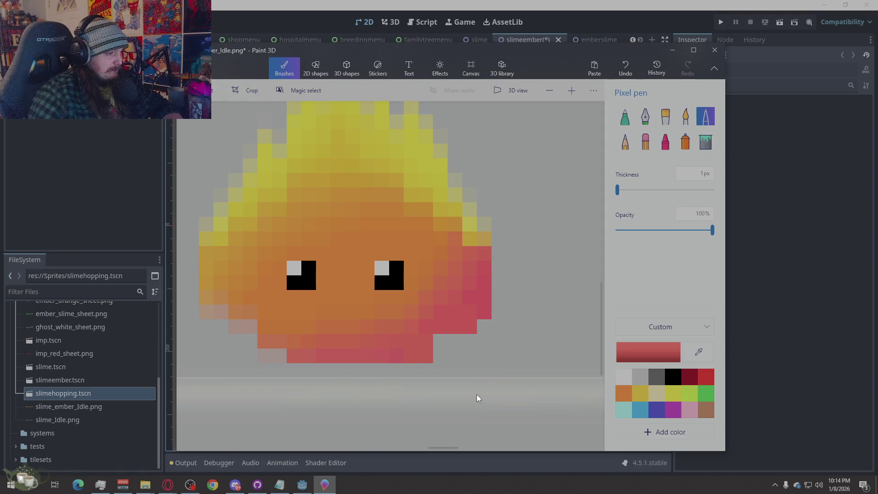
{"action": "scroll", "coordinate": [478, 401], "scroll_direction": "down", "scroll_amount": 3}
{"action": "scroll", "coordinate": [529, 310], "scroll_direction": "down", "scroll_amount": 2}
{"action": "scroll", "coordinate": [481, 391], "scroll_direction": "up", "scroll_amount": 2}
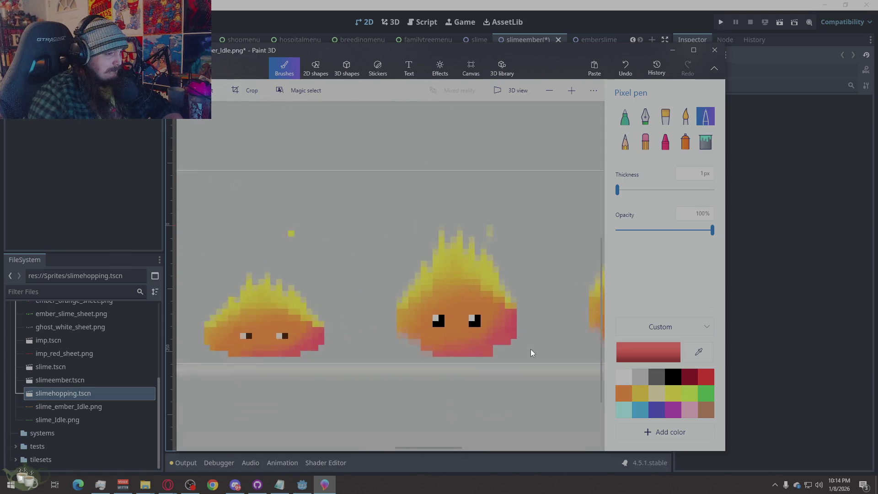
{"action": "scroll", "coordinate": [529, 351], "scroll_direction": "up", "scroll_amount": 3}
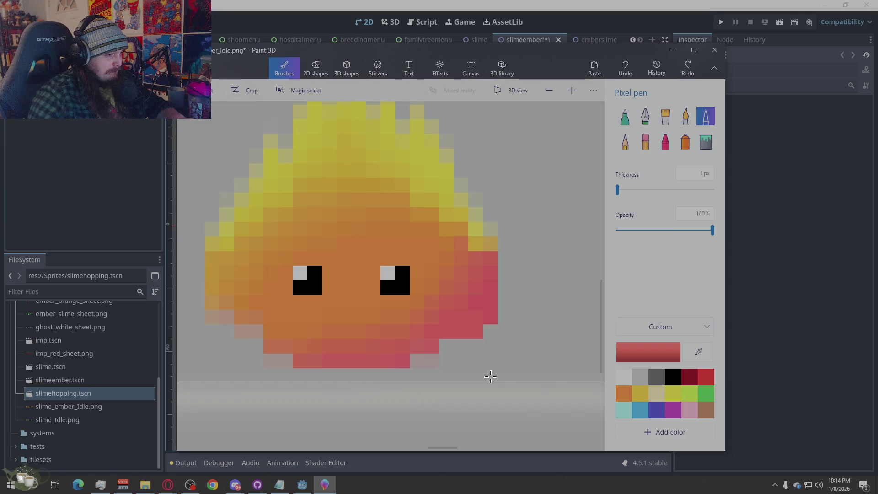
Redraw the lower red row in pinker red and fill the grey gap on the bottom row.
{"action": "key", "text": "ctrl+z"}
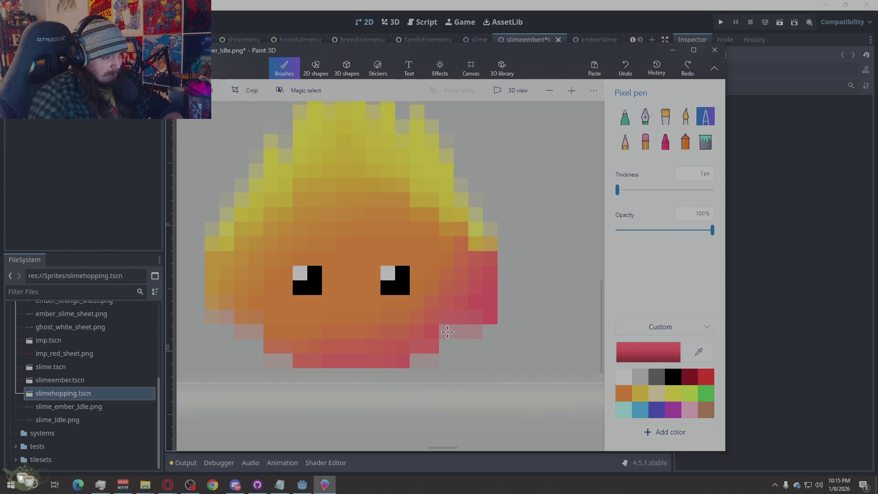
{"action": "left_click_drag", "start_coordinate": [445, 332], "coordinate": [487, 336]}
{"action": "left_click", "coordinate": [431, 365]}
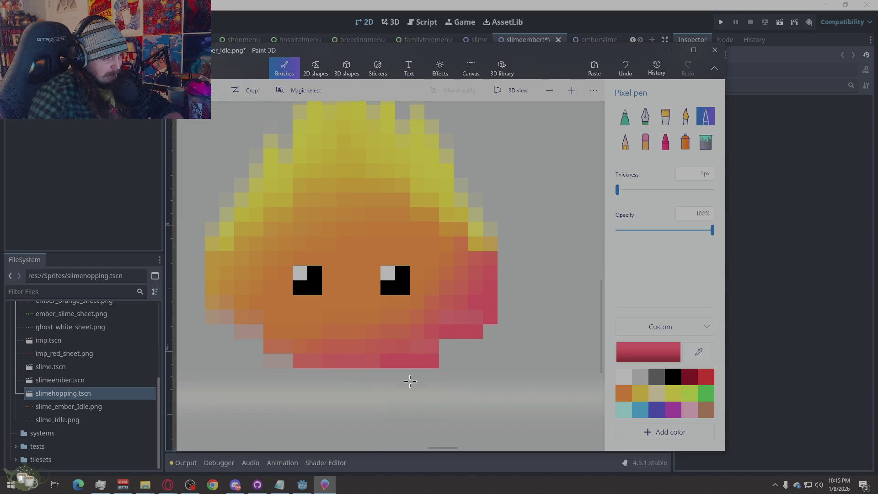
Resample salmon and pinker reds from the sprite, undoing a mismatched bottom-row recolour.
{"action": "key", "text": "i"}
{"action": "left_click", "coordinate": [375, 337]}
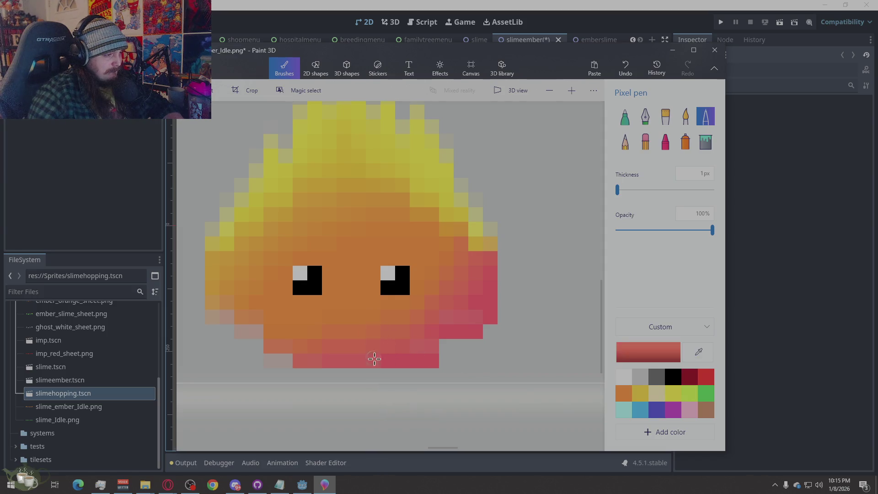
{"action": "key", "text": "ctrl+z"}
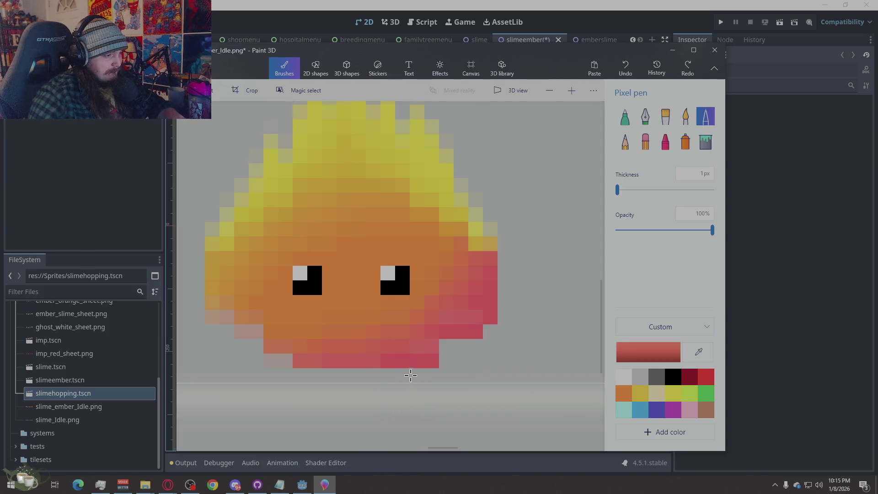
{"action": "key", "text": "i"}
{"action": "left_click", "coordinate": [435, 359]}
{"action": "key", "text": "i"}
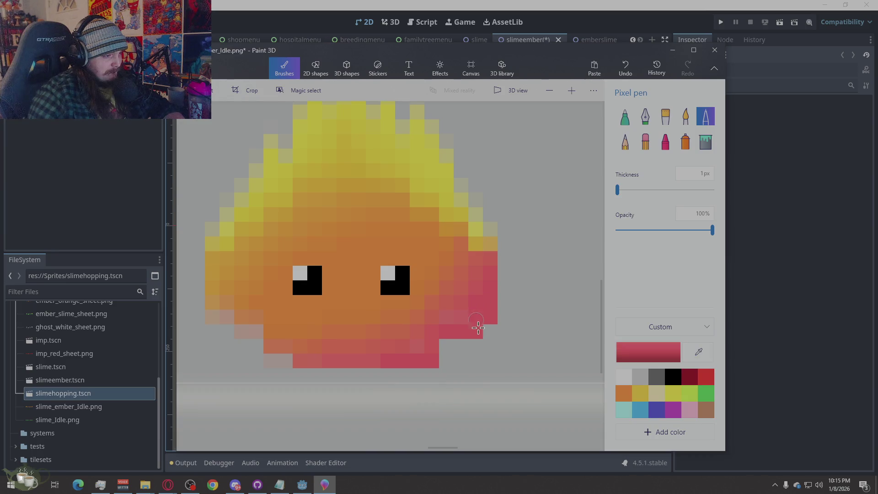